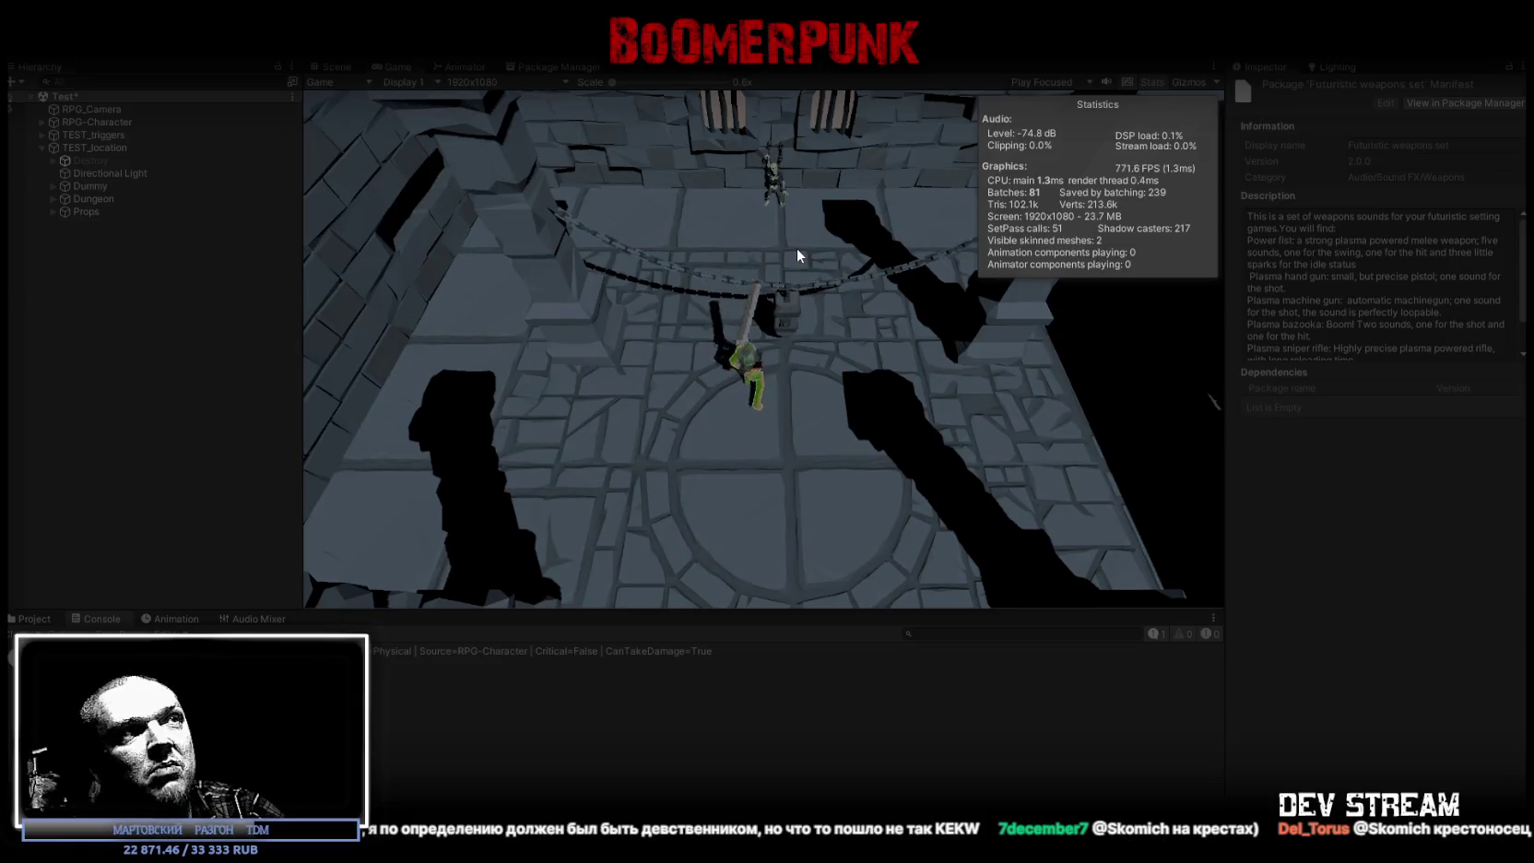
Step: Attack repeatedly with the character's weapon in Play mode
{"action": "left_click", "coordinate": [799, 247]}
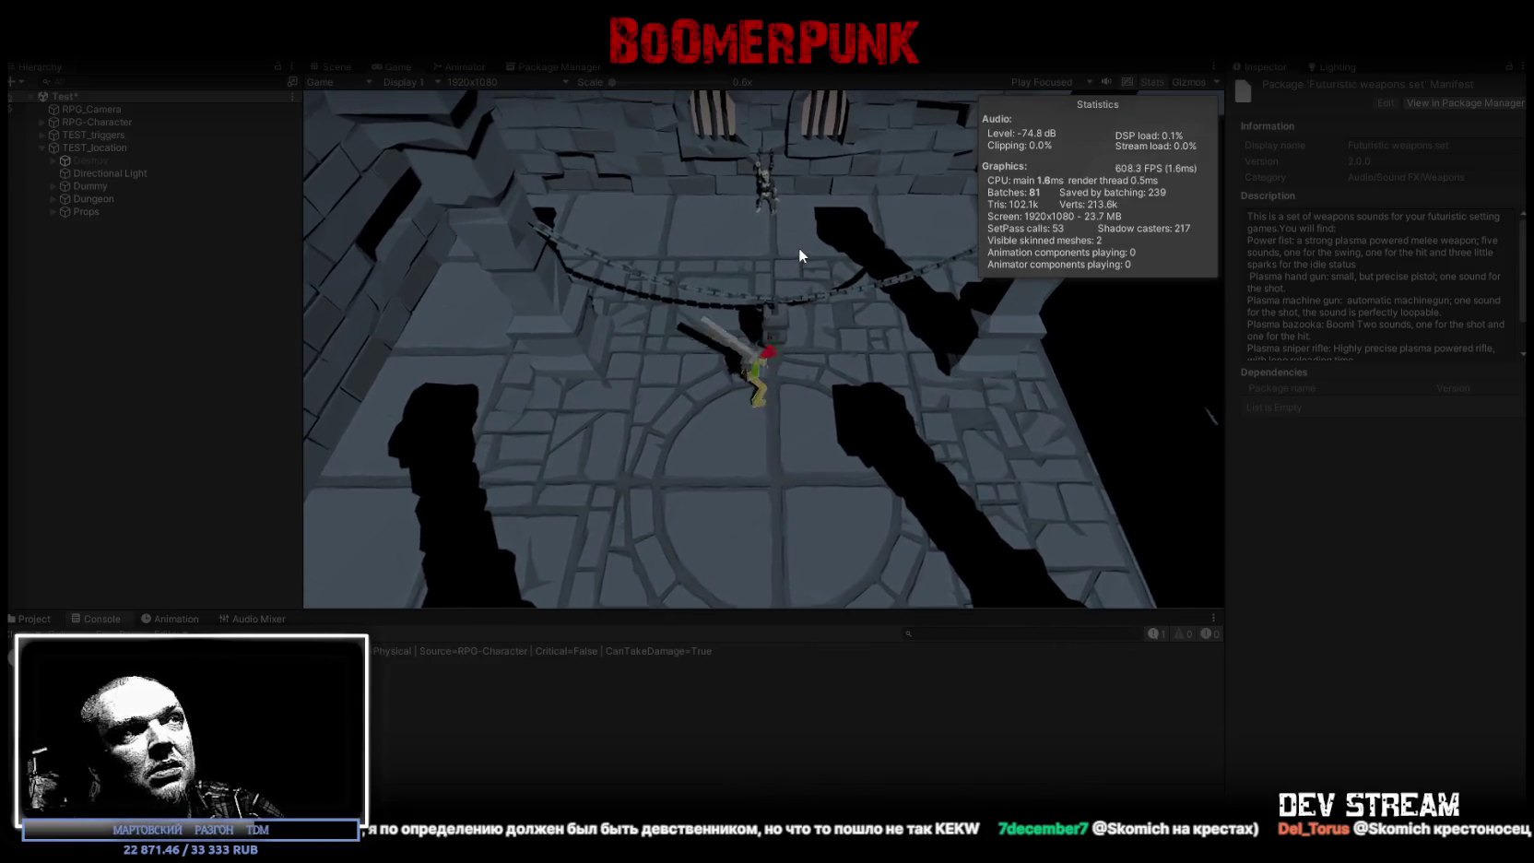
{"action": "left_click", "coordinate": [799, 247]}
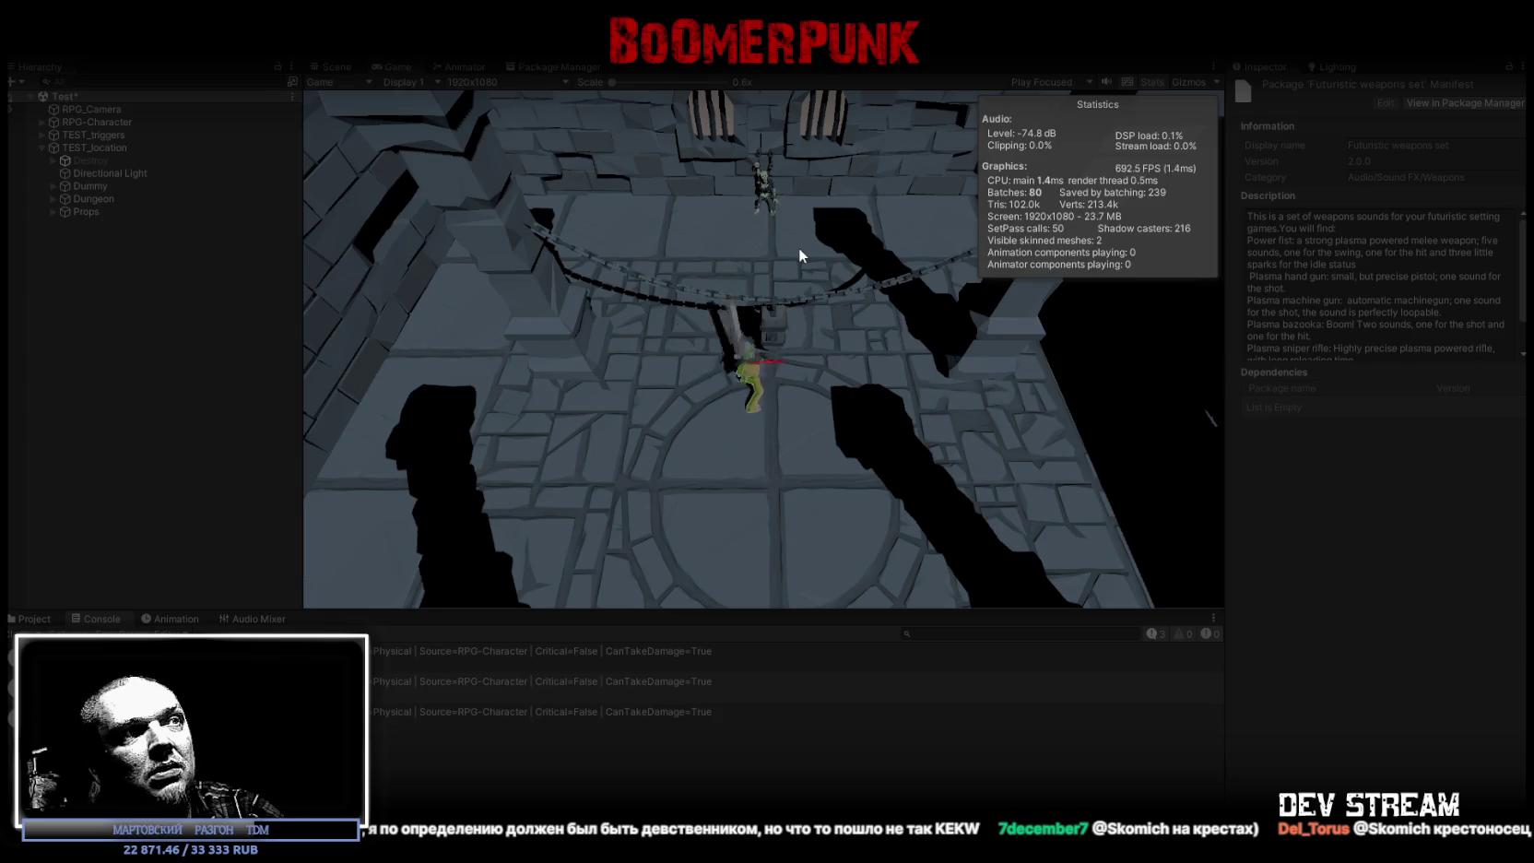
{"action": "left_click", "coordinate": [798, 247]}
{"action": "left_click", "coordinate": [799, 247]}
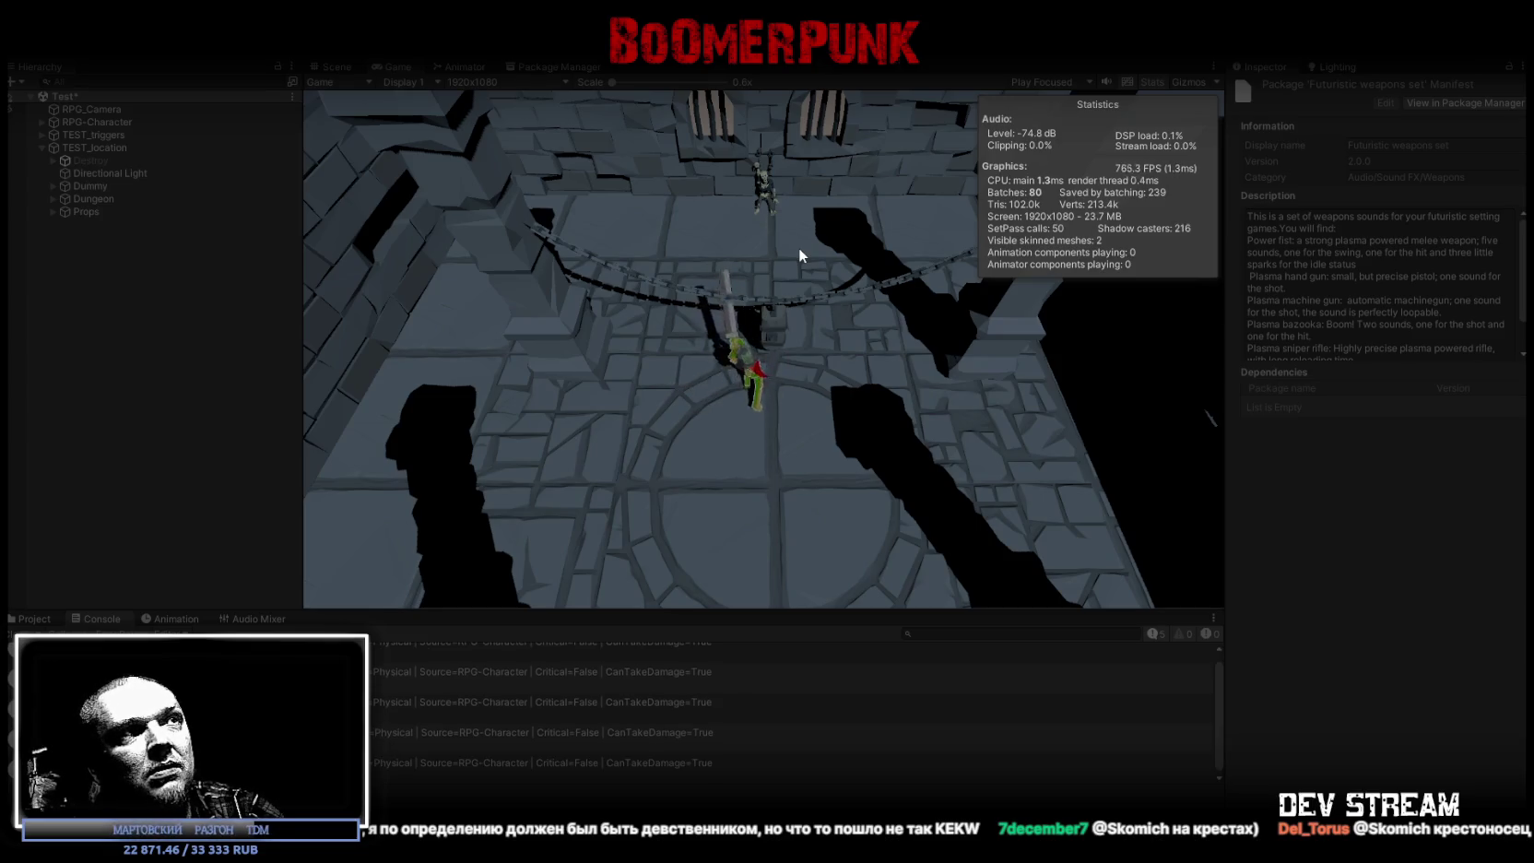
{"action": "left_click", "coordinate": [799, 247]}
Step: Walk the character onto the orange tile and back up the level, then stop Play mode
{"action": "left_click", "coordinate": [799, 247]}
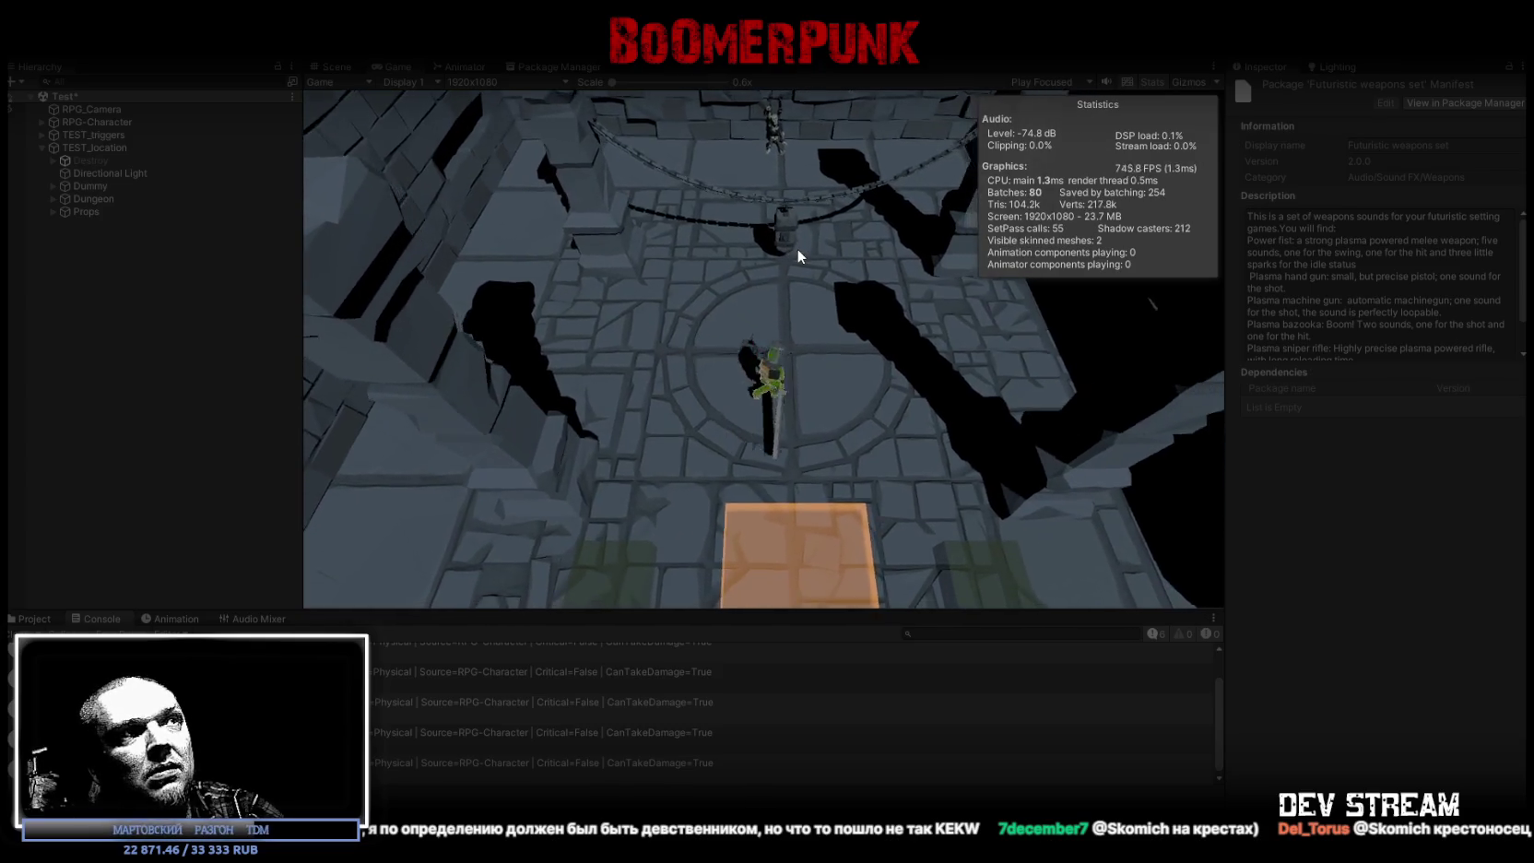
{"action": "left_click", "coordinate": [760, 381]}
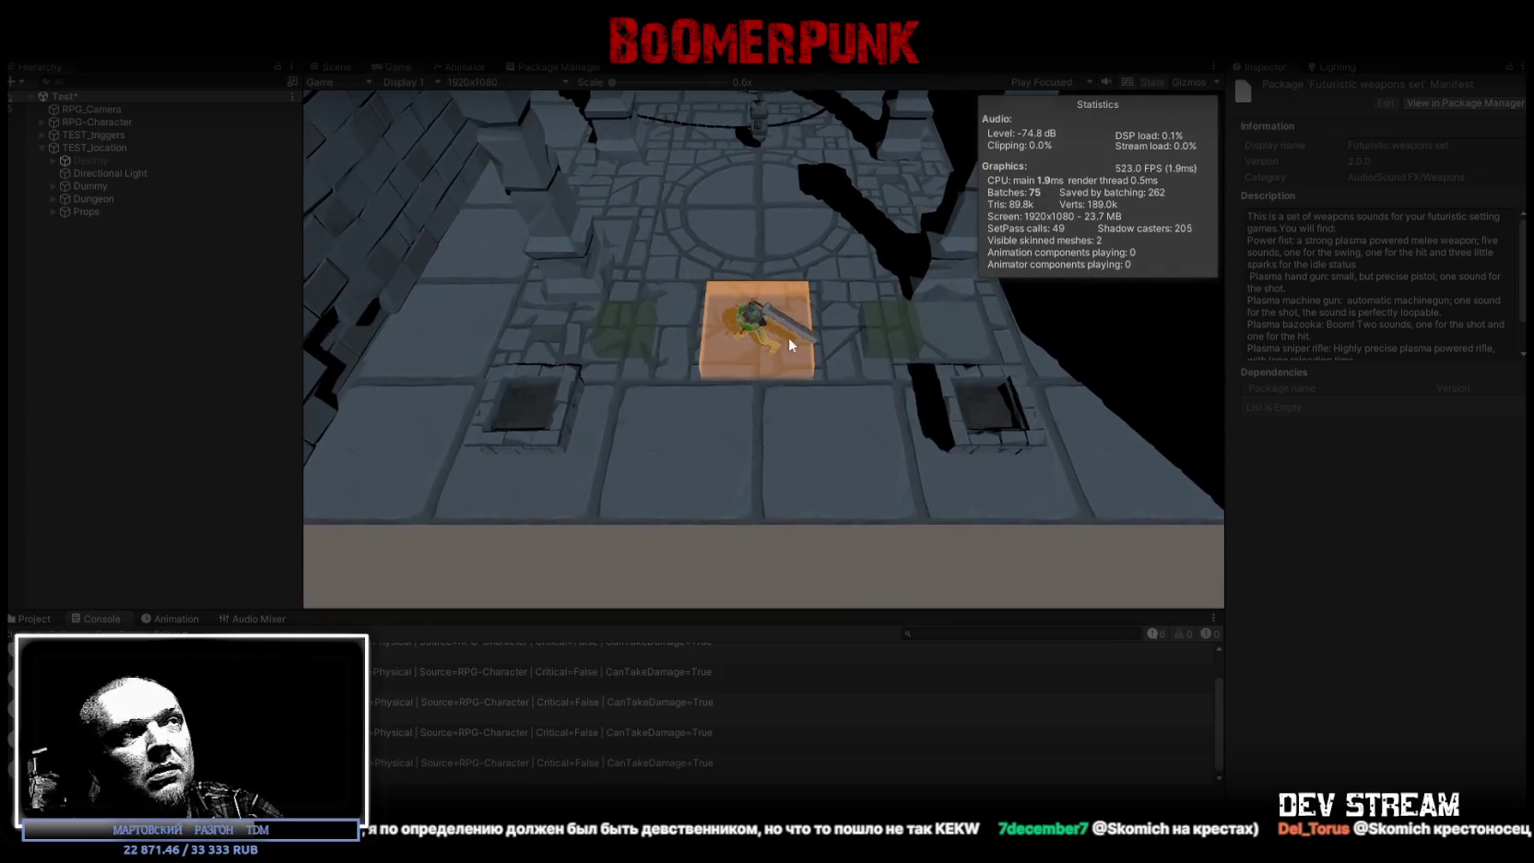
{"action": "left_click", "coordinate": [783, 297]}
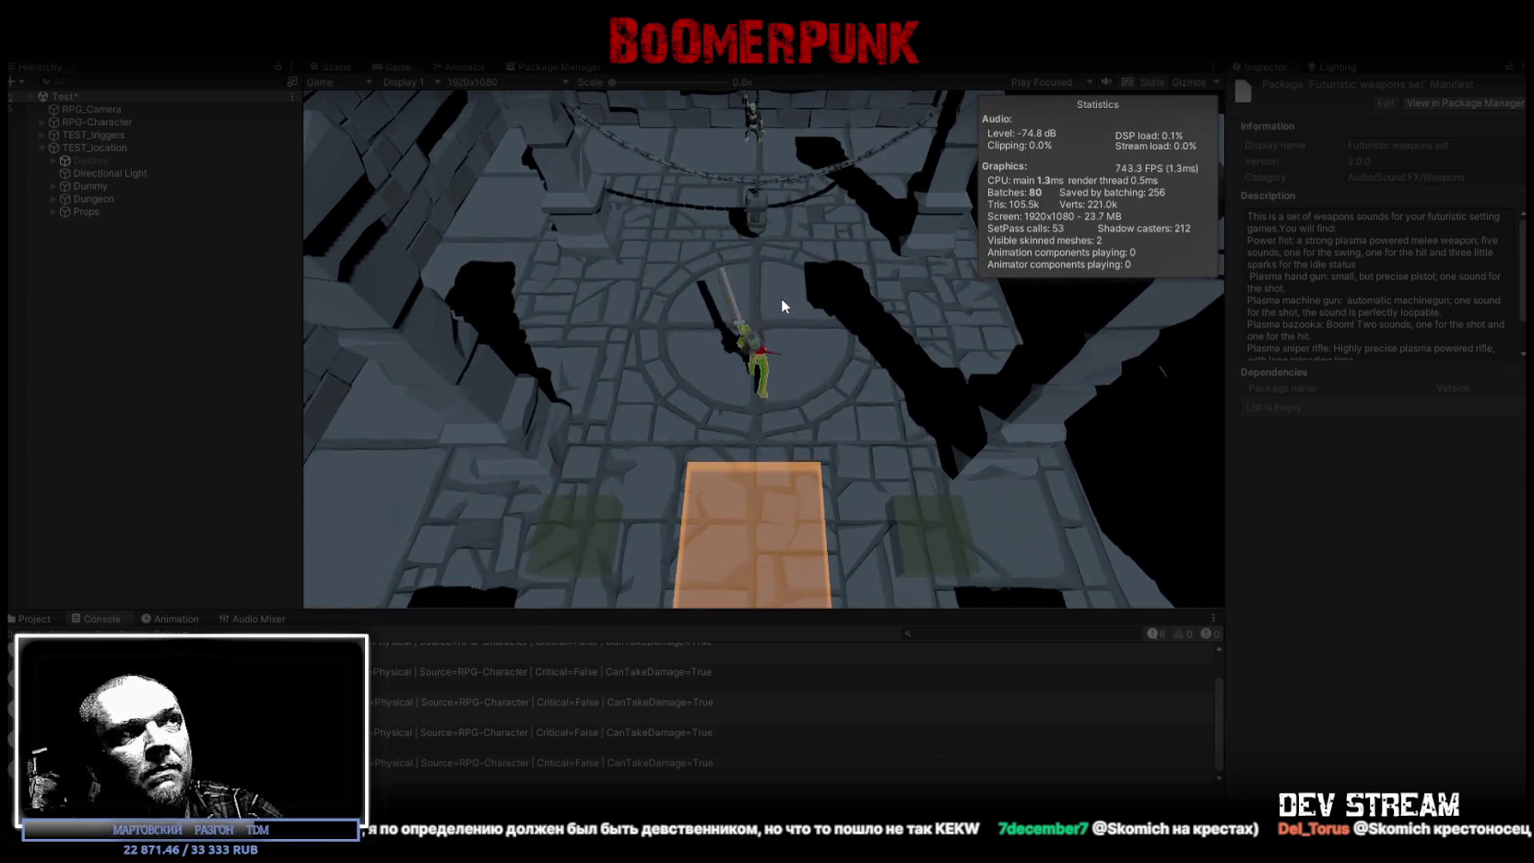
{"action": "key", "text": "ctrl+p"}
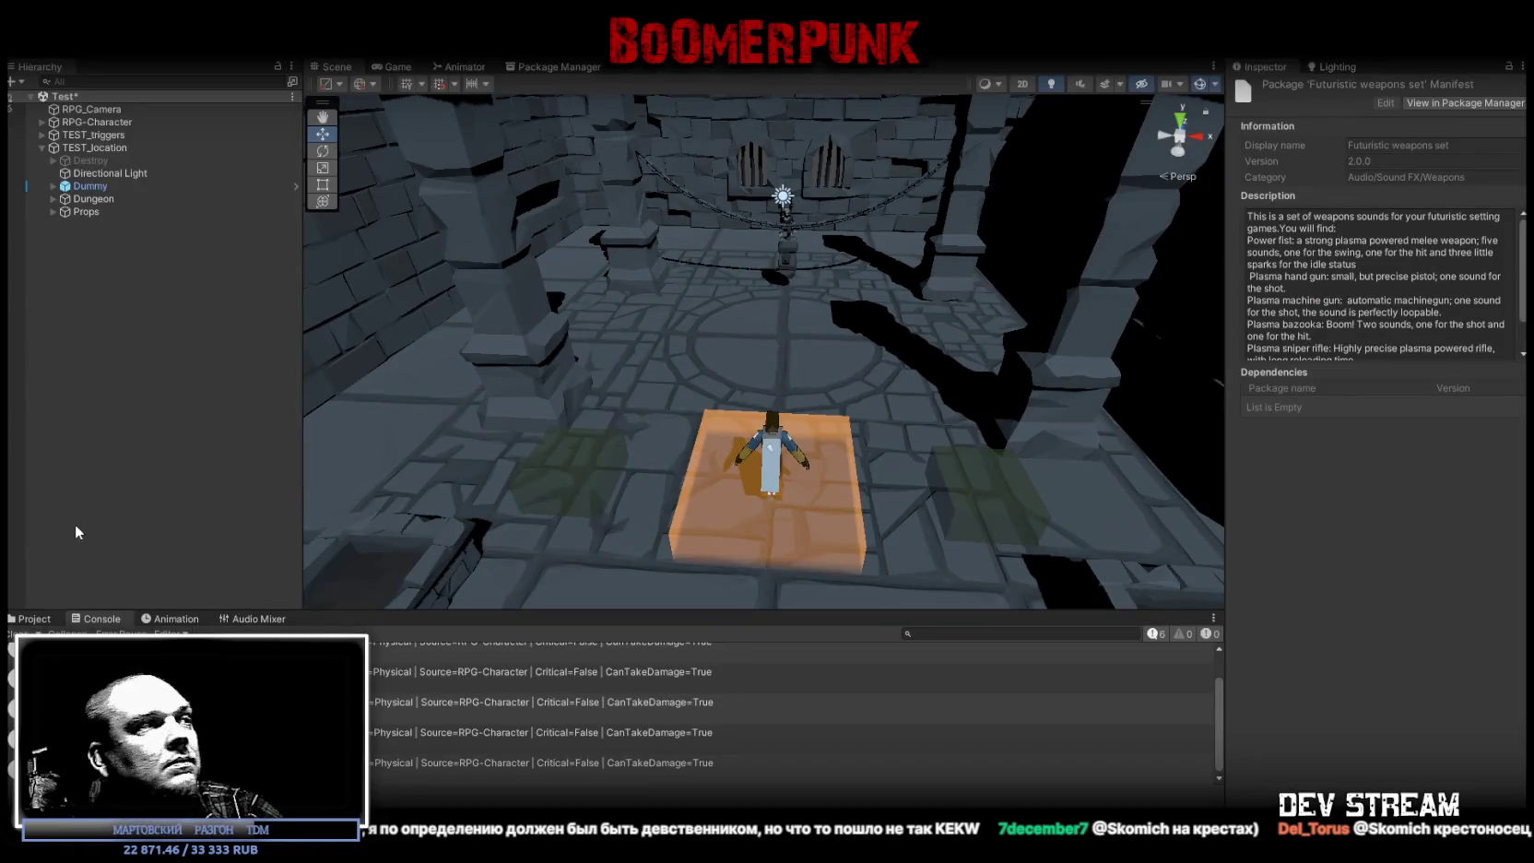
Step: Clear the Physical damage messages from the Console and orbit the view closer to the character
{"action": "left_click", "coordinate": [24, 634]}
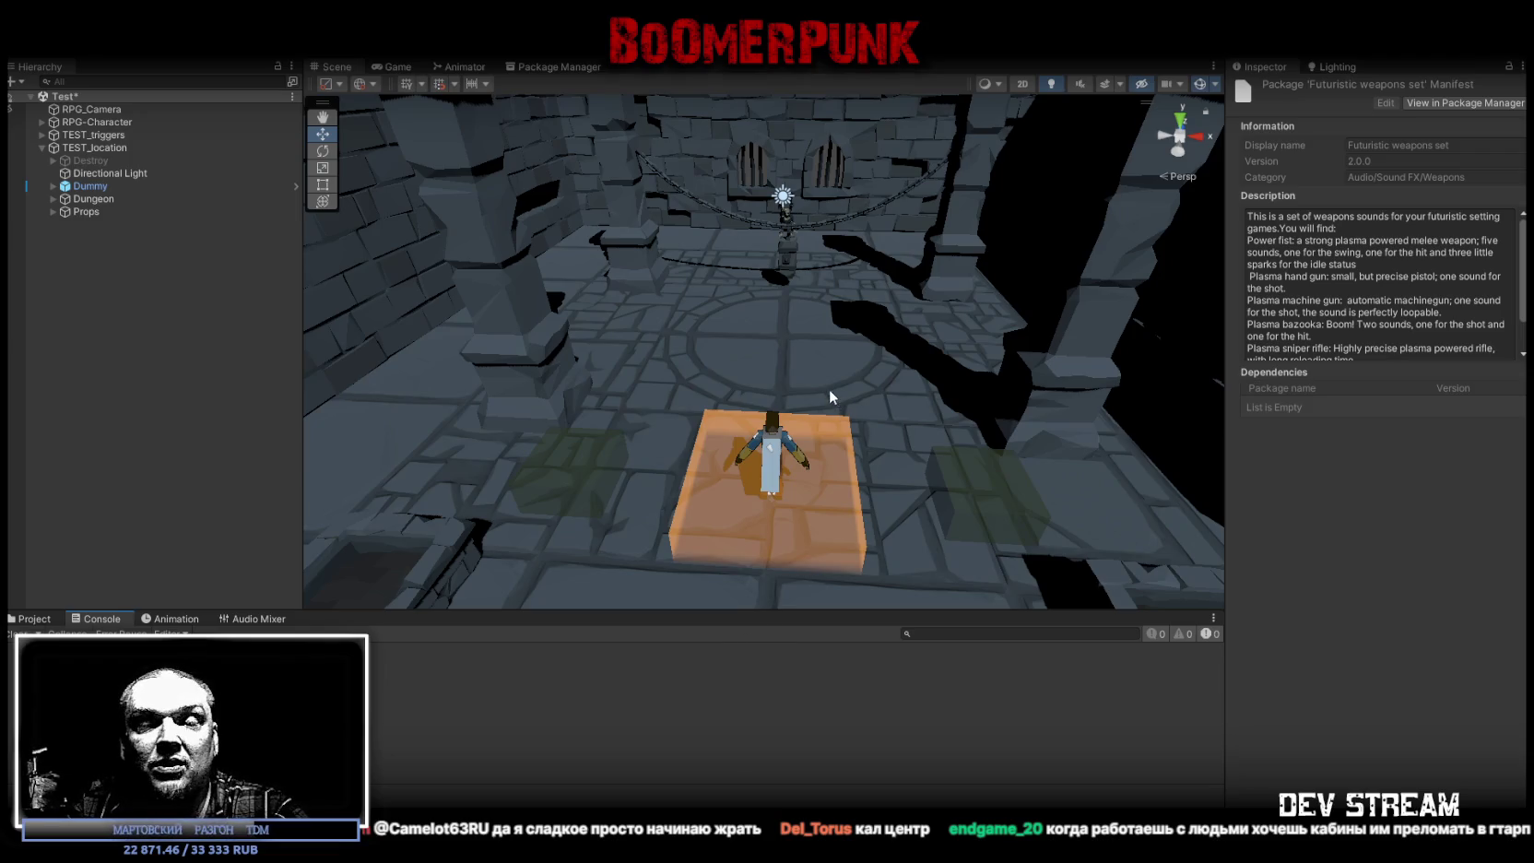
{"action": "left_click_drag", "start_coordinate": [820, 386], "coordinate": [715, 417]}
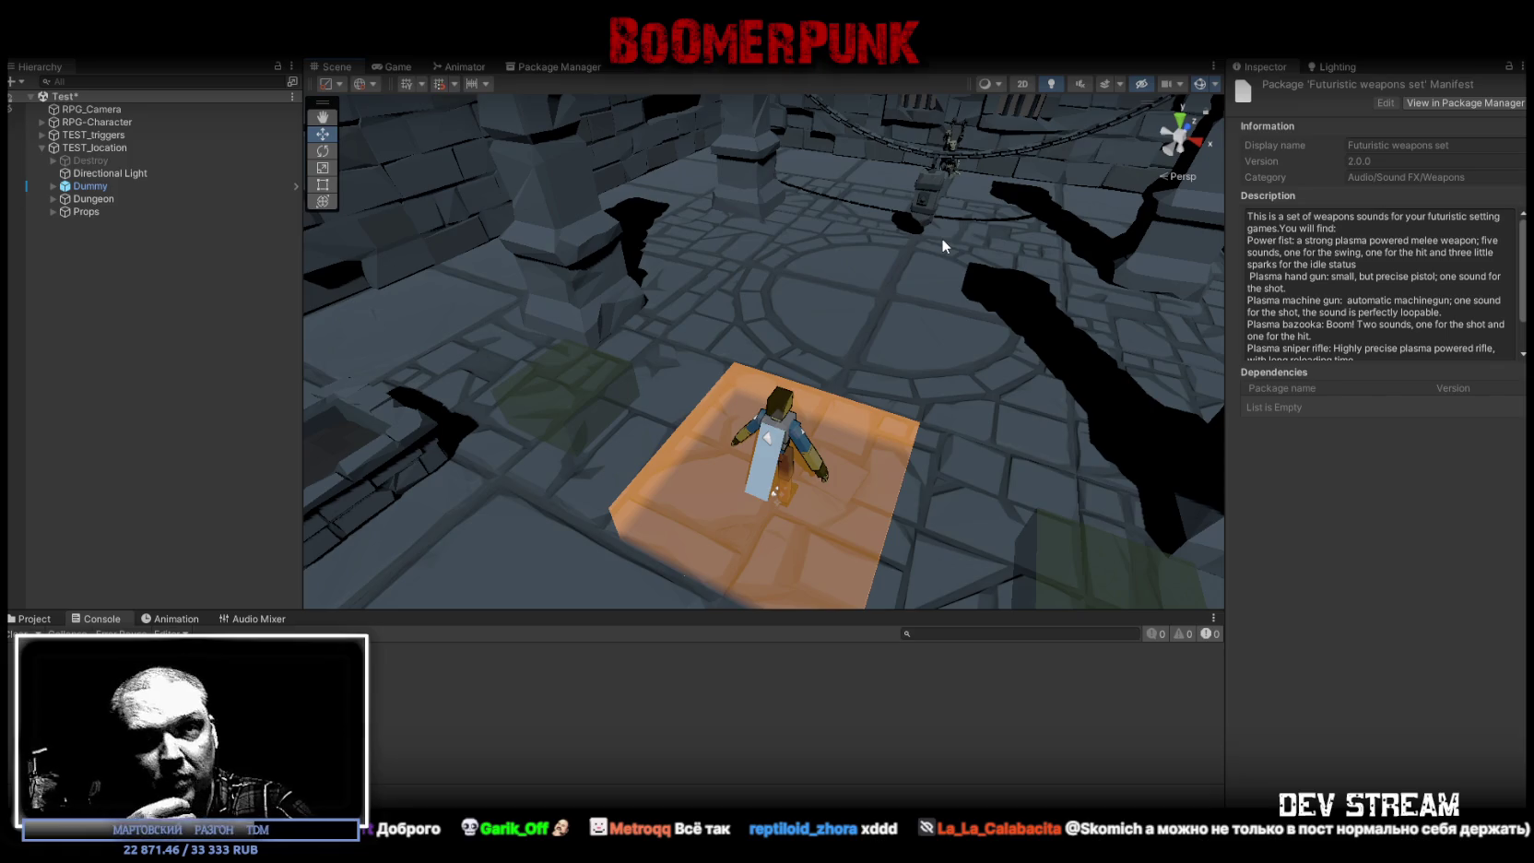
Step: Orbit over to the stone well, frame the Dummy with F, then switch to the RPG_WW_ZAVOZ whiteboard
{"action": "left_click_drag", "start_coordinate": [940, 240], "coordinate": [937, 394]}
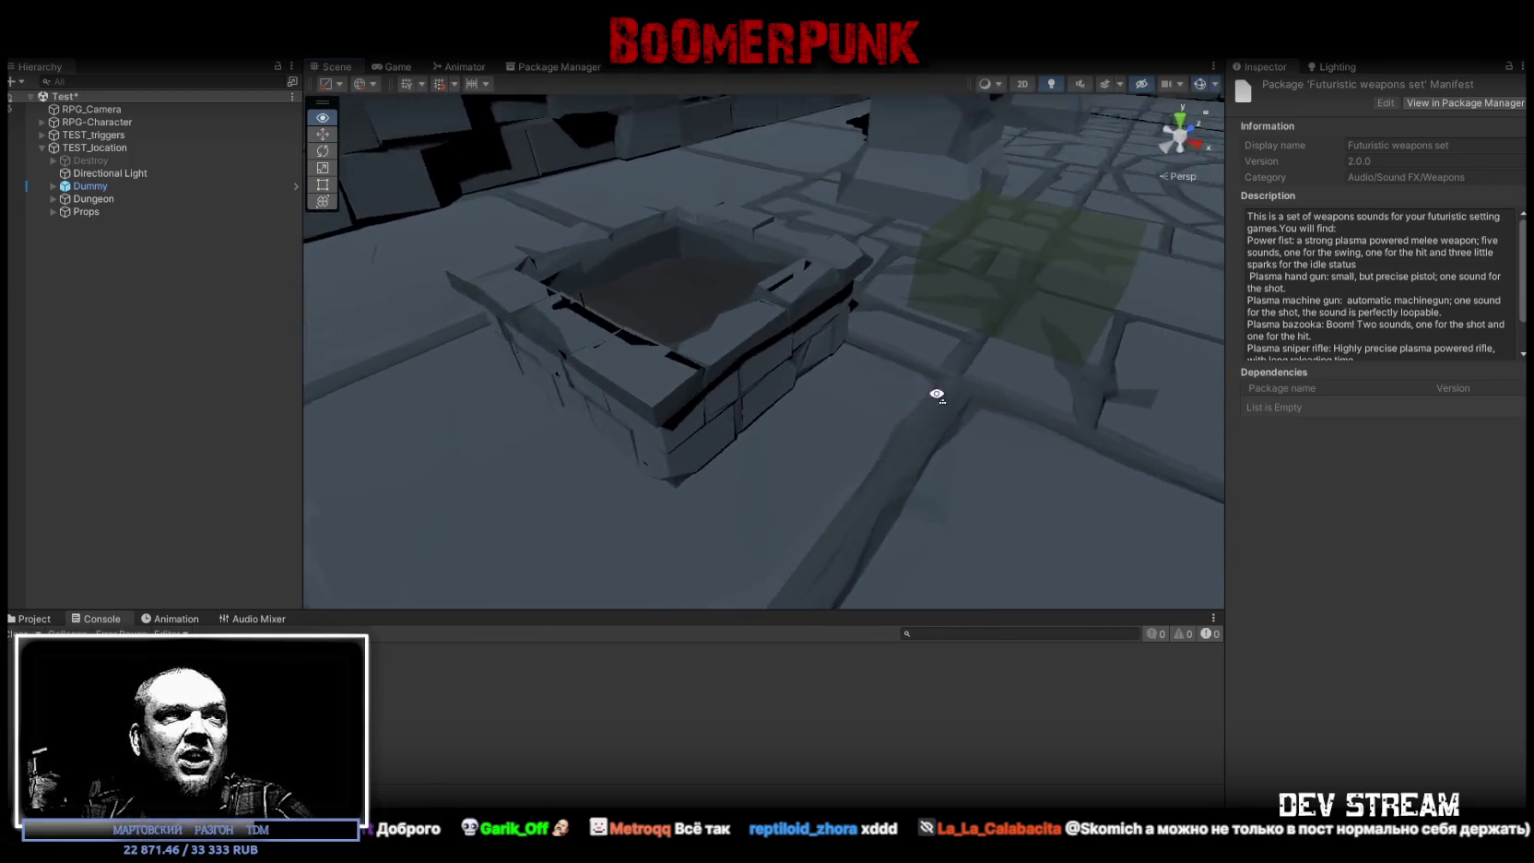
{"action": "key", "text": "f"}
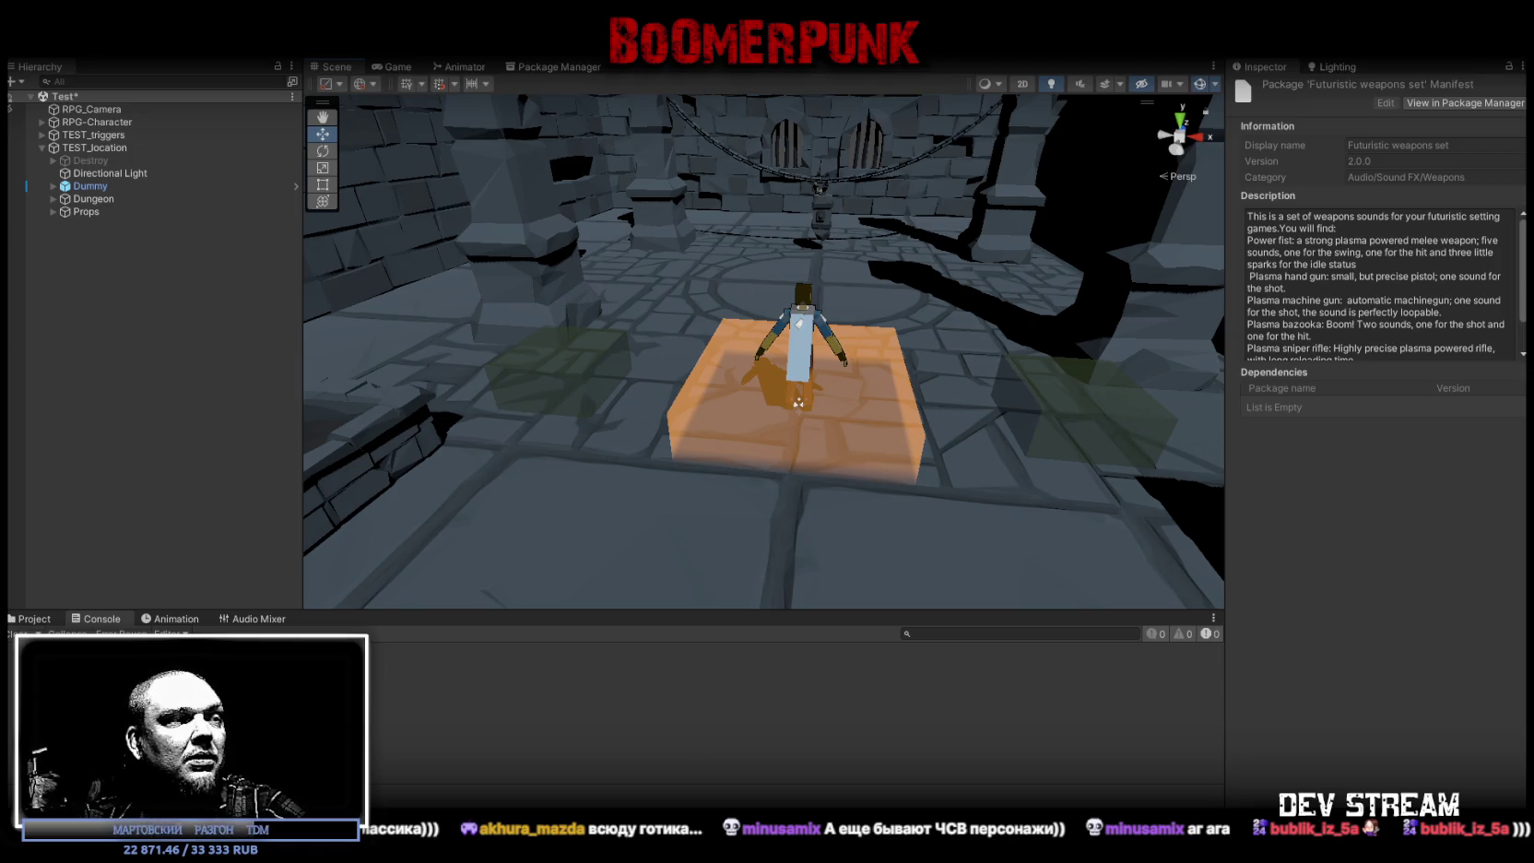
{"action": "key", "text": "alt+Tab"}
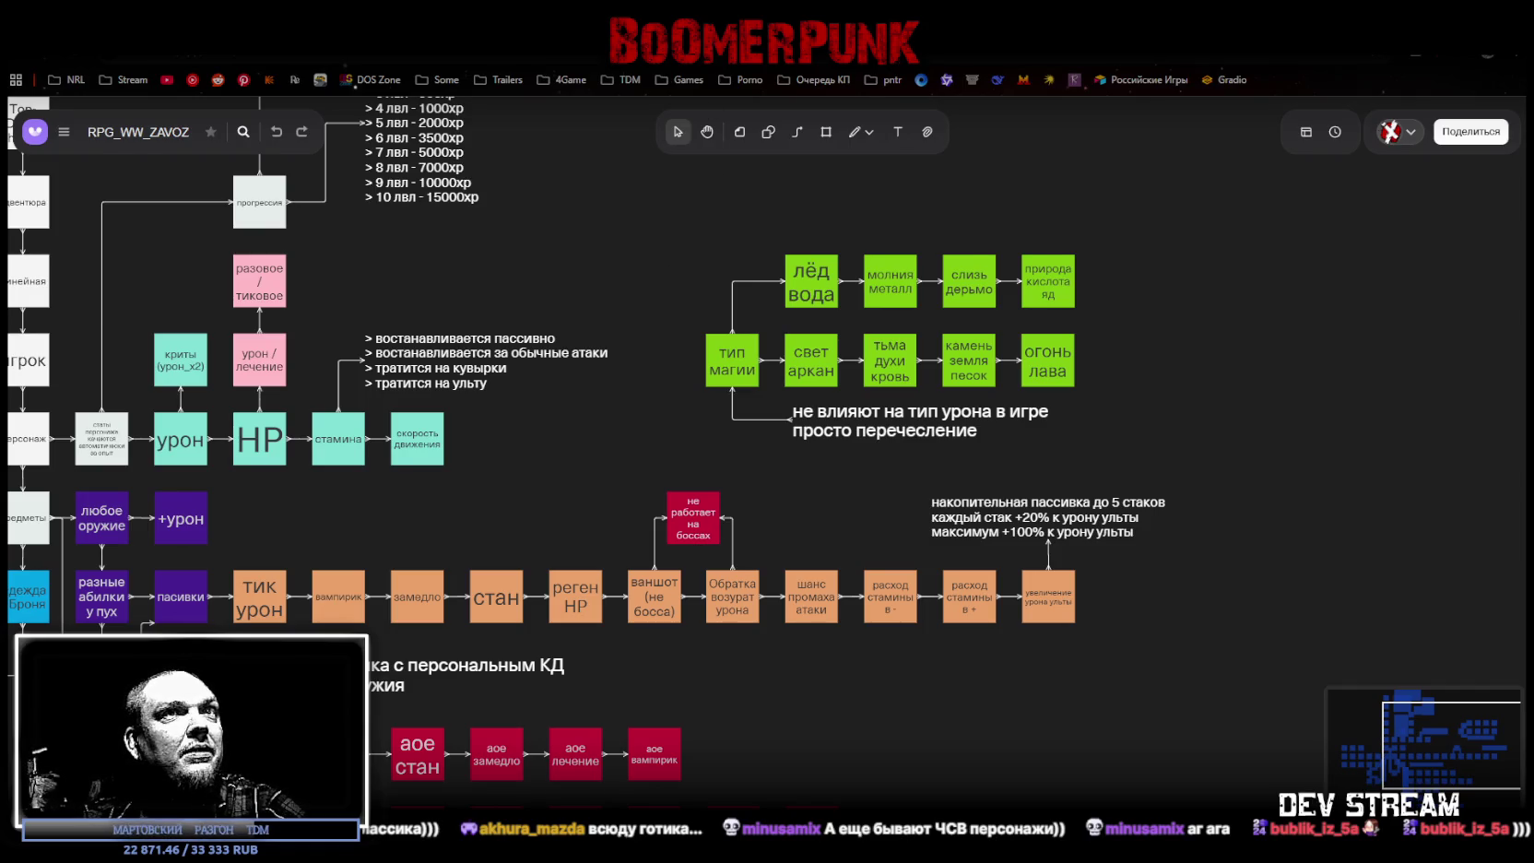
Step: Inspect the любое оружие box and the orange row of passive boxes on the whiteboard
{"action": "scroll", "coordinate": [594, 405], "scroll_direction": "down", "scroll_amount": 2}
{"action": "scroll", "coordinate": [583, 456], "scroll_direction": "down", "scroll_amount": 2}
{"action": "scroll", "coordinate": [541, 446], "scroll_direction": "down", "scroll_amount": 2}
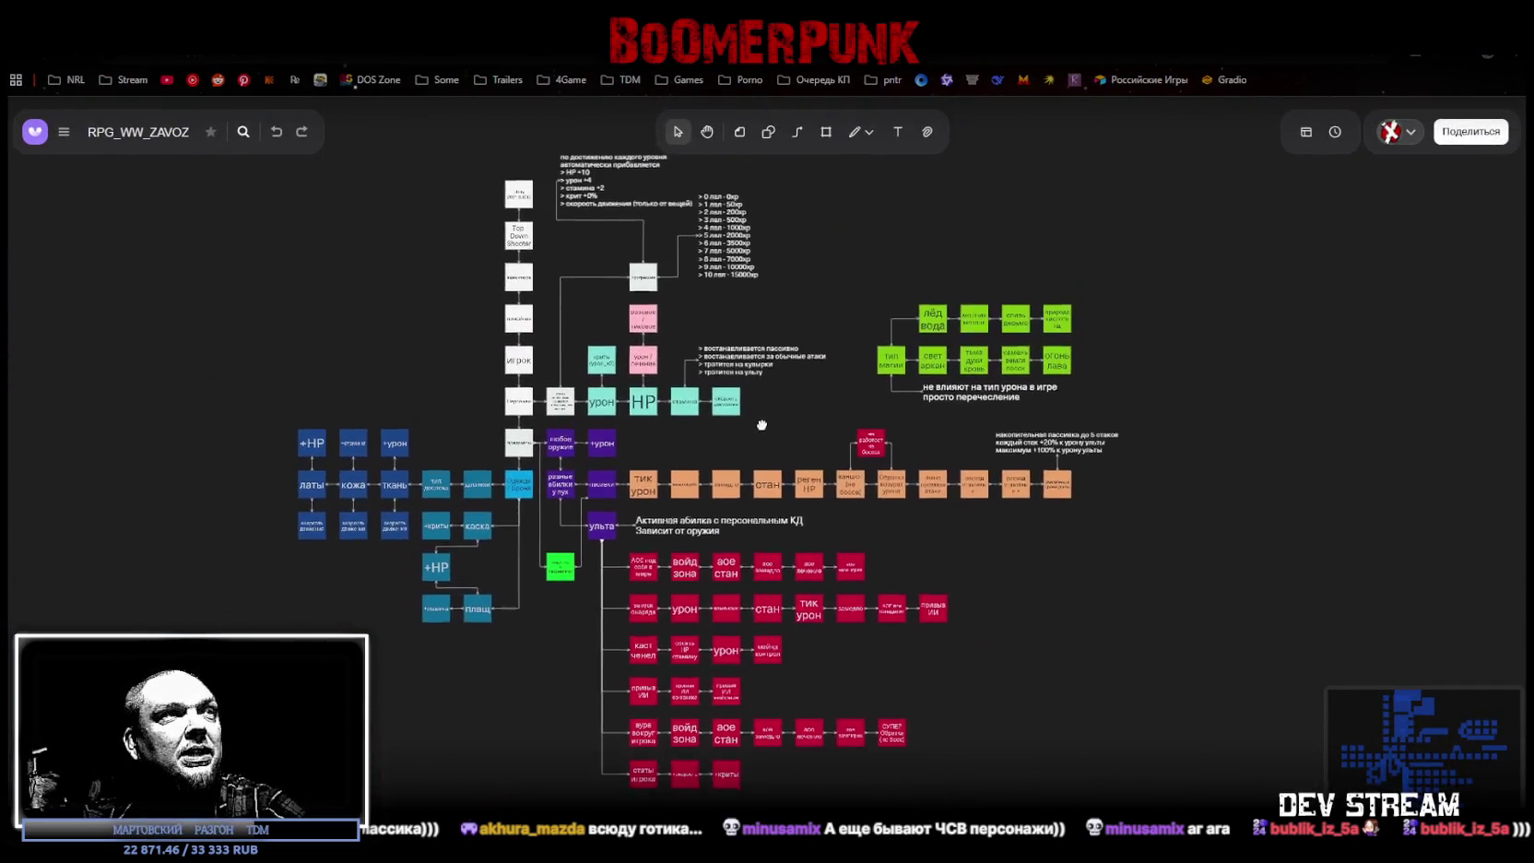
{"action": "scroll", "coordinate": [643, 751], "scroll_direction": "up", "scroll_amount": 2}
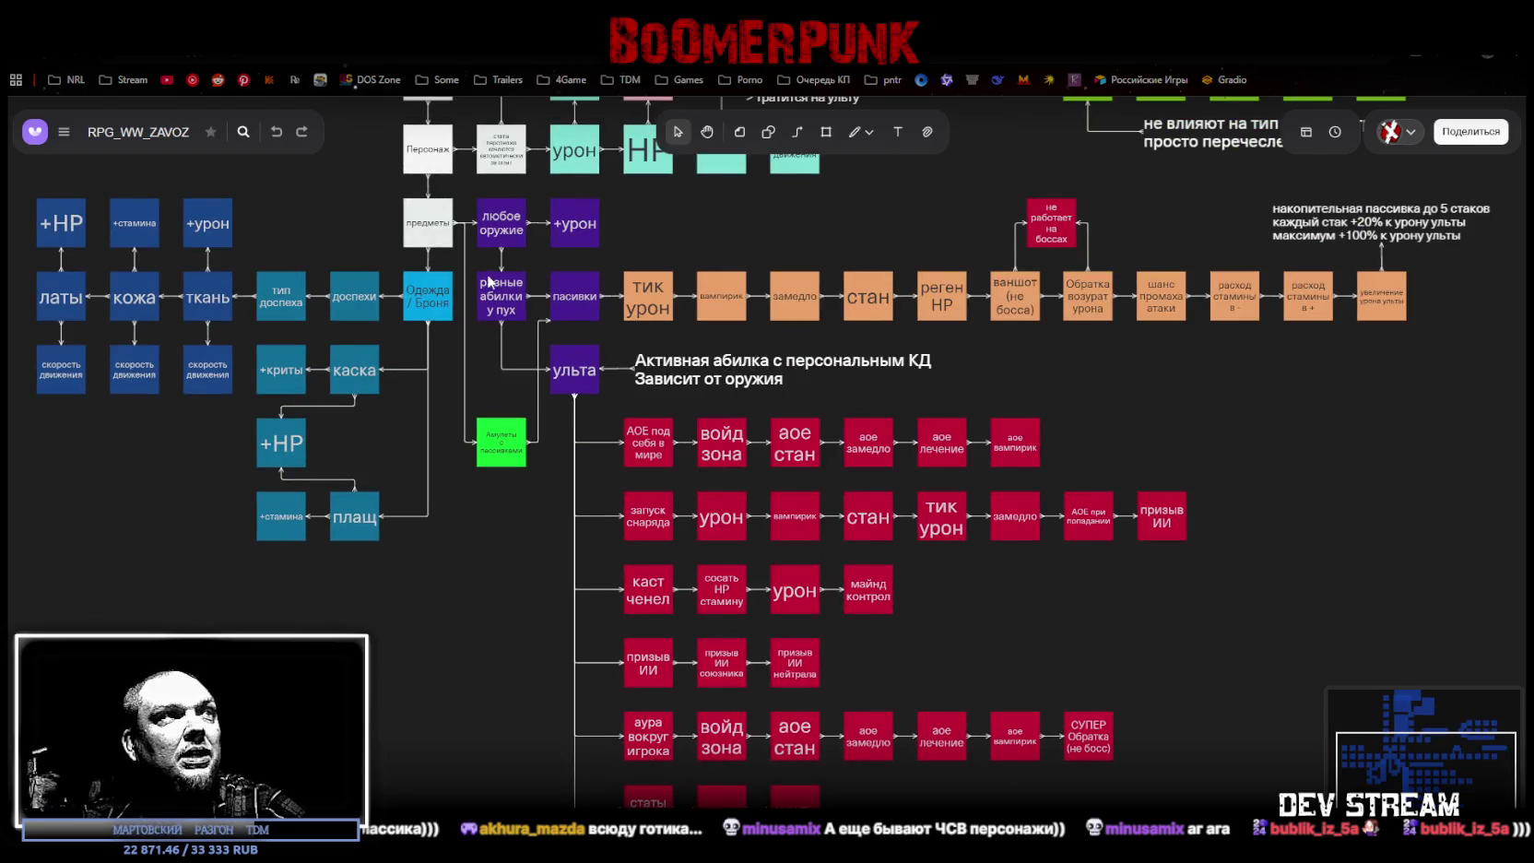
{"action": "left_click", "coordinate": [505, 238]}
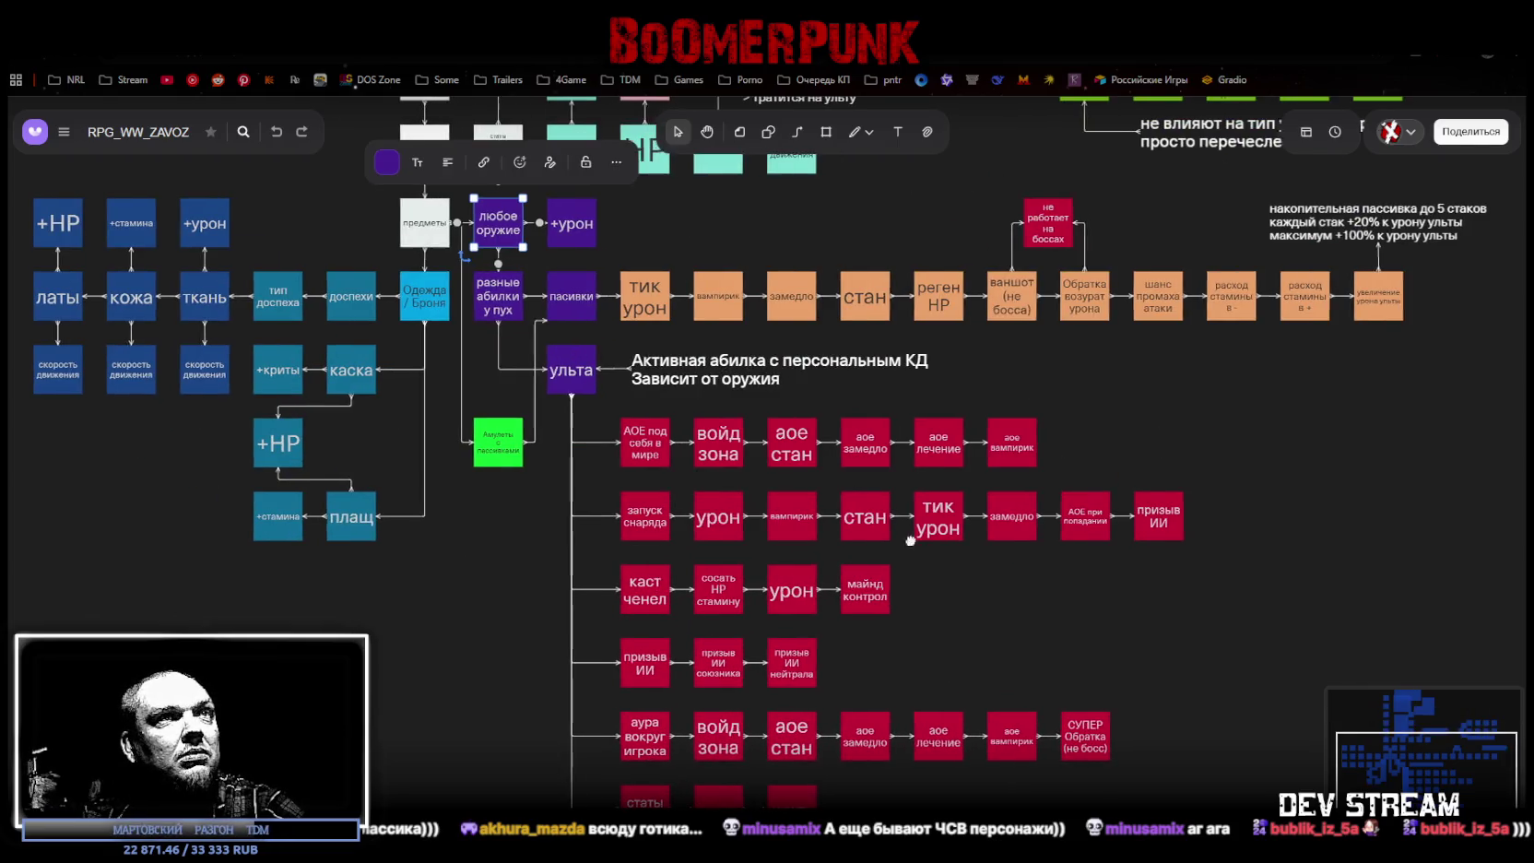
{"action": "scroll", "coordinate": [538, 374], "scroll_direction": "right", "scroll_amount": 3}
{"action": "scroll", "coordinate": [538, 374], "scroll_direction": "up", "scroll_amount": 1}
{"action": "left_click_drag", "start_coordinate": [462, 385], "coordinate": [1252, 340]}
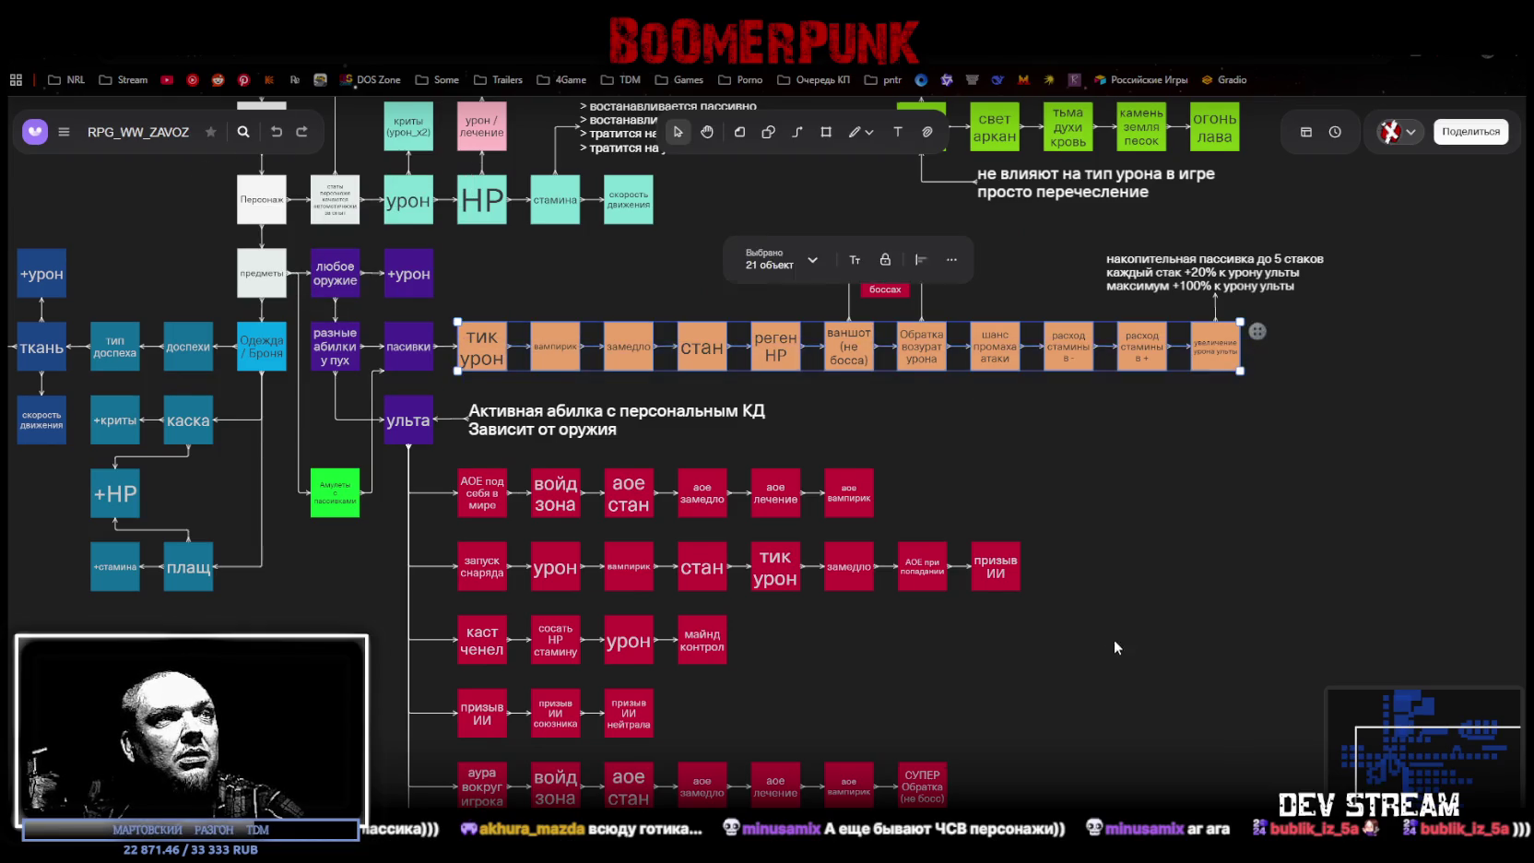
Step: Select the red ability boxes, then the green Амулеты с пассивками box
{"action": "scroll", "coordinate": [1098, 507], "scroll_direction": "down", "scroll_amount": 5}
{"action": "left_click_drag", "start_coordinate": [1051, 661], "coordinate": [424, 193]}
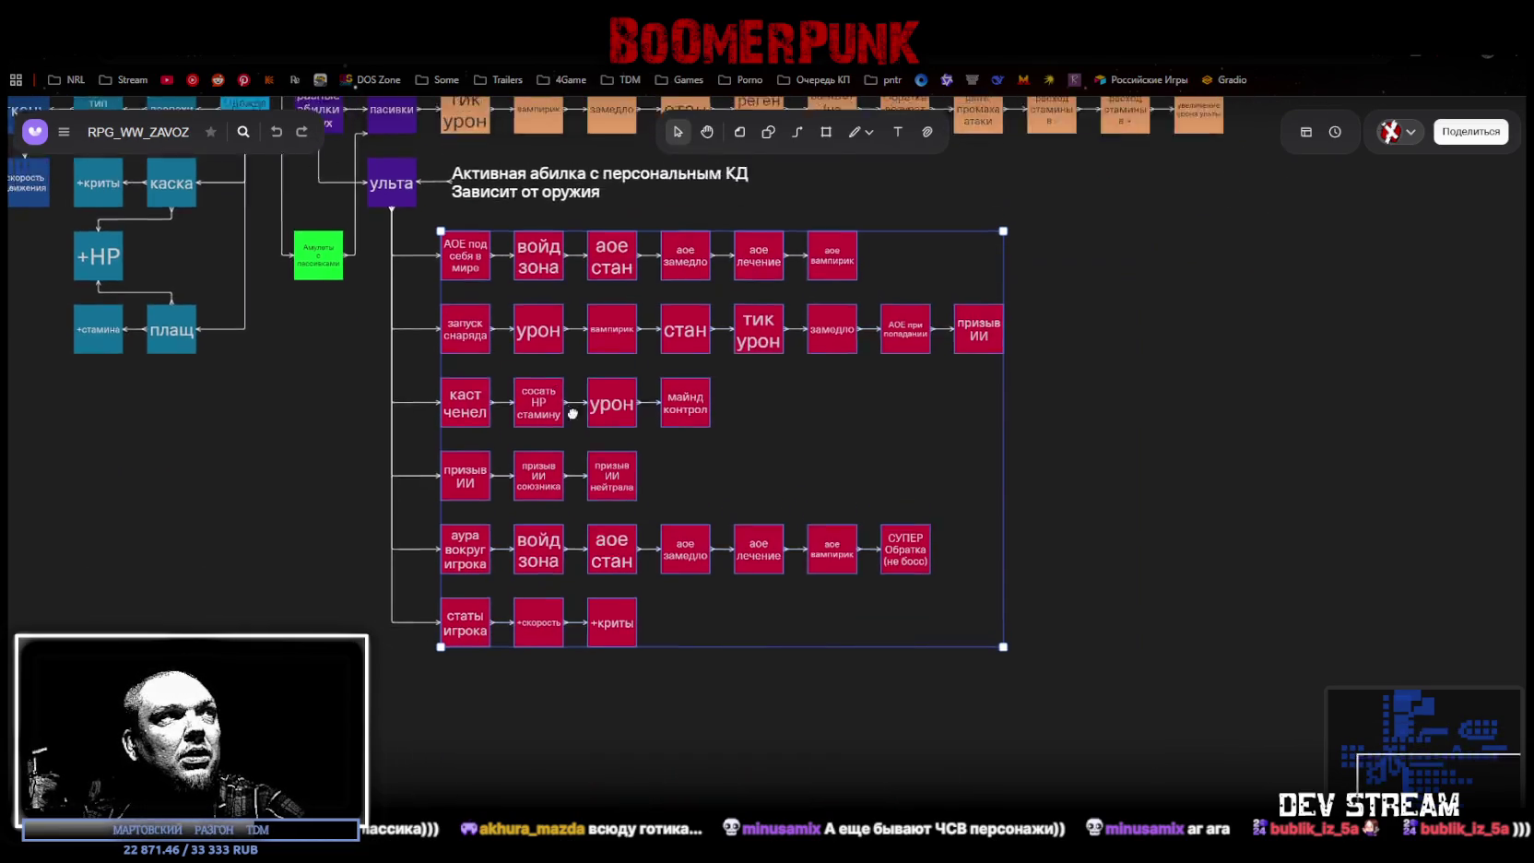
{"action": "scroll", "coordinate": [511, 716], "scroll_direction": "up", "scroll_amount": 6}
{"action": "scroll", "coordinate": [511, 716], "scroll_direction": "left", "scroll_amount": 4}
{"action": "left_click", "coordinate": [507, 659]}
{"action": "scroll", "coordinate": [483, 614], "scroll_direction": "up", "scroll_amount": 3}
{"action": "left_click", "coordinate": [545, 509]}
Step: Inspect the armour branch: the доспехи, каска and плащ boxes
{"action": "scroll", "coordinate": [554, 598], "scroll_direction": "down", "scroll_amount": 2}
{"action": "left_click_drag", "start_coordinate": [554, 599], "coordinate": [664, 735]}
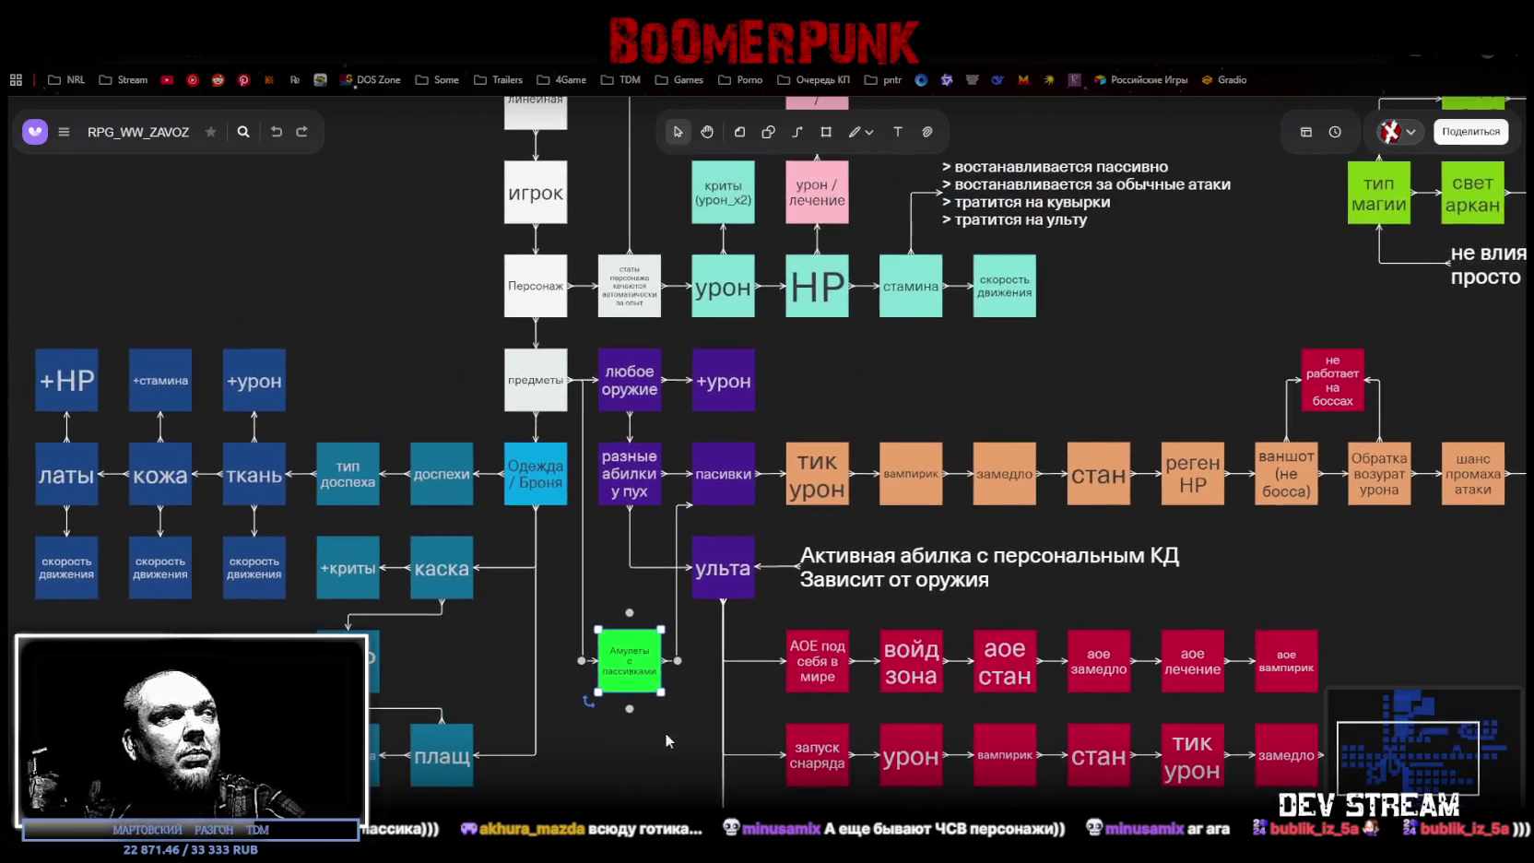
{"action": "left_click", "coordinate": [554, 463]}
{"action": "scroll", "coordinate": [553, 463], "scroll_direction": "down", "scroll_amount": 3}
{"action": "scroll", "coordinate": [553, 463], "scroll_direction": "left", "scroll_amount": 1}
{"action": "left_click", "coordinate": [477, 380]}
{"action": "left_click", "coordinate": [488, 481]}
{"action": "left_click", "coordinate": [493, 653]}
Step: Navigate up the diagram and select the HP stat box
{"action": "scroll", "coordinate": [571, 515], "scroll_direction": "up", "scroll_amount": 5}
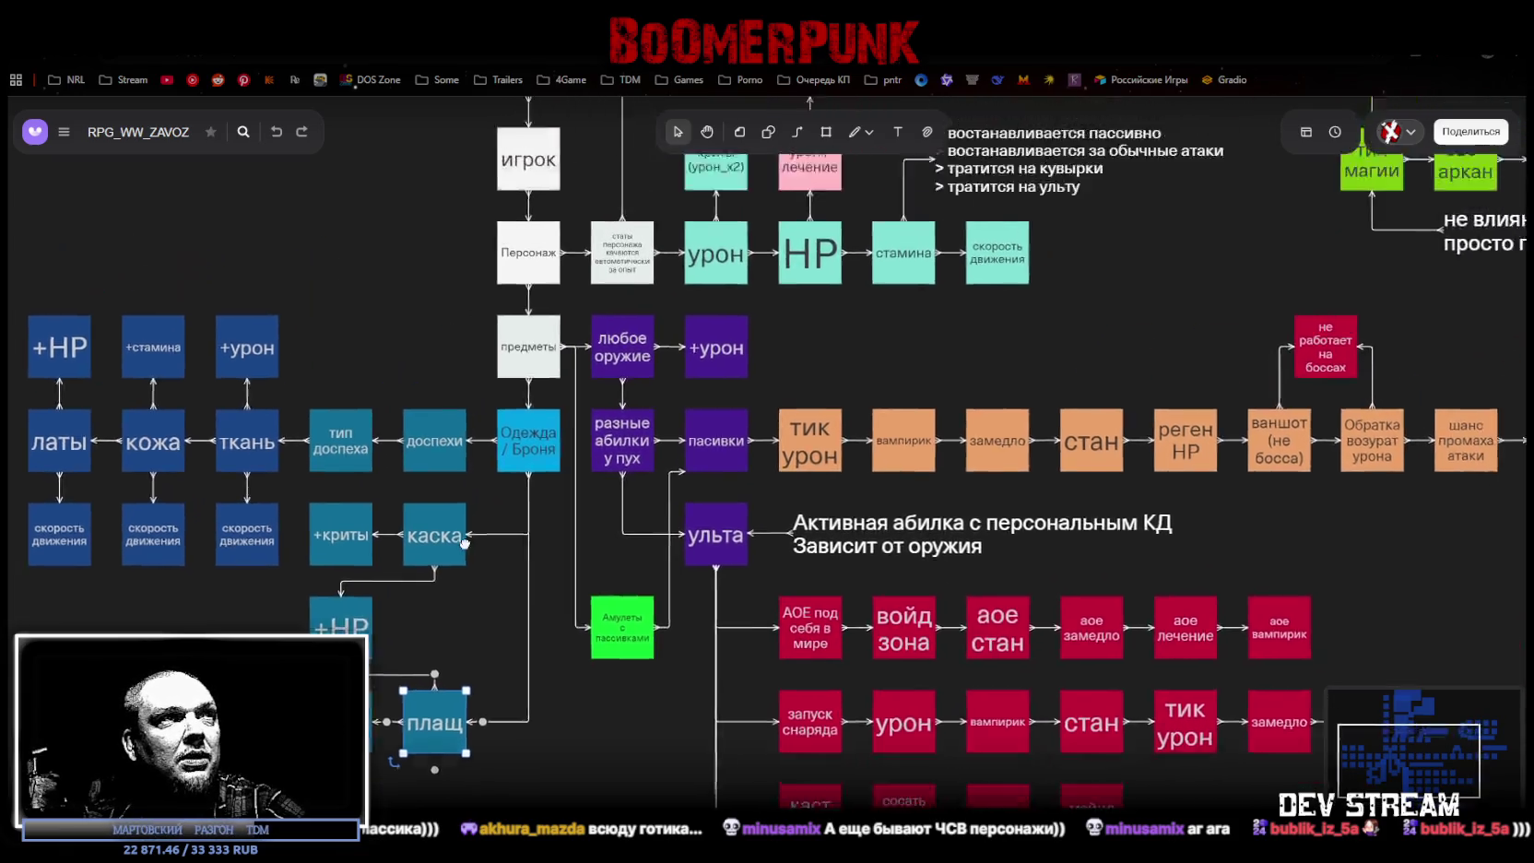
{"action": "scroll", "coordinate": [572, 515], "scroll_direction": "right", "scroll_amount": 2}
{"action": "scroll", "coordinate": [589, 579], "scroll_direction": "up", "scroll_amount": 2}
{"action": "scroll", "coordinate": [670, 583], "scroll_direction": "down", "scroll_amount": 2}
{"action": "scroll", "coordinate": [683, 508], "scroll_direction": "up", "scroll_amount": 2}
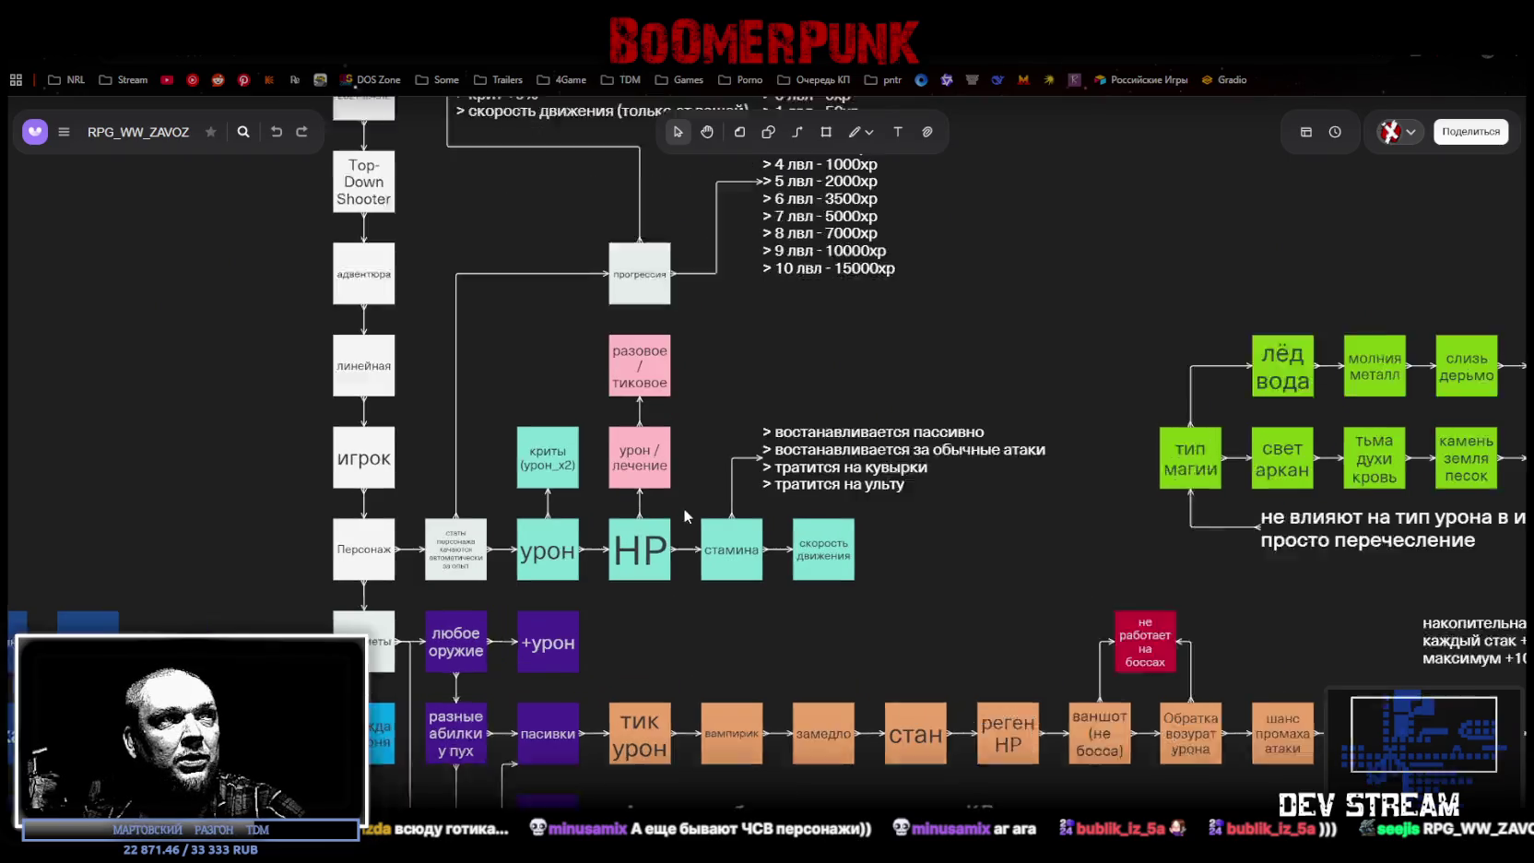
{"action": "scroll", "coordinate": [643, 569], "scroll_direction": "up", "scroll_amount": 2}
{"action": "left_click", "coordinate": [642, 570]}
Step: Review the green magic-type boxes on the diagram's left side, then return to Unity
{"action": "scroll", "coordinate": [950, 556], "scroll_direction": "up", "scroll_amount": 2}
{"action": "scroll", "coordinate": [950, 556], "scroll_direction": "right", "scroll_amount": 2}
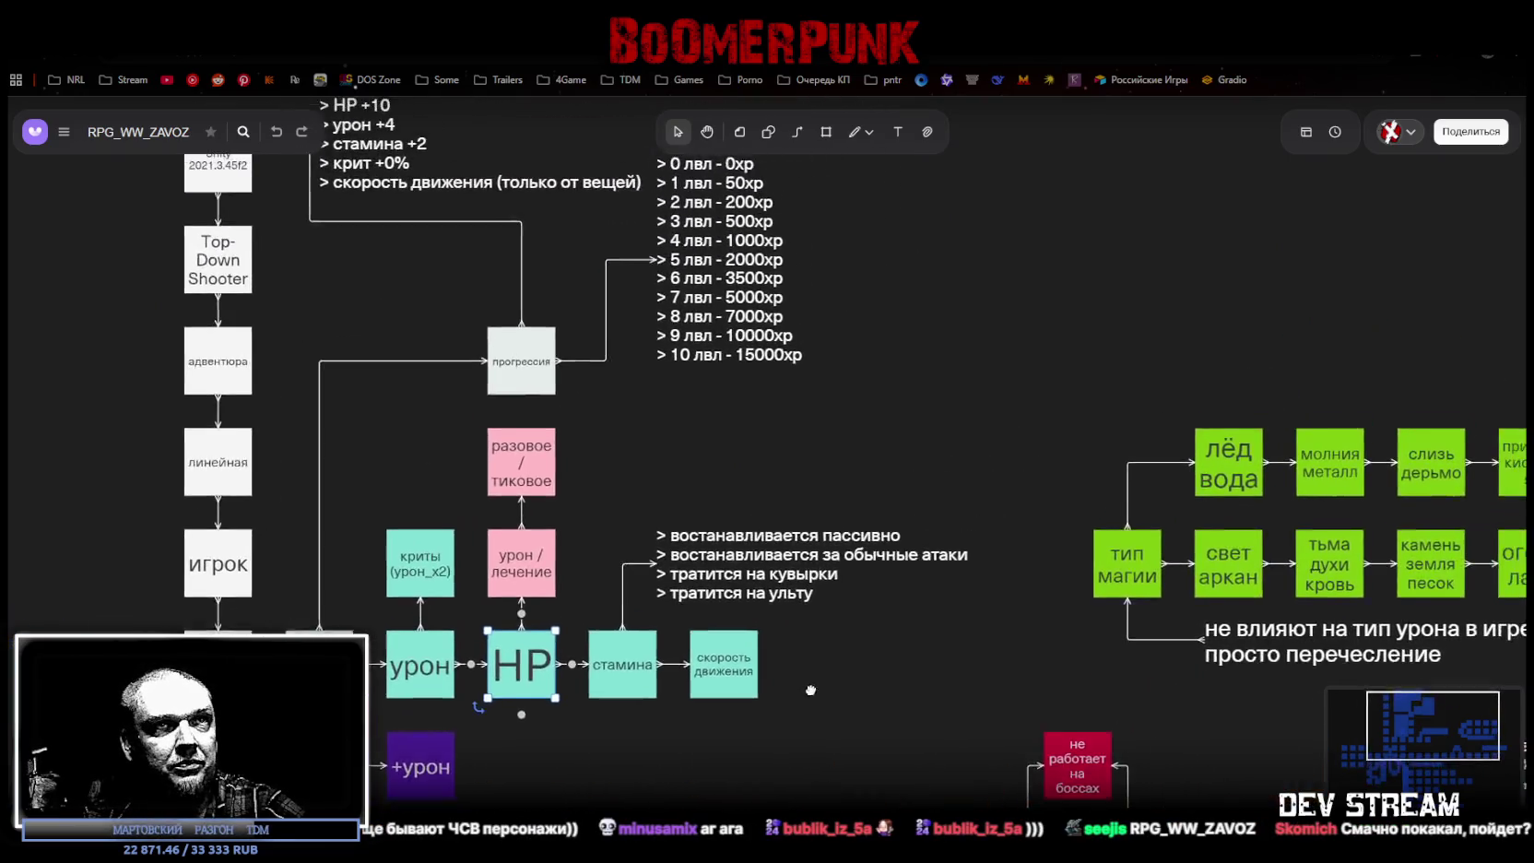
{"action": "scroll", "coordinate": [826, 604], "scroll_direction": "down", "scroll_amount": 2}
{"action": "scroll", "coordinate": [824, 597], "scroll_direction": "down", "scroll_amount": 2}
{"action": "scroll", "coordinate": [867, 590], "scroll_direction": "left", "scroll_amount": 2}
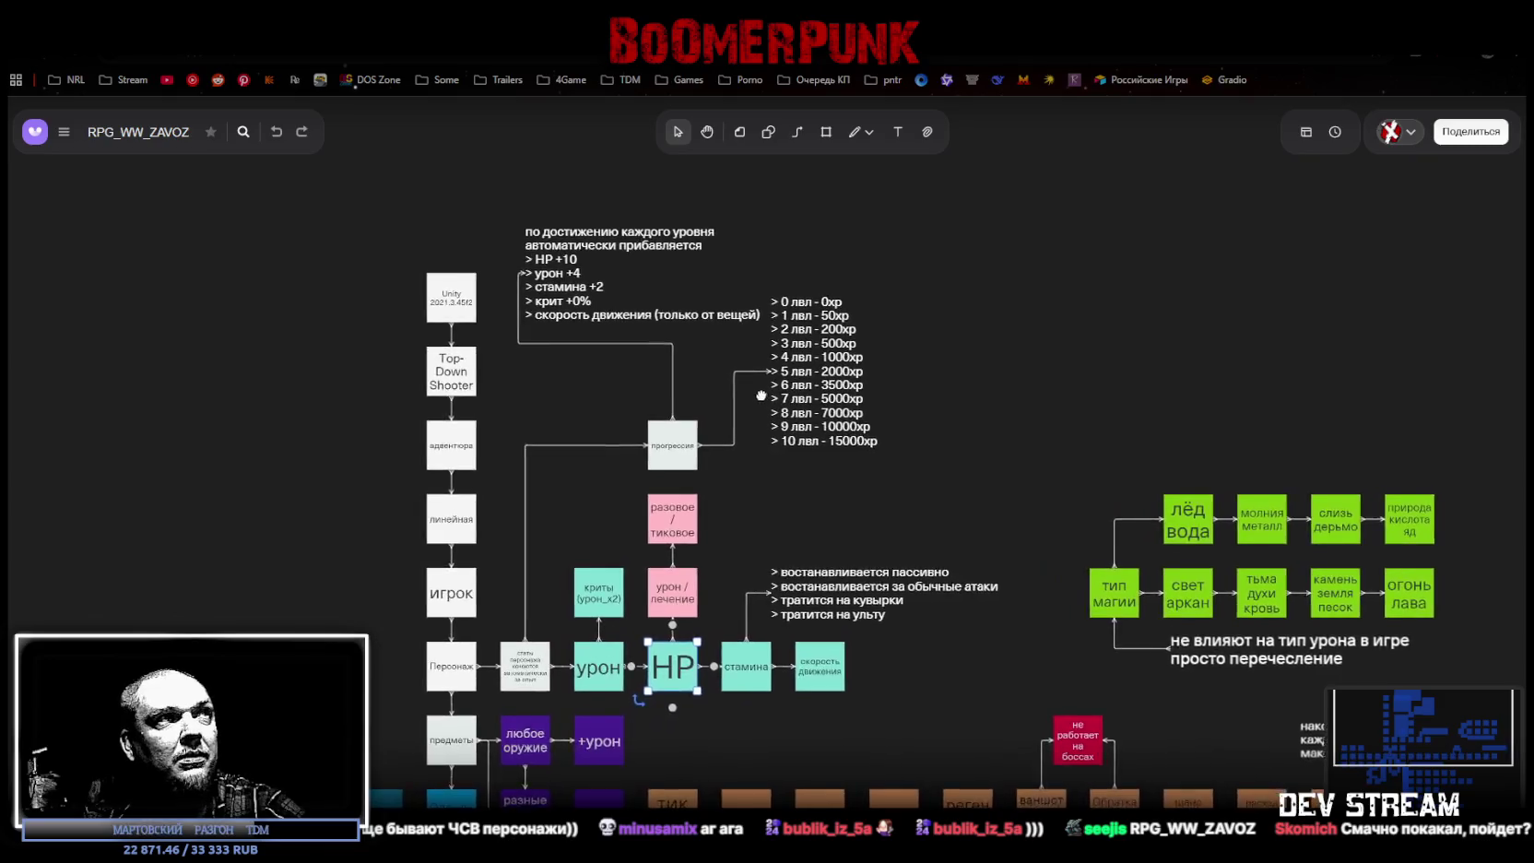
{"action": "scroll", "coordinate": [892, 592], "scroll_direction": "down", "scroll_amount": 3}
{"action": "scroll", "coordinate": [863, 393], "scroll_direction": "down", "scroll_amount": 1}
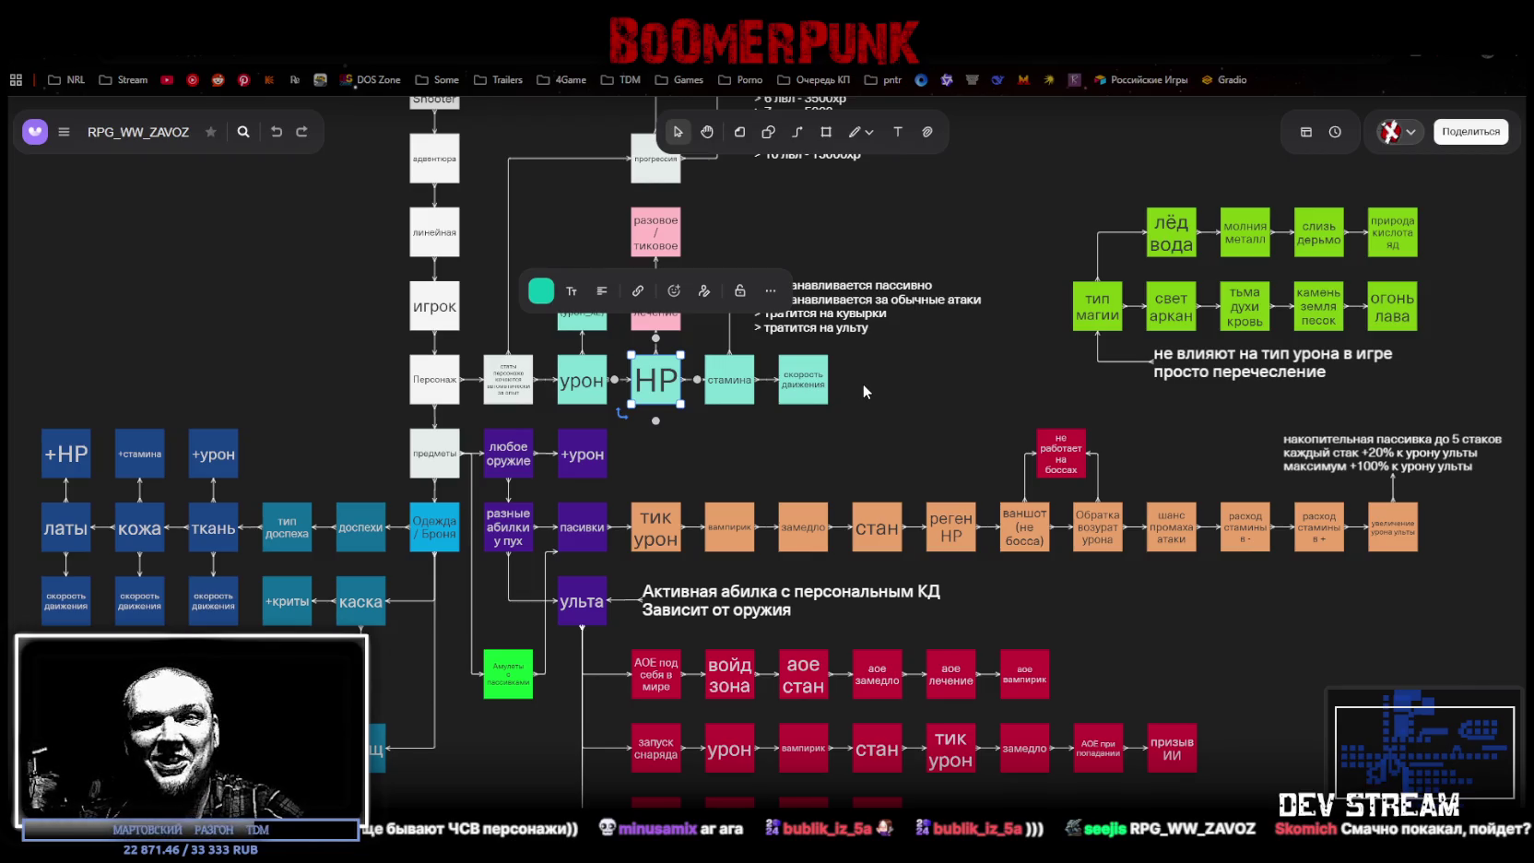
{"action": "mouse_move", "coordinate": [734, 395]}
{"action": "left_mouse_down"}
{"action": "mouse_move", "coordinate": [915, 508]}
{"action": "mouse_move", "coordinate": [553, 488]}
{"action": "left_mouse_up"}
{"action": "left_click_drag", "start_coordinate": [1060, 373], "coordinate": [686, 192]}
{"action": "left_click", "coordinate": [1088, 651]}
{"action": "scroll", "coordinate": [1089, 651], "scroll_direction": "left", "scroll_amount": 5}
{"action": "scroll", "coordinate": [1100, 479], "scroll_direction": "down", "scroll_amount": 2}
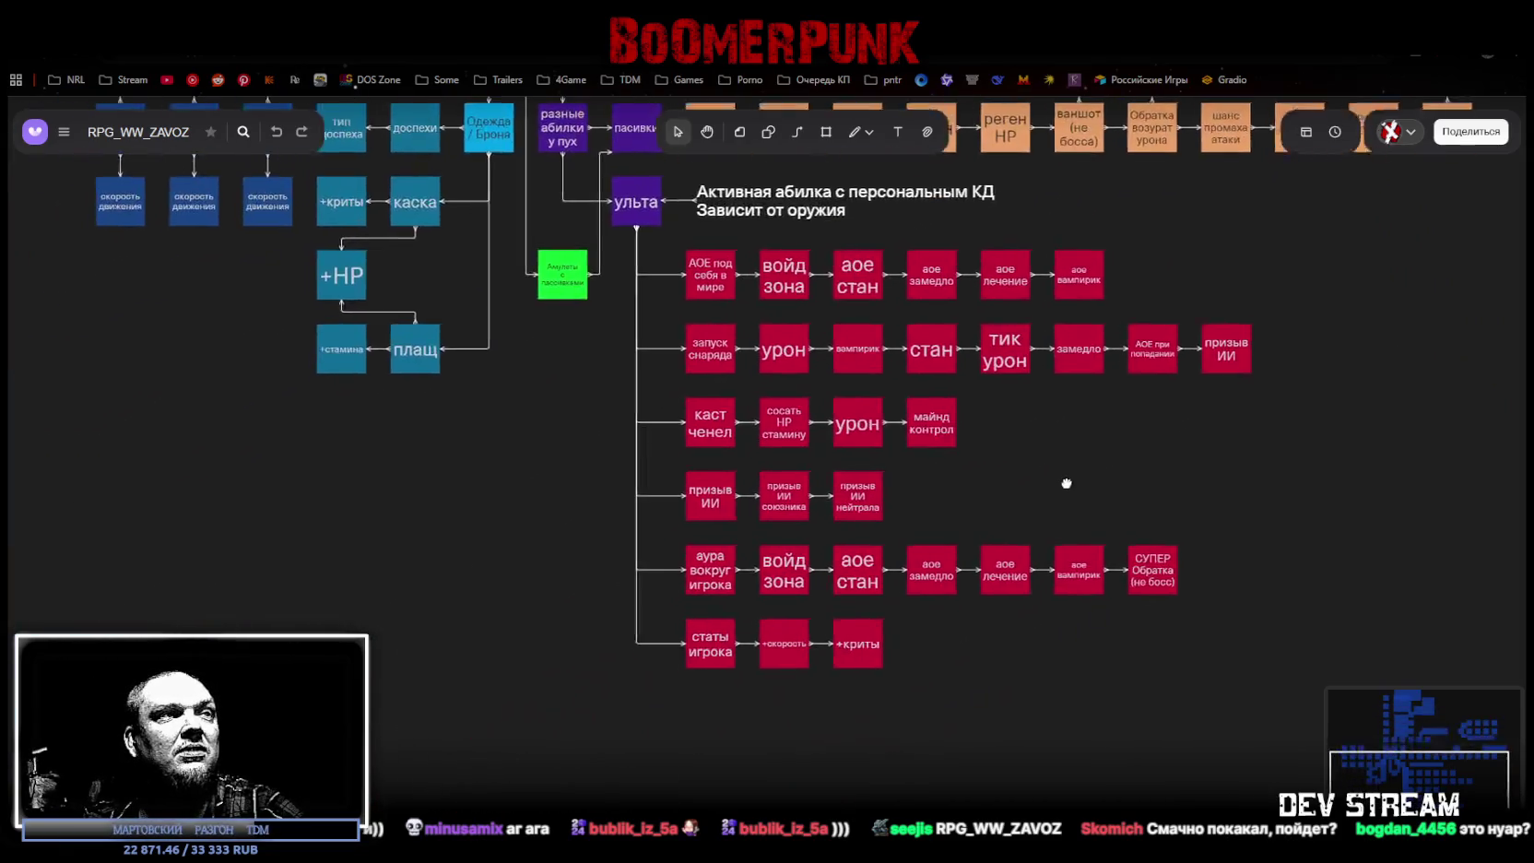
{"action": "key", "text": "alt+Tab"}
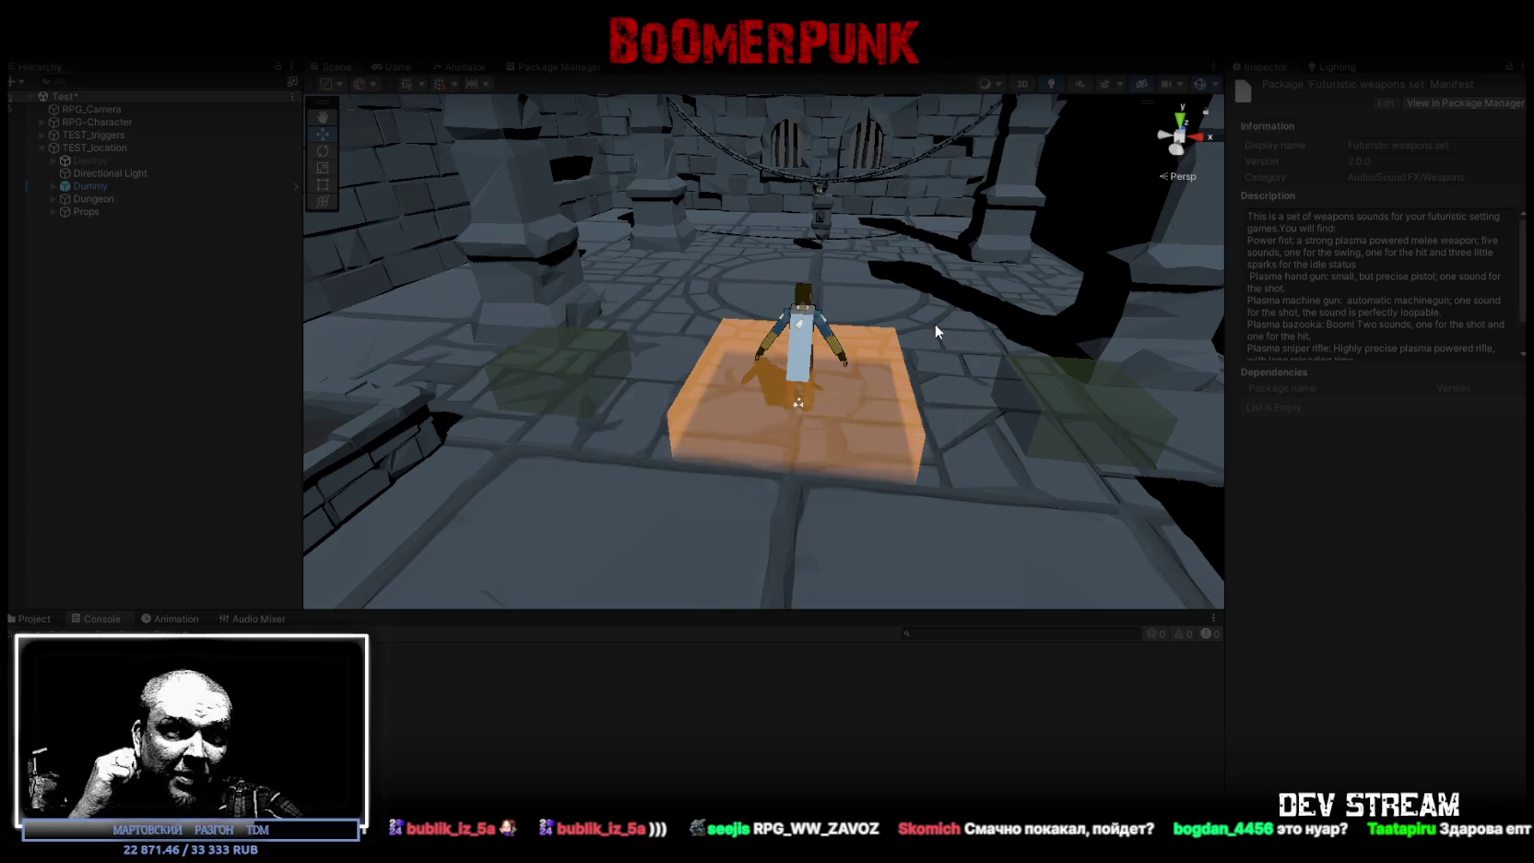
Step: Maximize the game view, then walk the hero around the floor circle with WASD while swinging the sword
{"action": "left_click", "coordinate": [724, 272]}
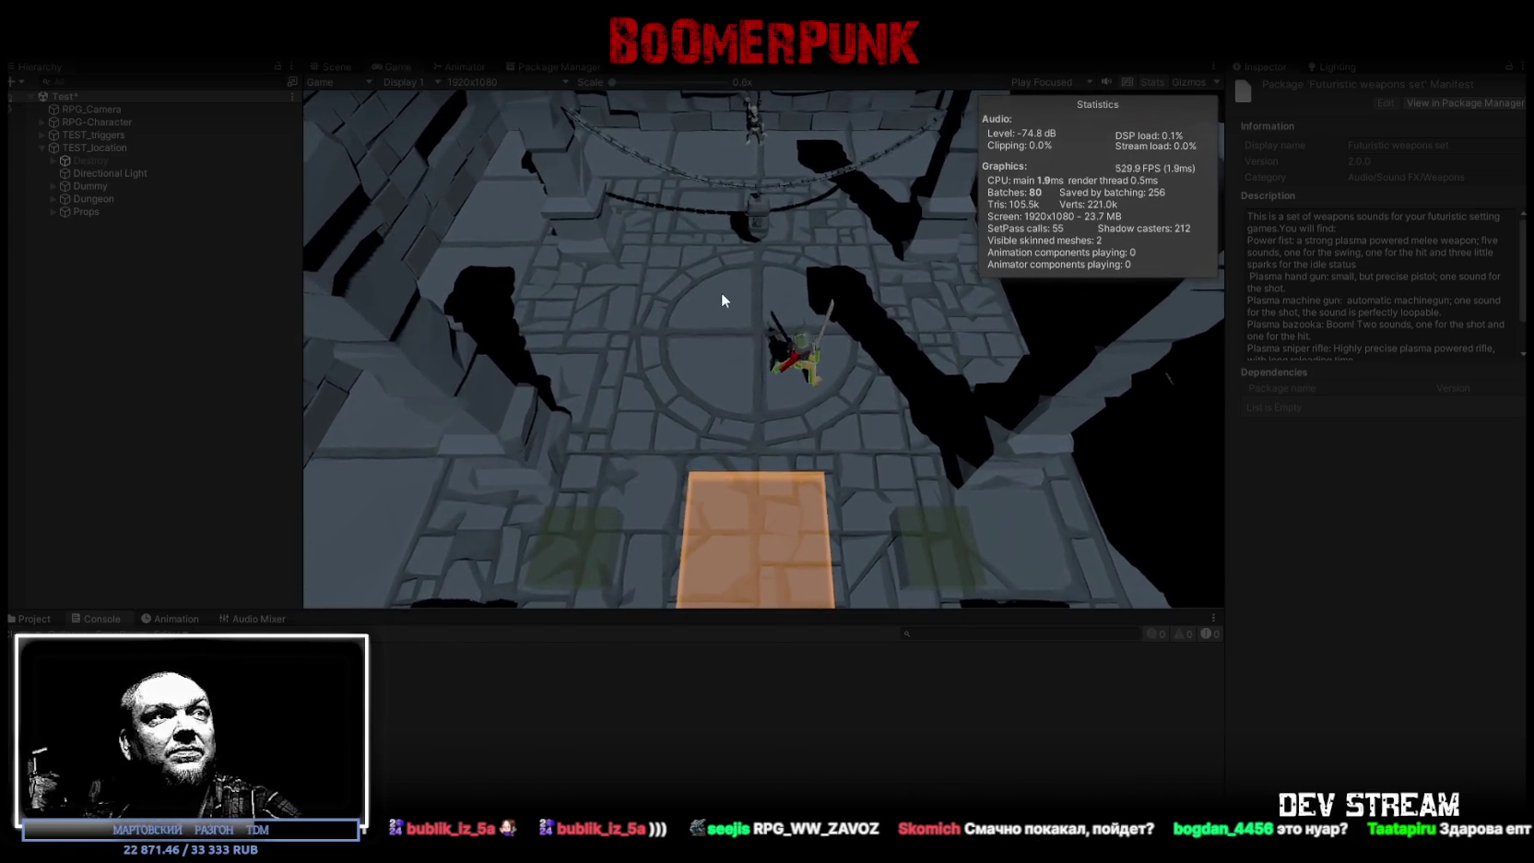
{"action": "double_click", "coordinate": [393, 65]}
{"action": "left_click", "coordinate": [775, 371]}
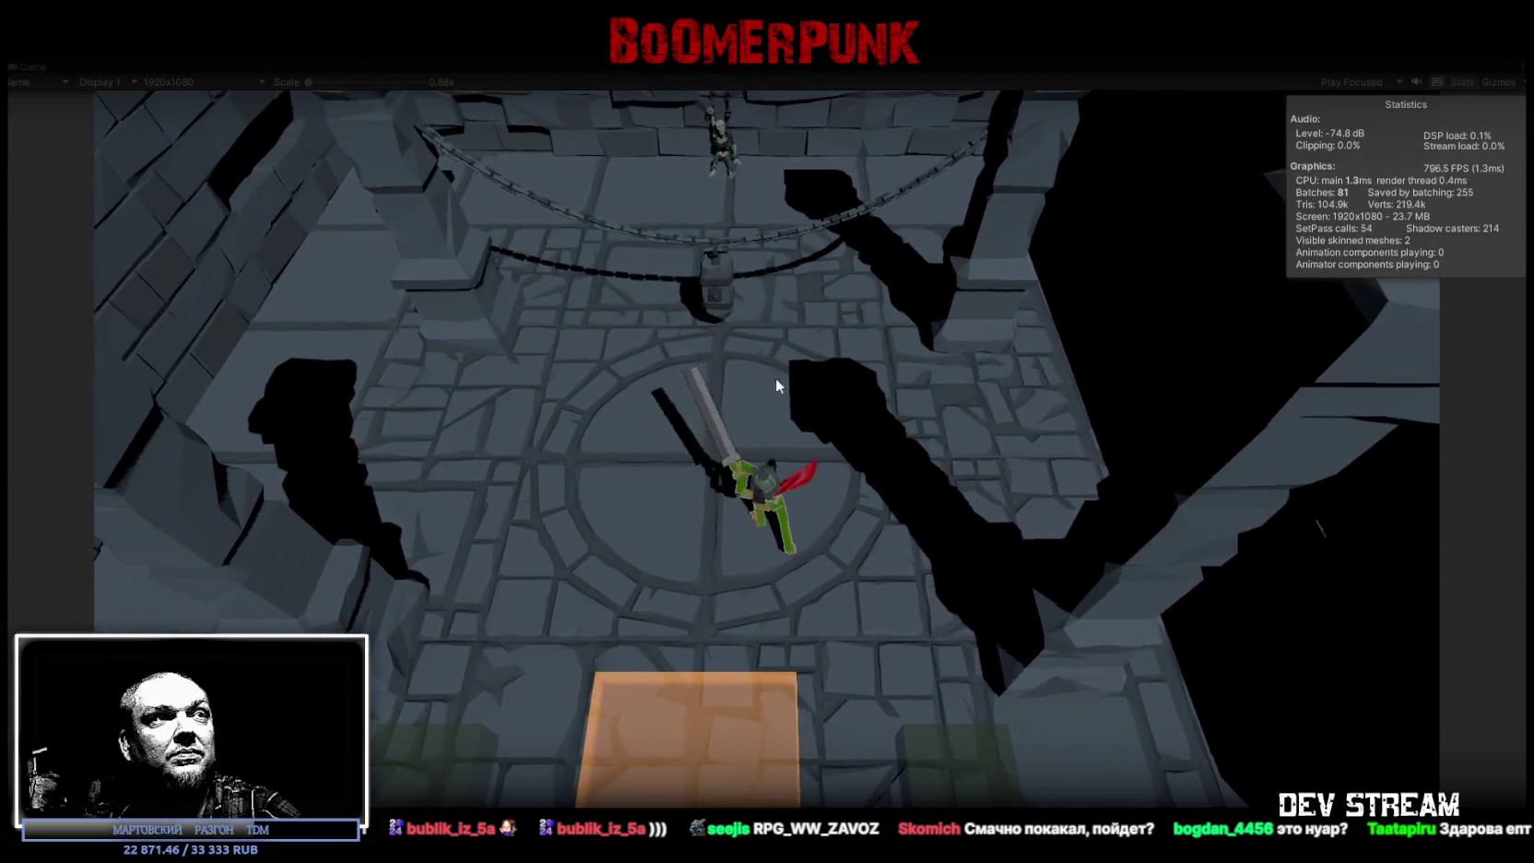
{"action": "key", "text": "d"}
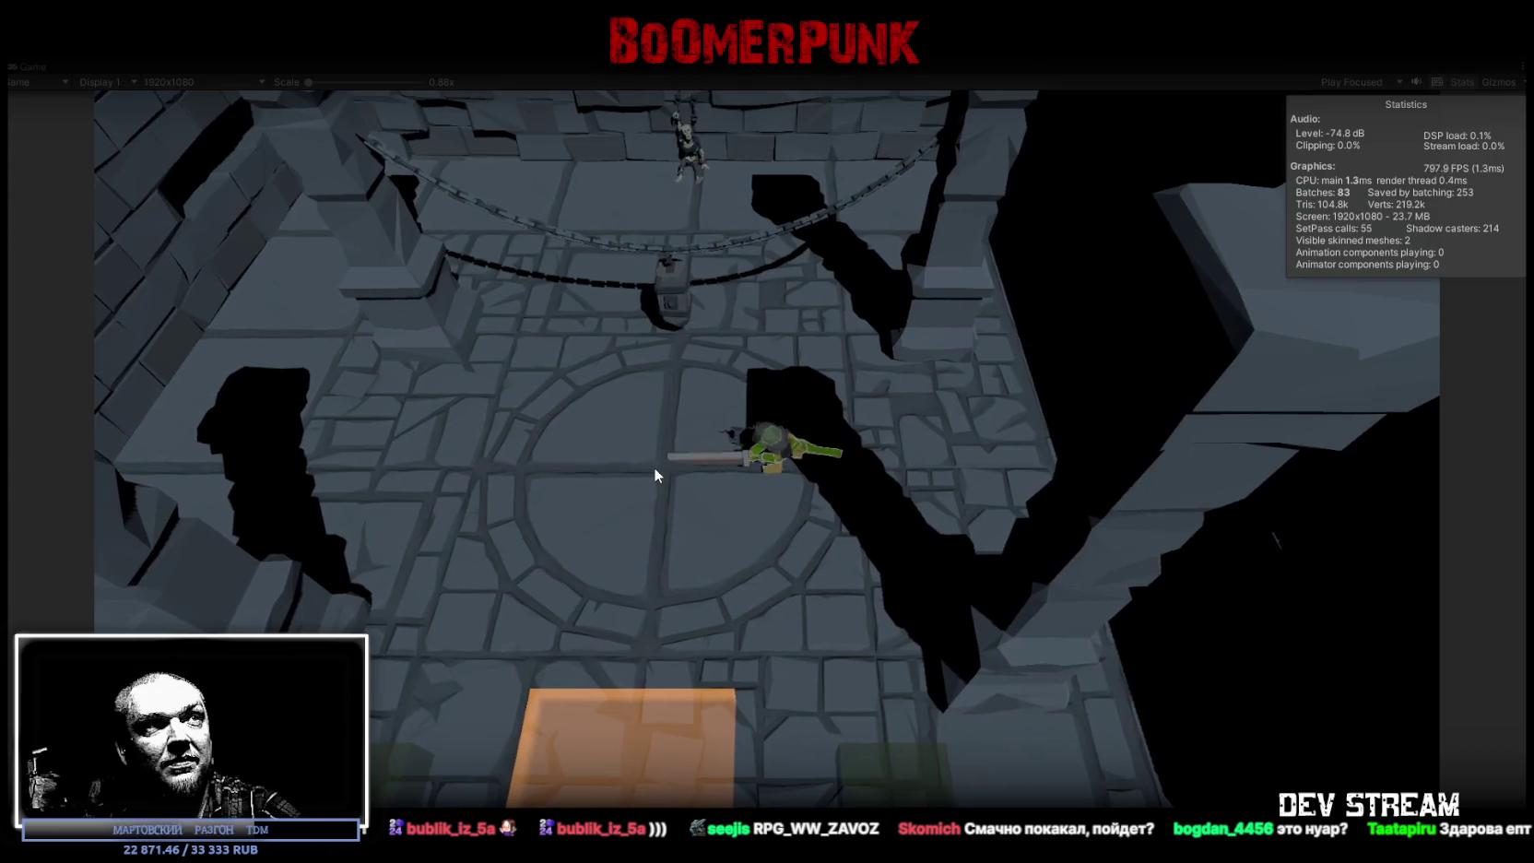
{"action": "left_click", "coordinate": [655, 469]}
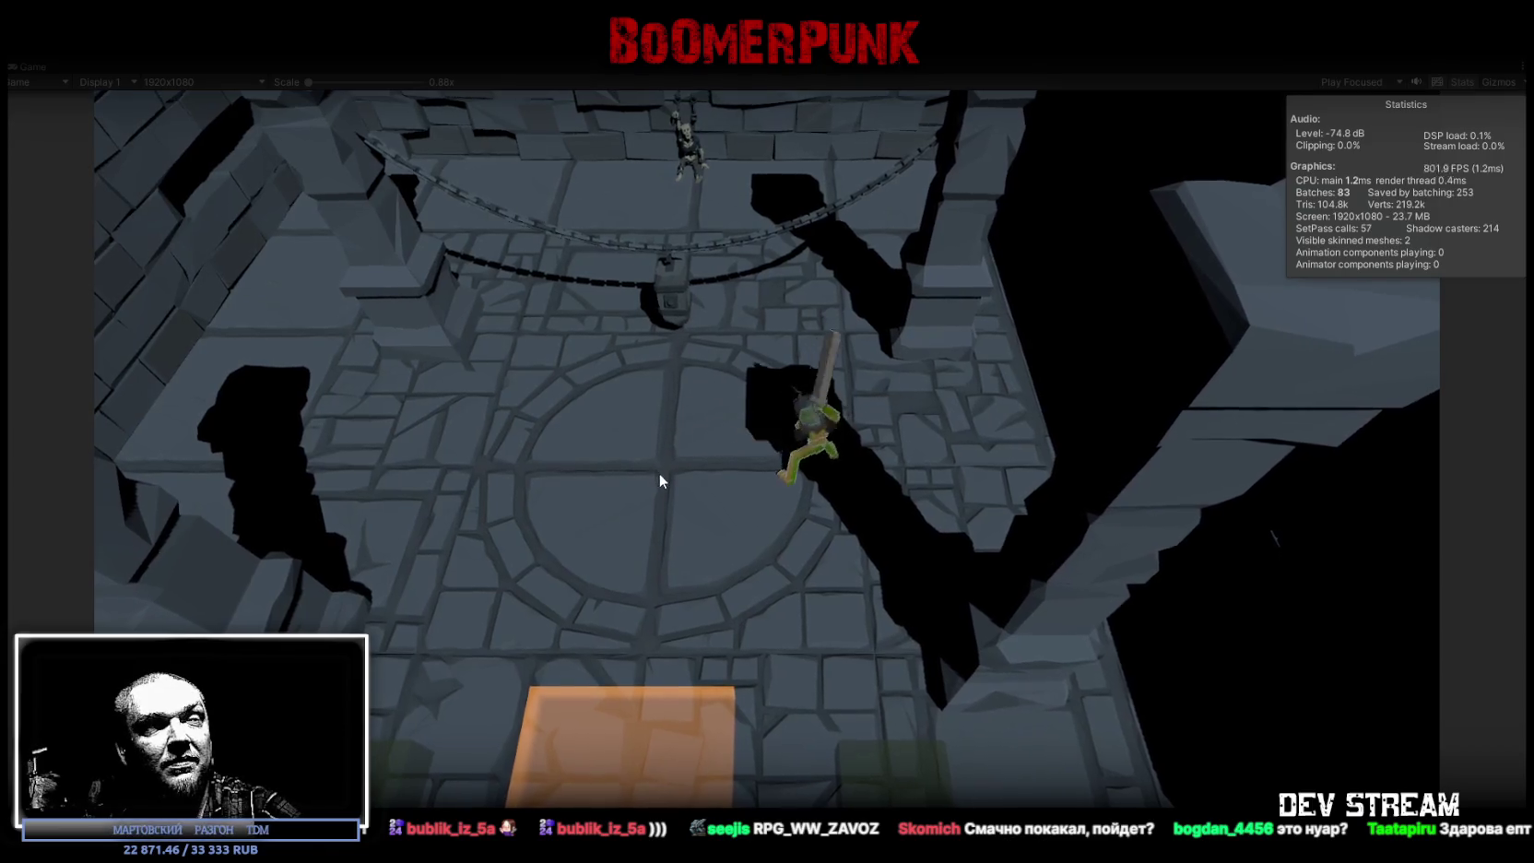
{"action": "key", "text": "a"}
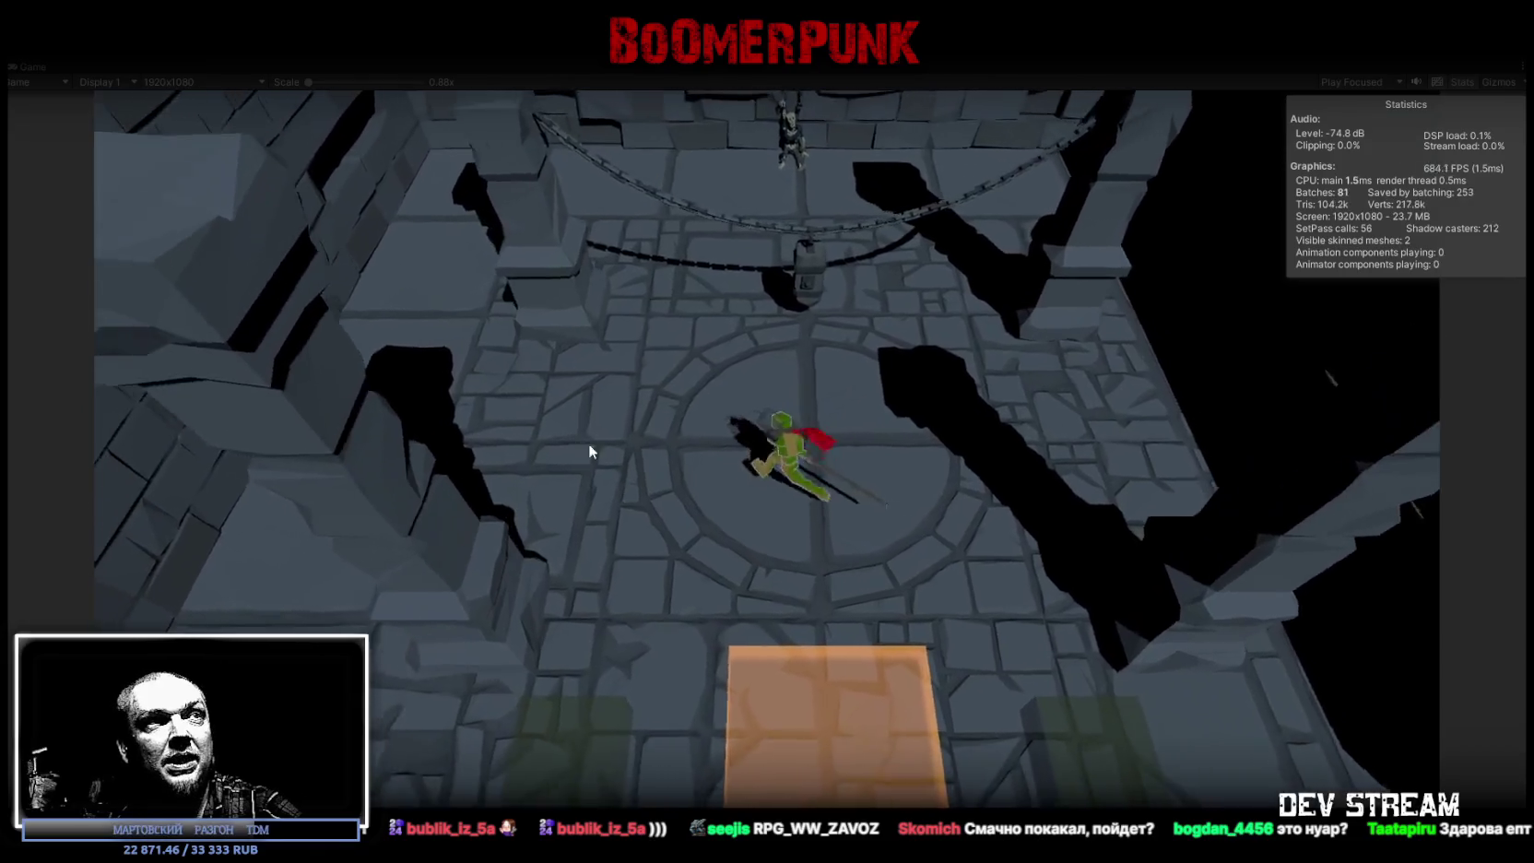
{"action": "key", "text": "w"}
{"action": "key", "text": "s"}
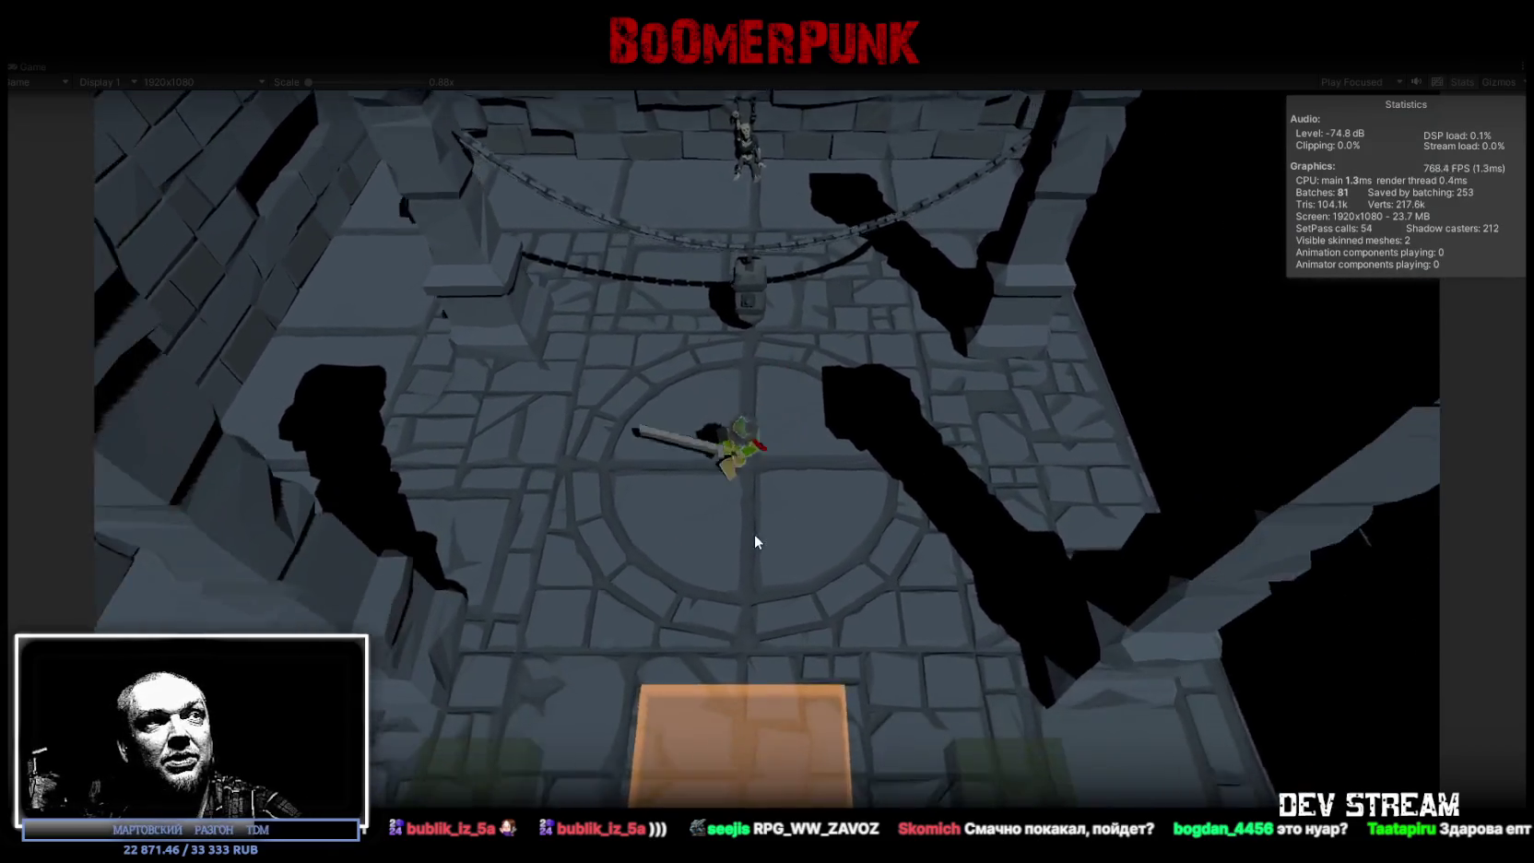
{"action": "left_click", "coordinate": [765, 494]}
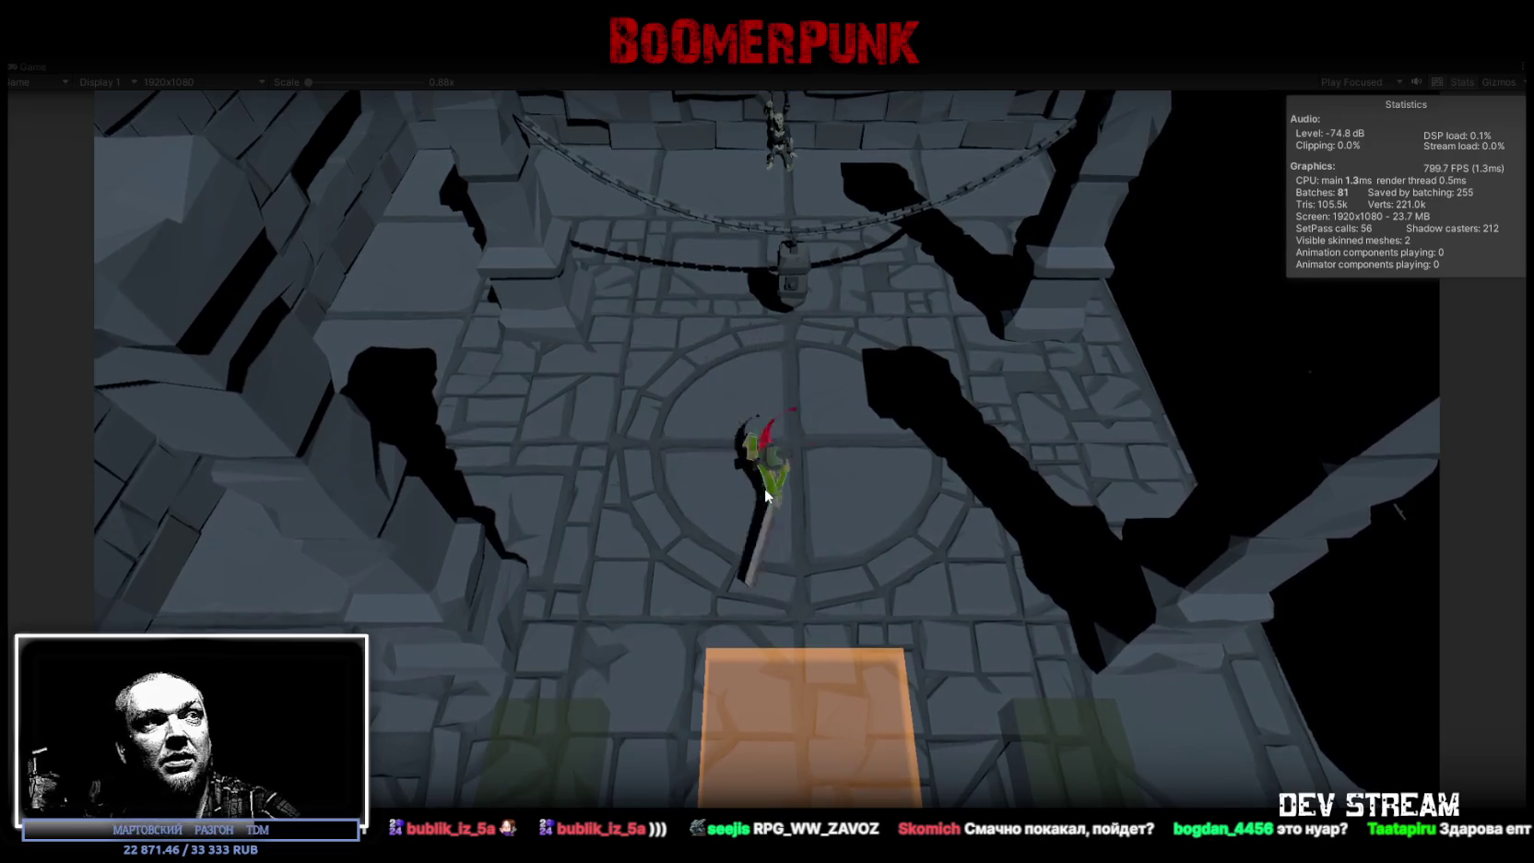
Step: Chain a sword combo, roll right and step around the floor, then stop the playtest
{"action": "key", "text": "s"}
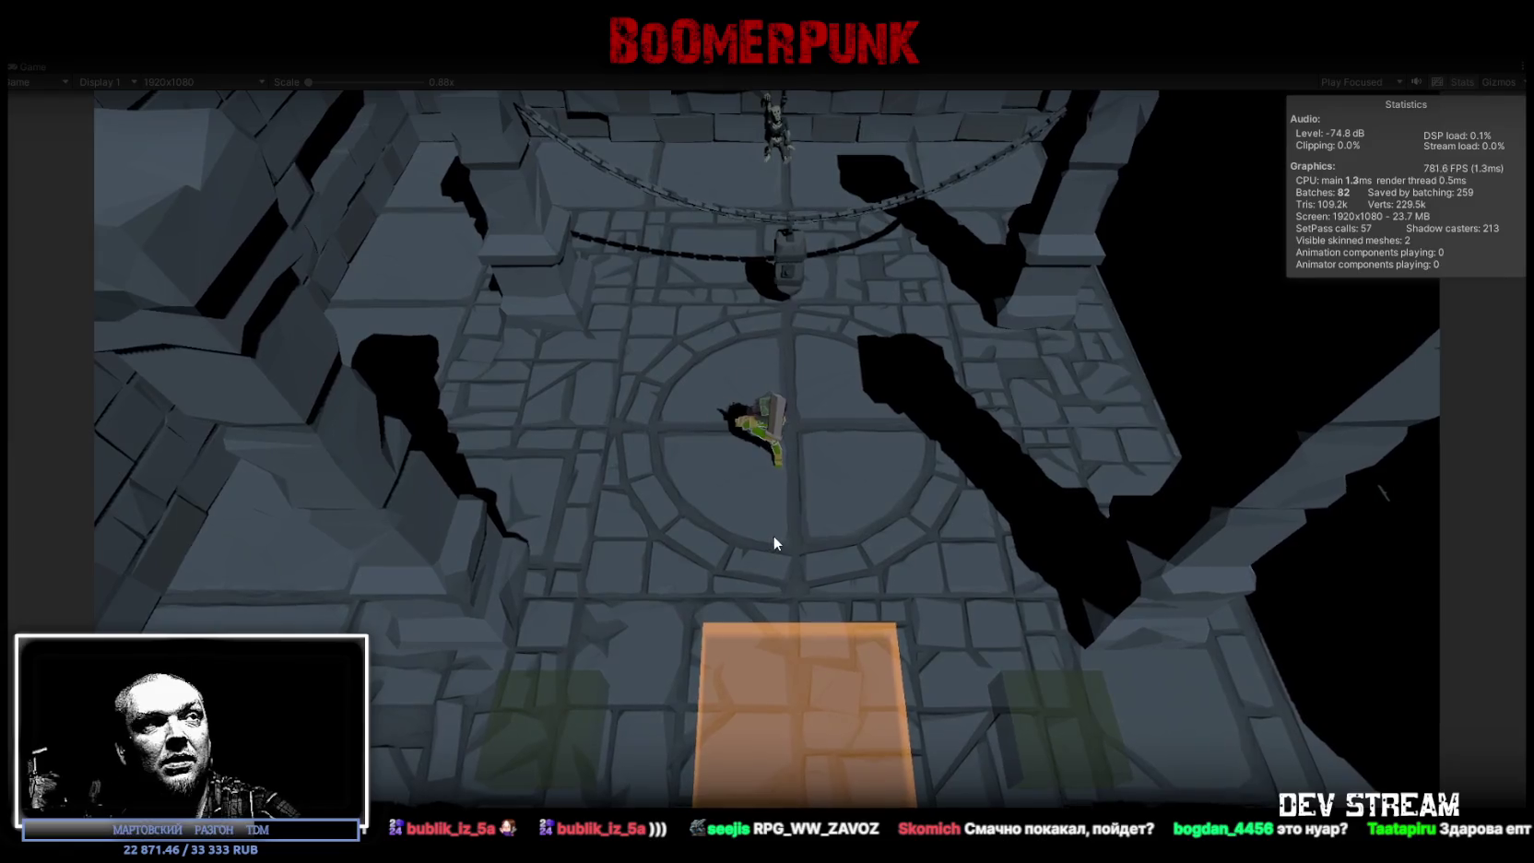
{"action": "left_click", "coordinate": [773, 542]}
{"action": "left_click", "coordinate": [782, 530]}
{"action": "left_click", "coordinate": [782, 536]}
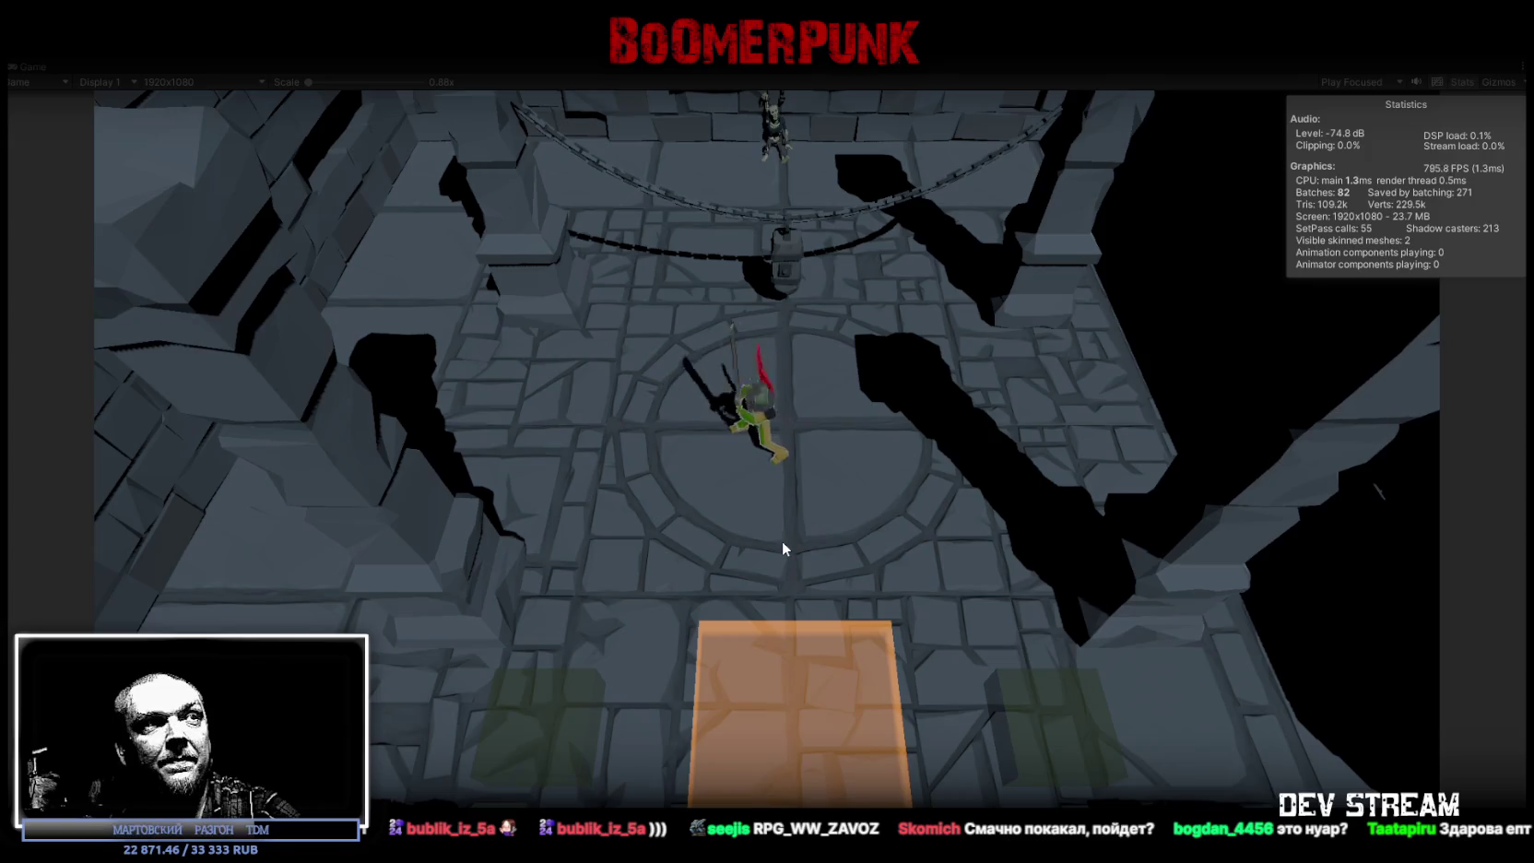
{"action": "key", "text": "d"}
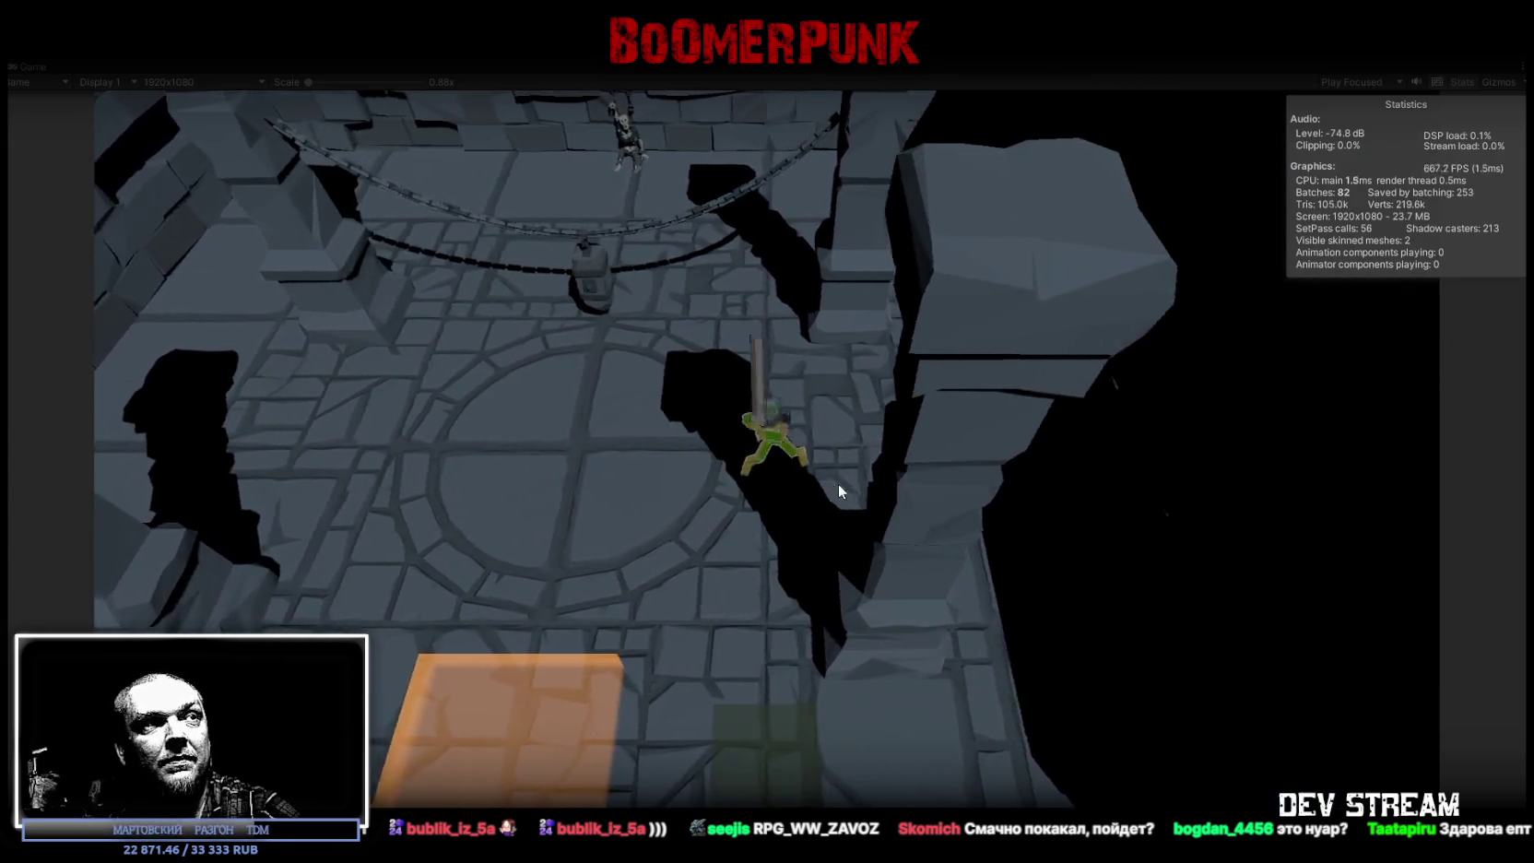
{"action": "key", "text": "a"}
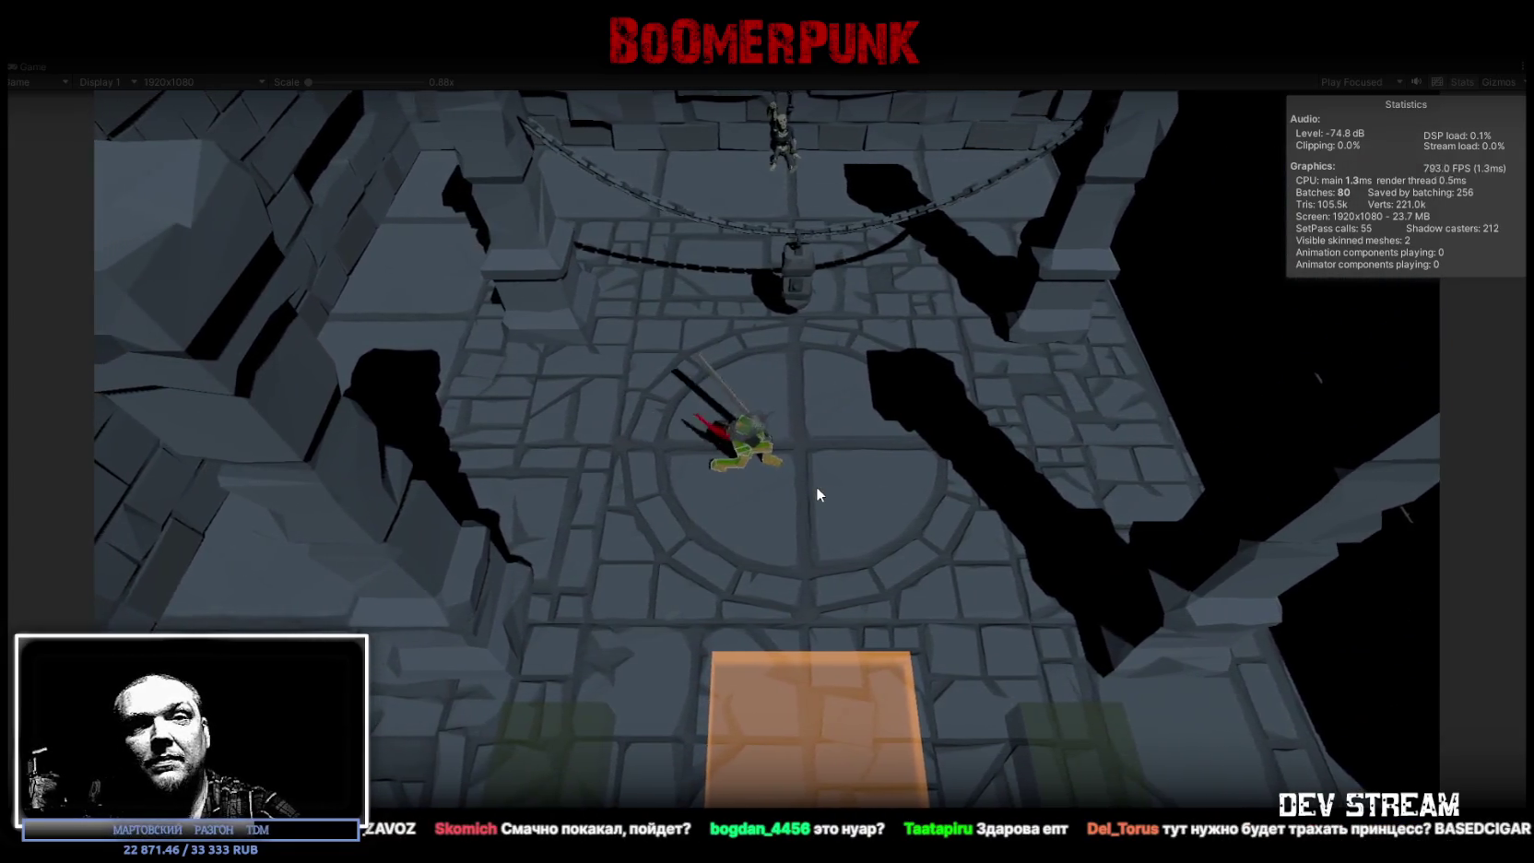
{"action": "left_click", "coordinate": [831, 470]}
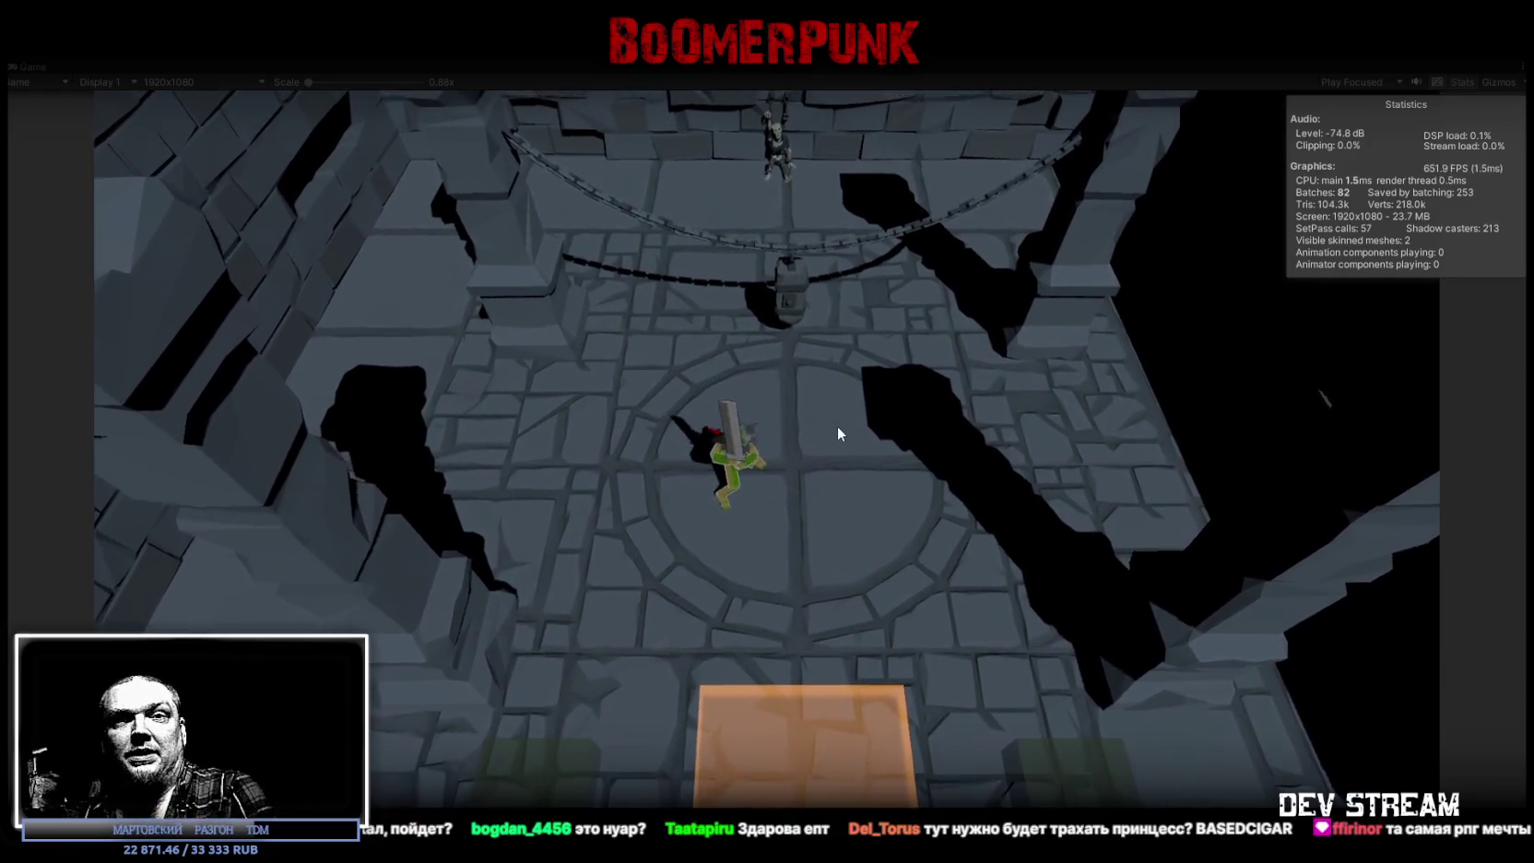
{"action": "key", "text": "s"}
{"action": "key", "text": "d"}
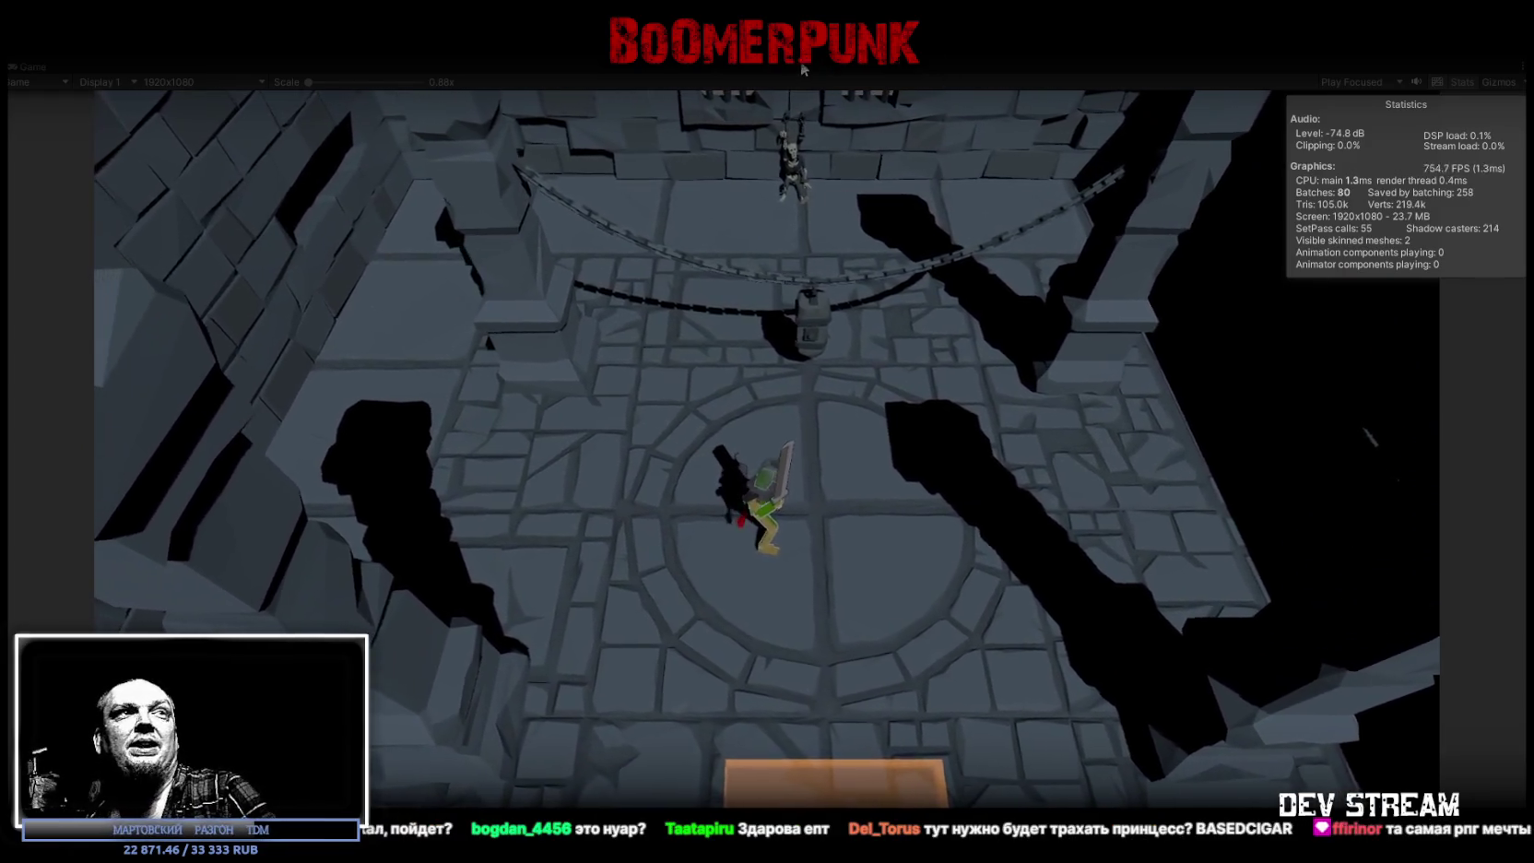
{"action": "left_click", "coordinate": [945, 74]}
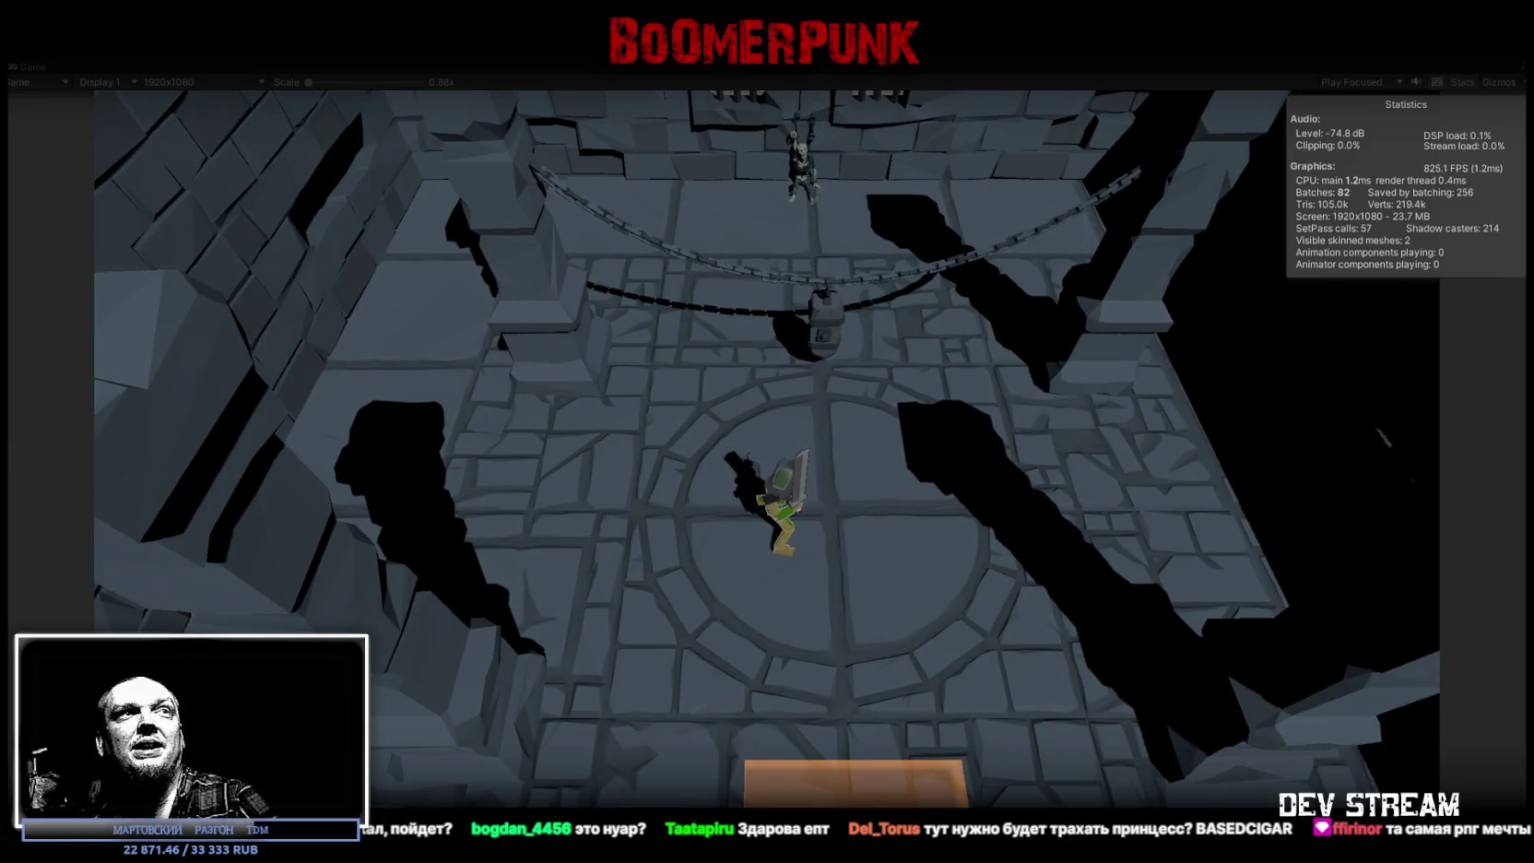
{"action": "key", "text": "ctrl+p"}
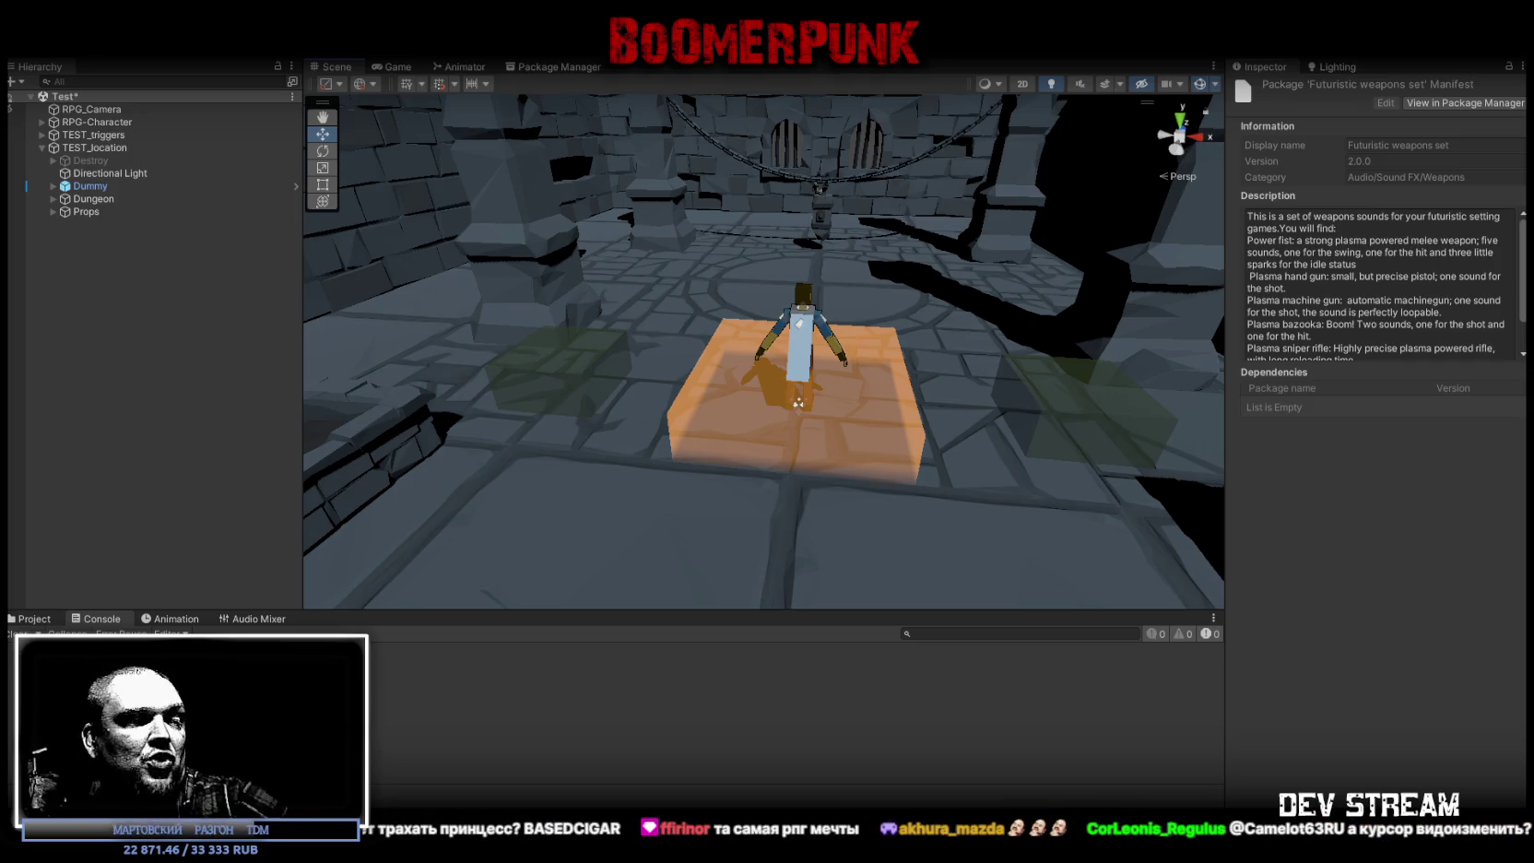
Step: Toggle to the desktop with Win+D and maximize the RPG_WW_ZAVOZ spreadsheet window
{"action": "key", "text": "super+d"}
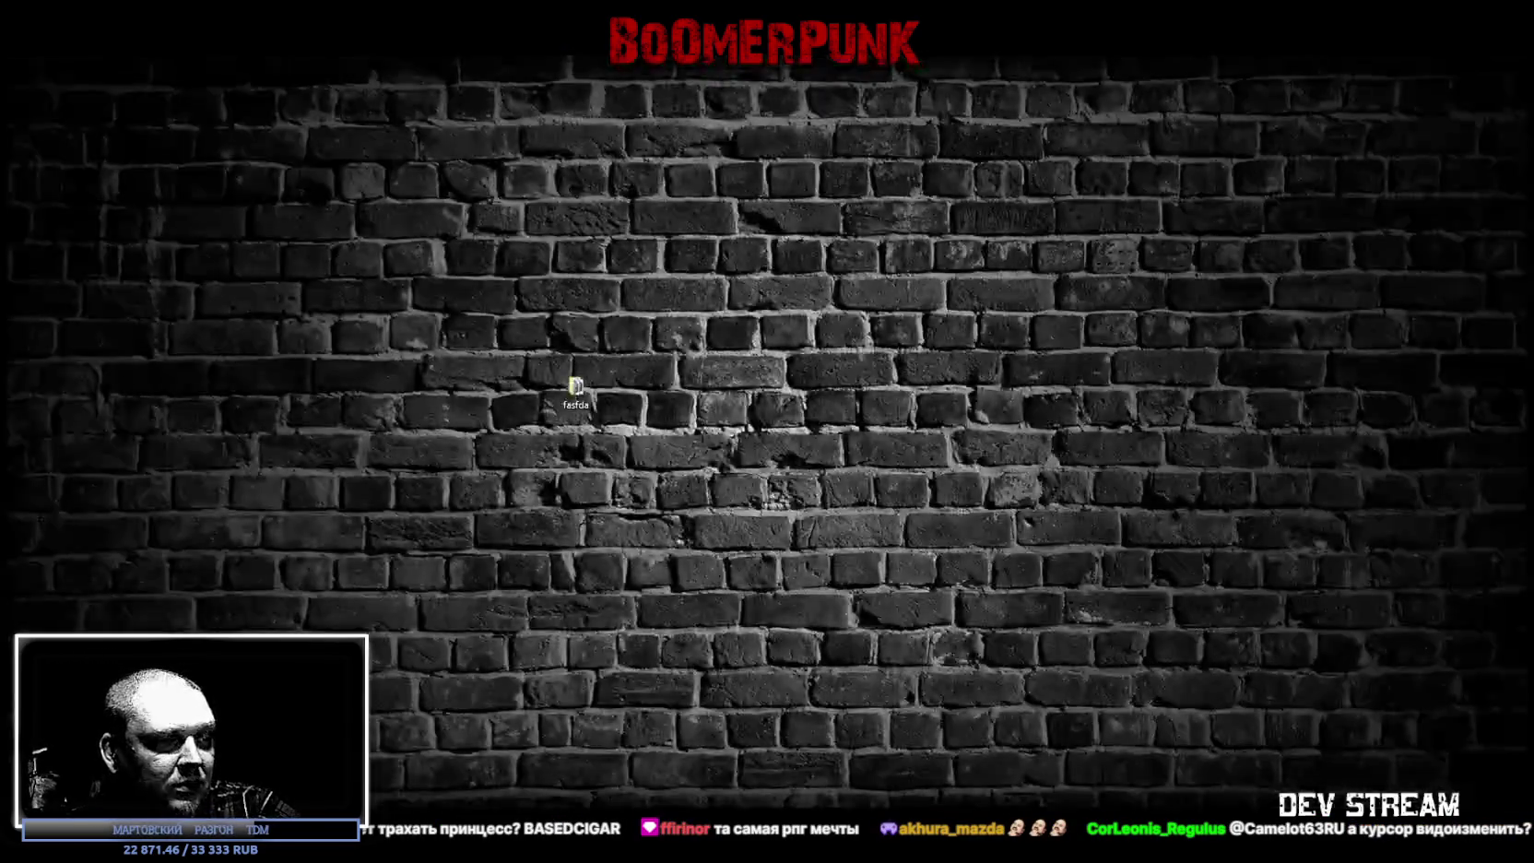
{"action": "key", "text": "super+d"}
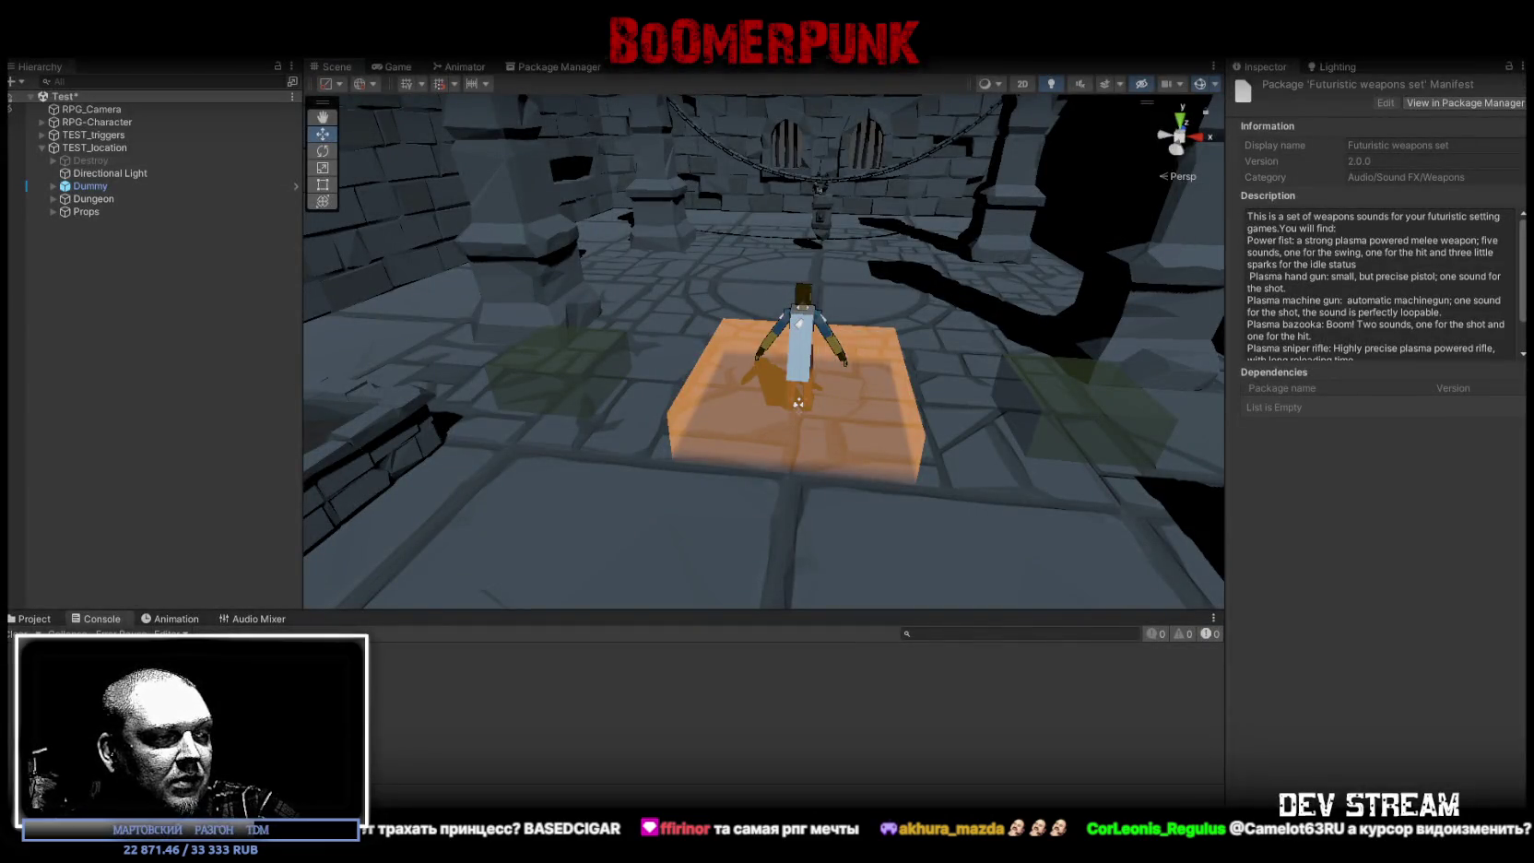
{"action": "key", "text": "super+d"}
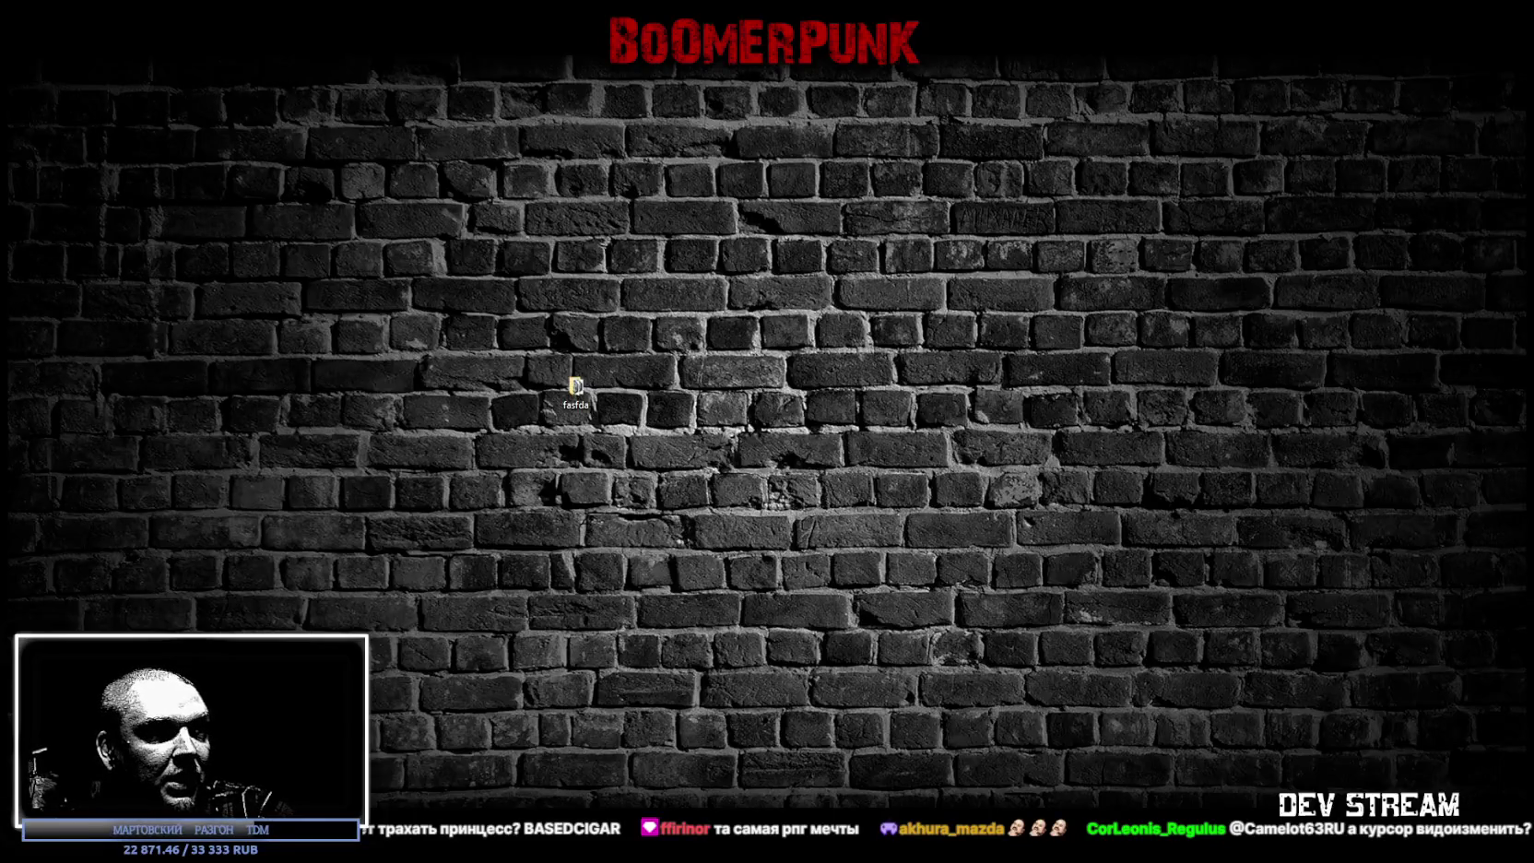
{"action": "key", "text": "super+d"}
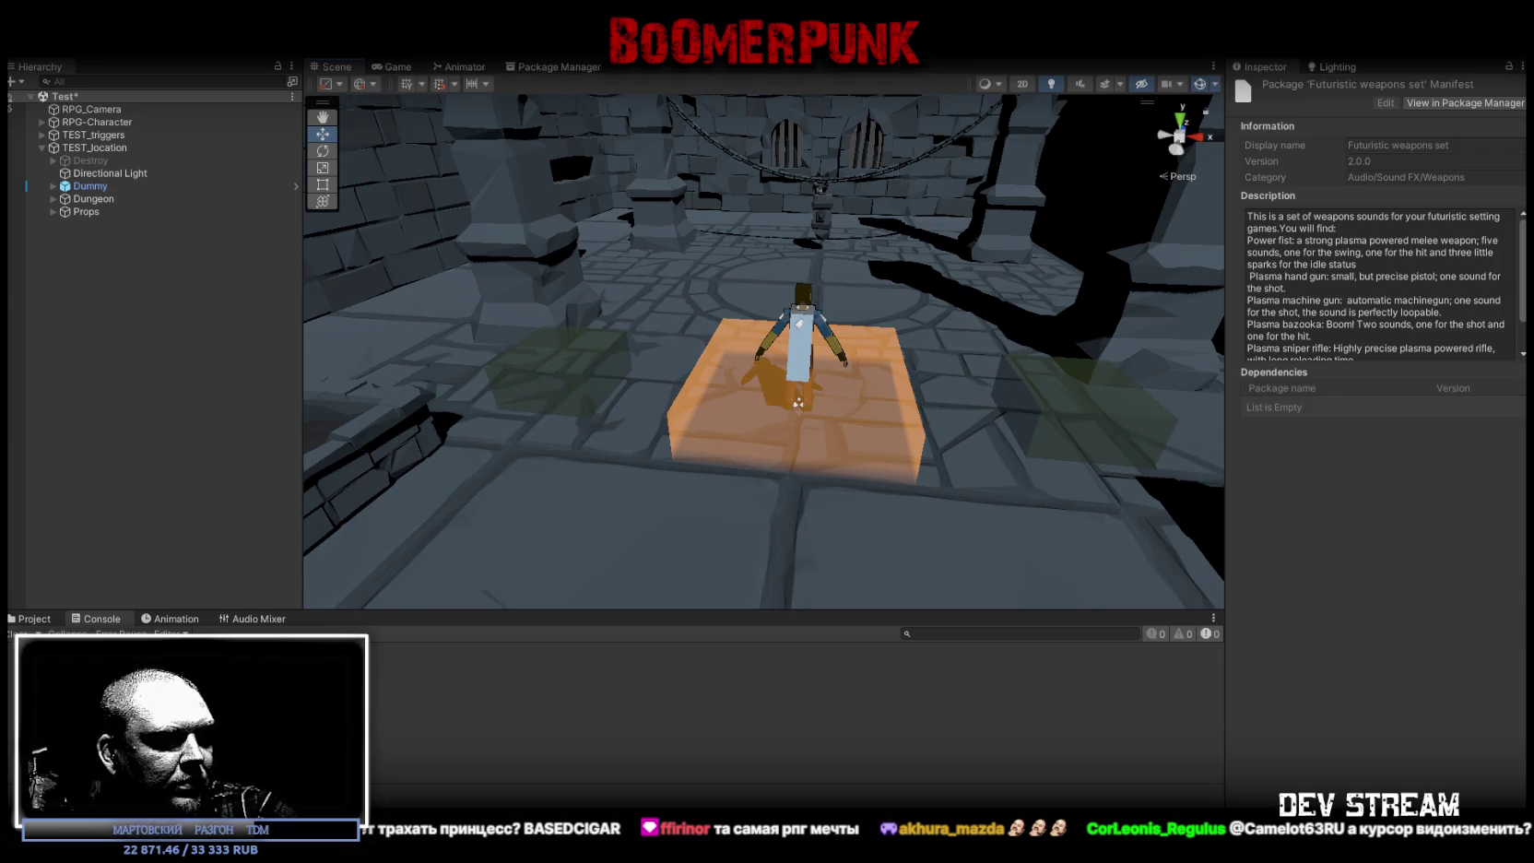
{"action": "key", "text": "super+d"}
{"action": "key", "text": "super+d"}
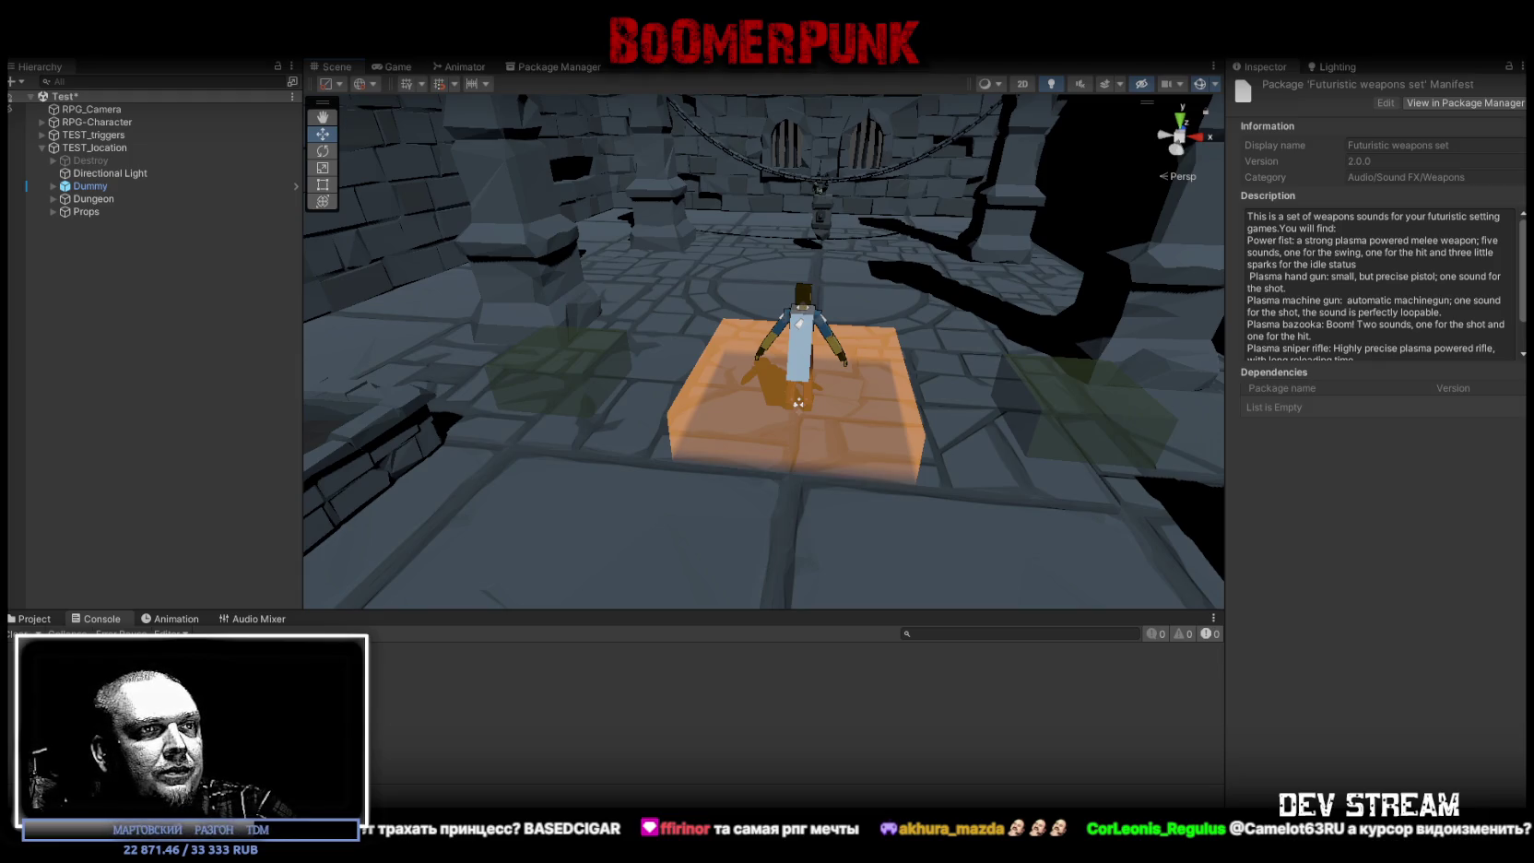
{"action": "key", "text": "super+Up"}
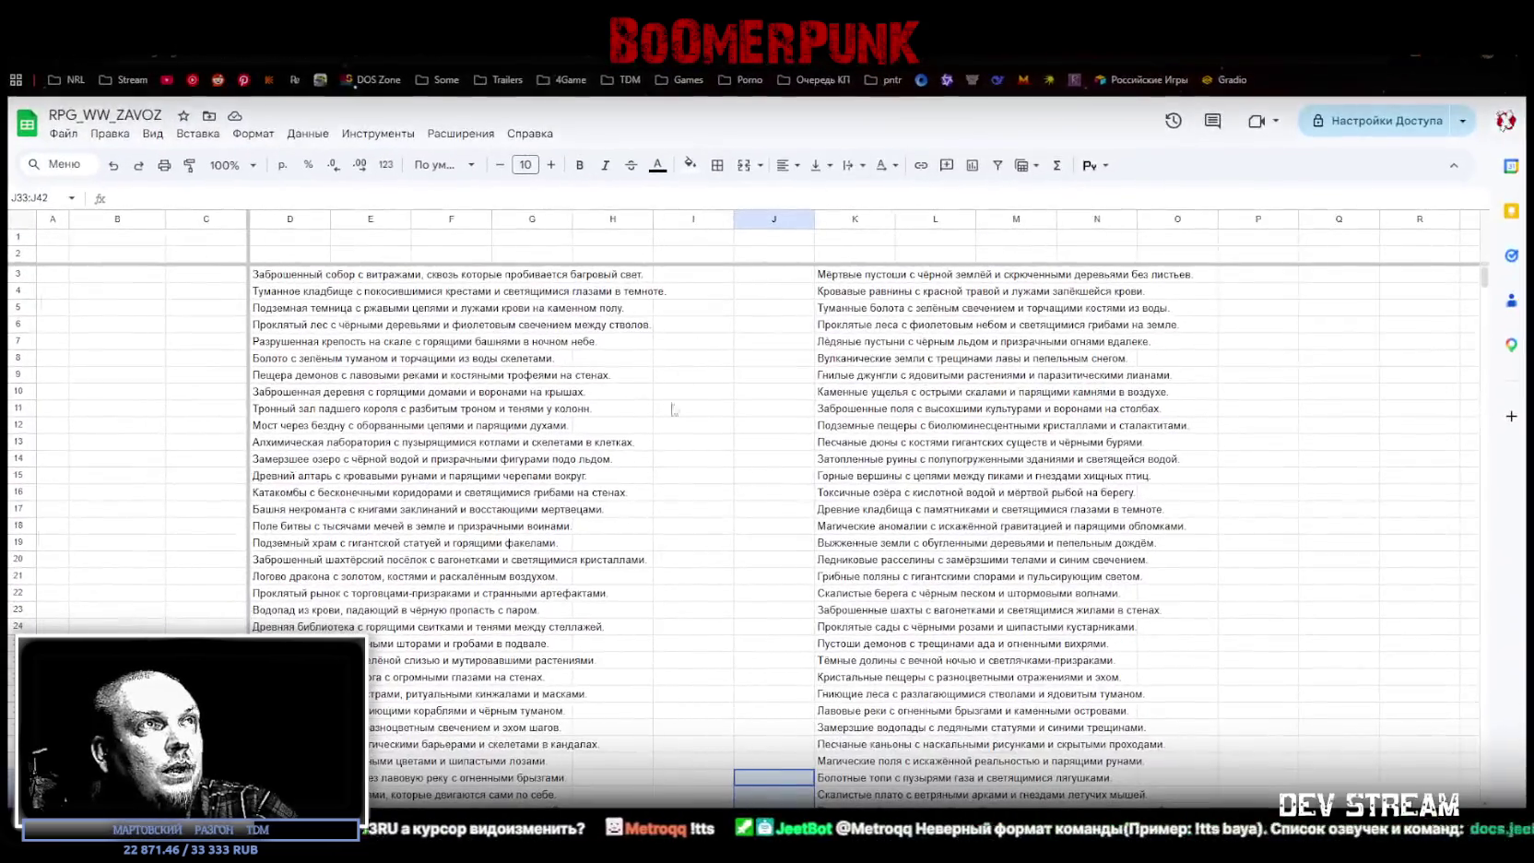
Step: Inspect cells C3, D3 and E3 of the first location row, then return to Unity
{"action": "left_click", "coordinate": [382, 279]}
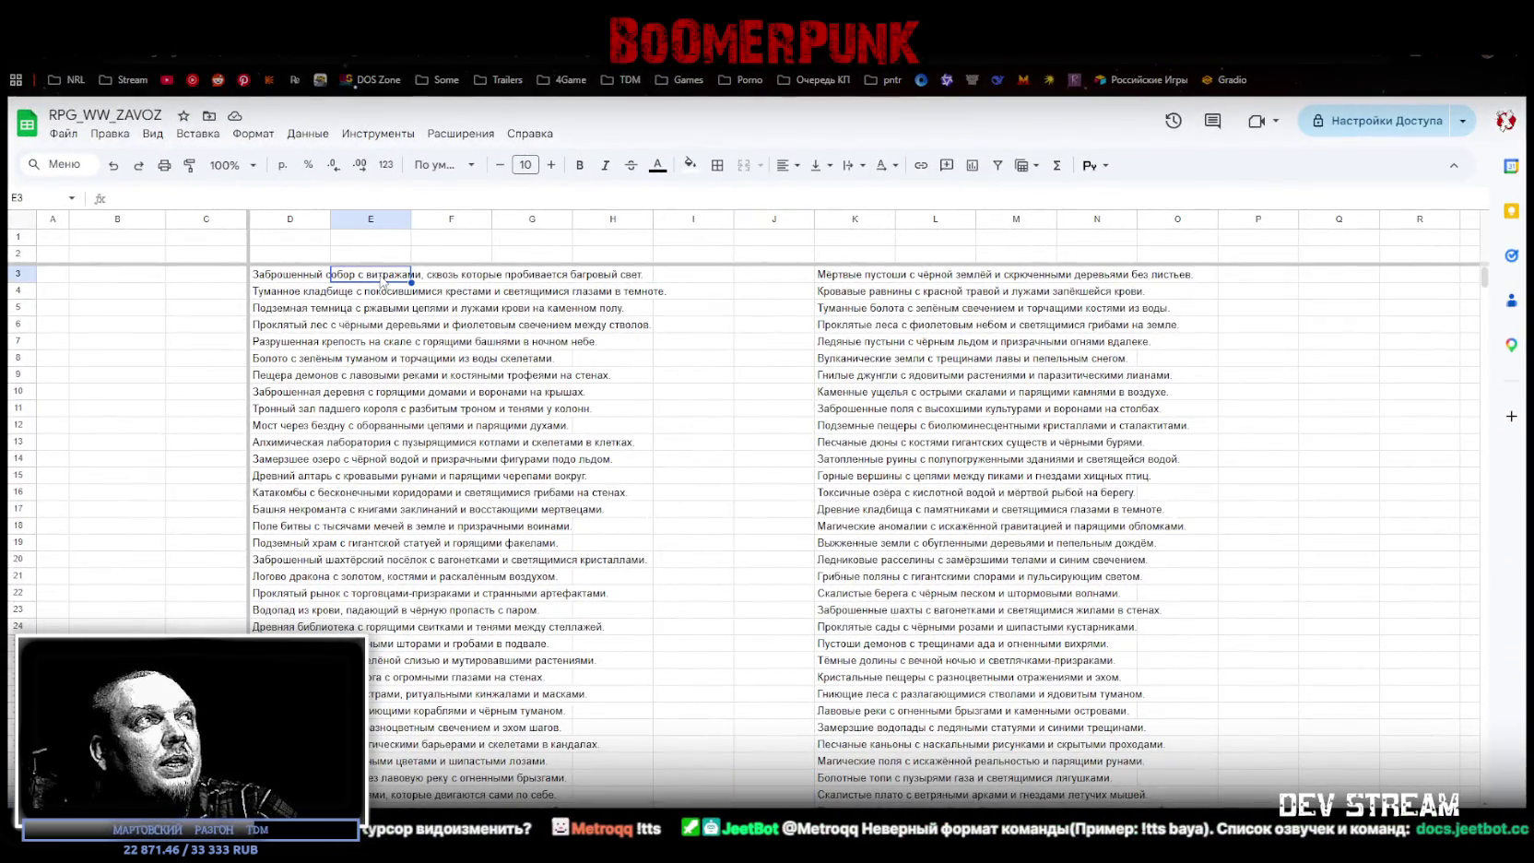
{"action": "left_click", "coordinate": [263, 275]}
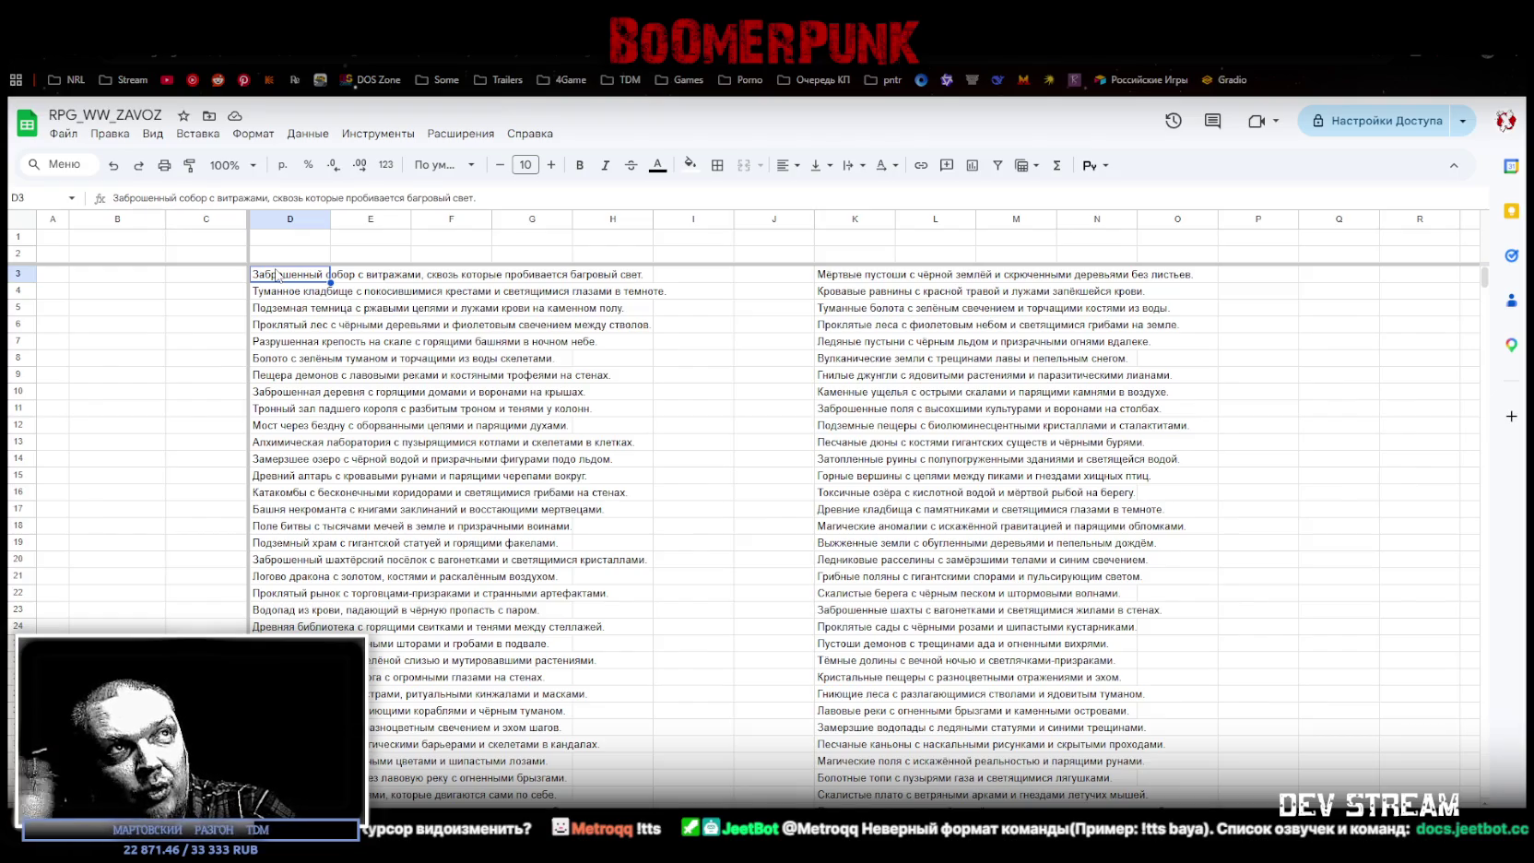
{"action": "left_click", "coordinate": [227, 279]}
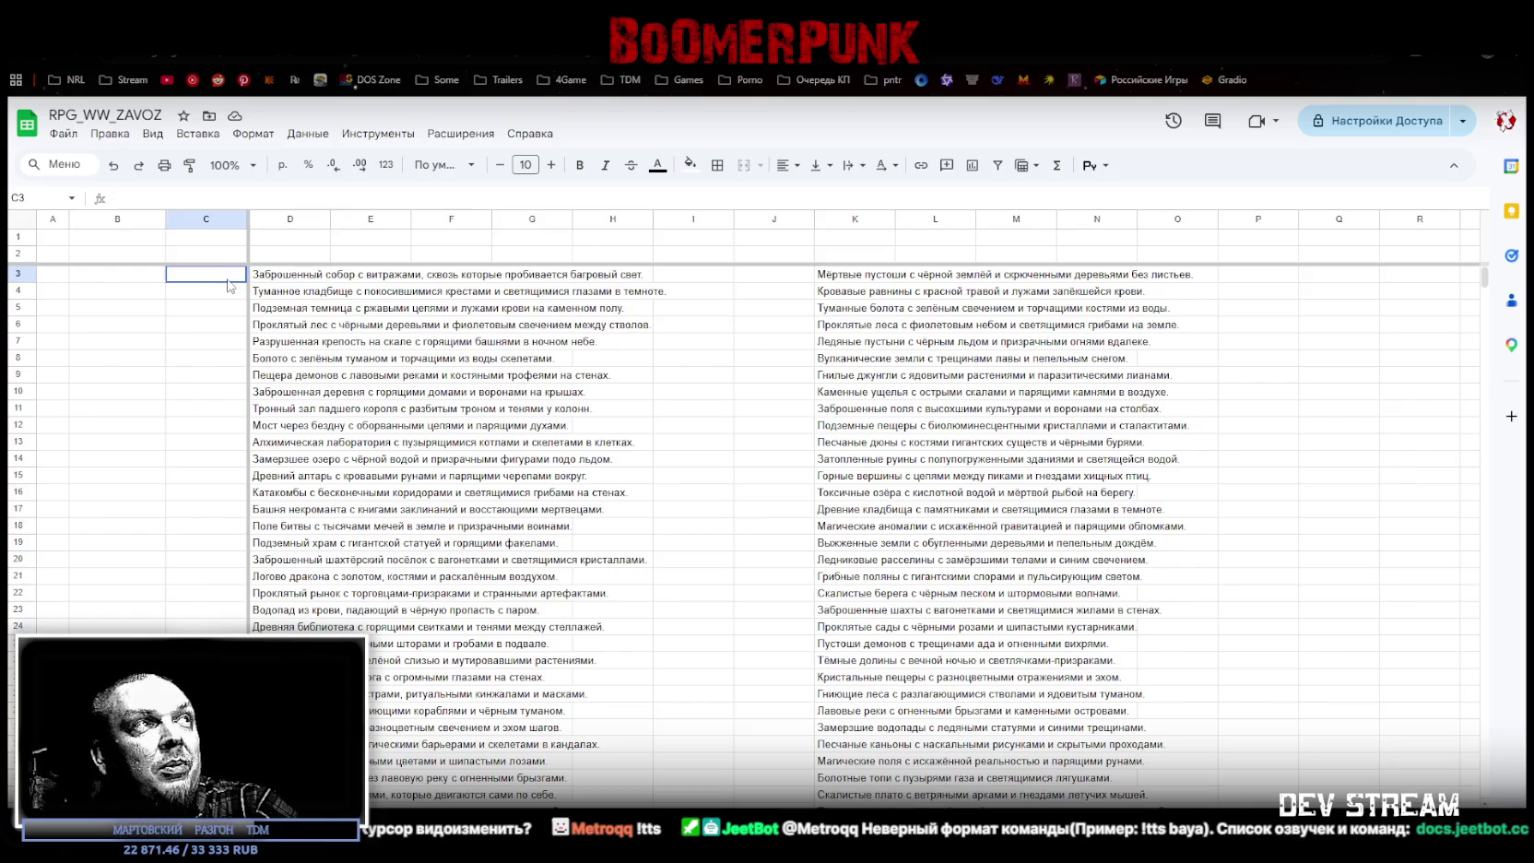
{"action": "left_click", "coordinate": [334, 274]}
{"action": "left_click", "coordinate": [293, 280]}
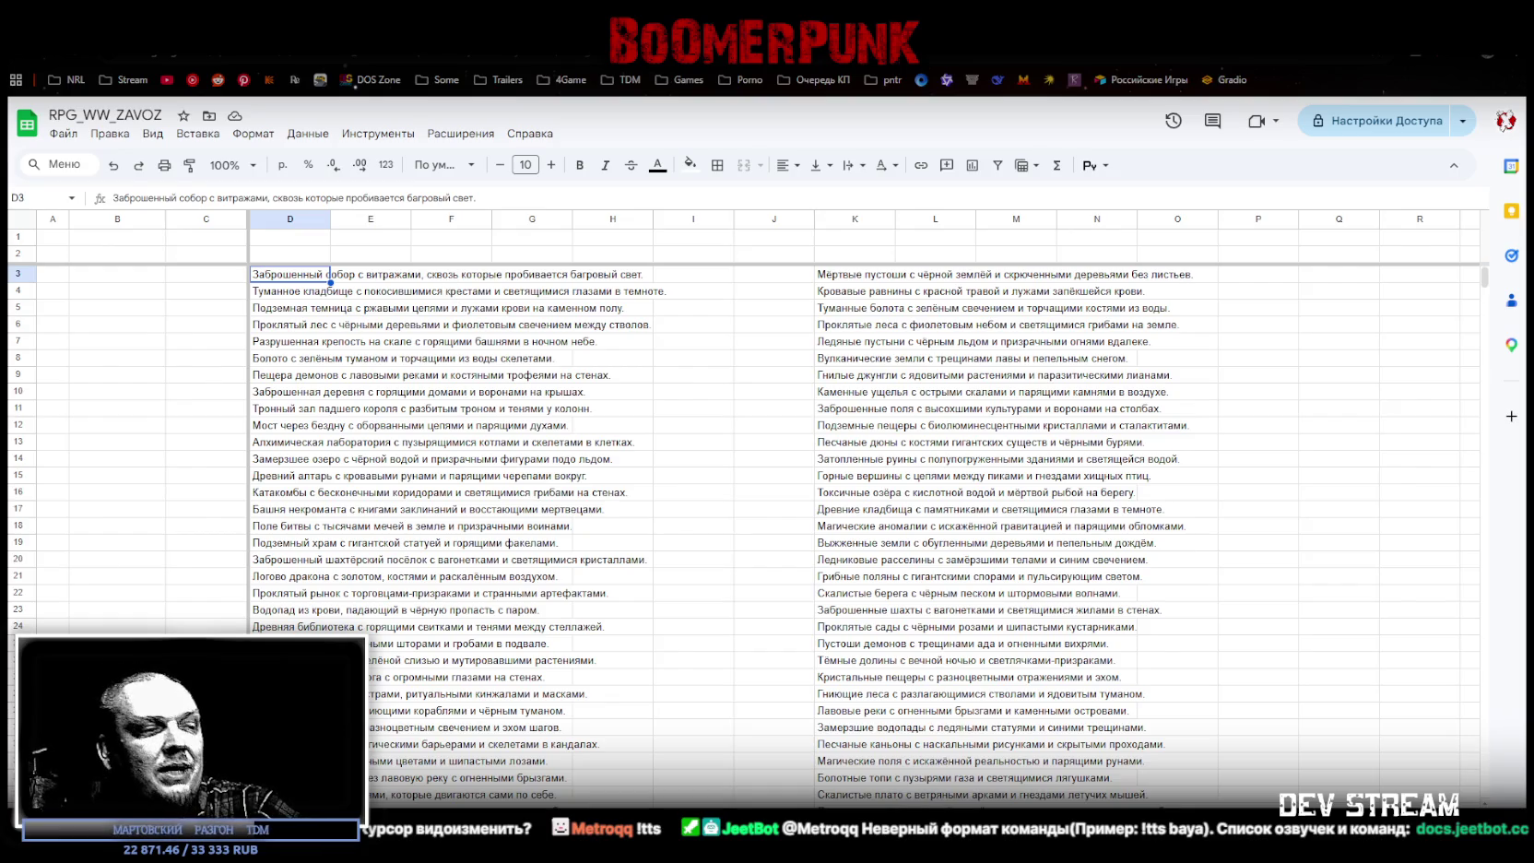
{"action": "key", "text": "alt+Tab"}
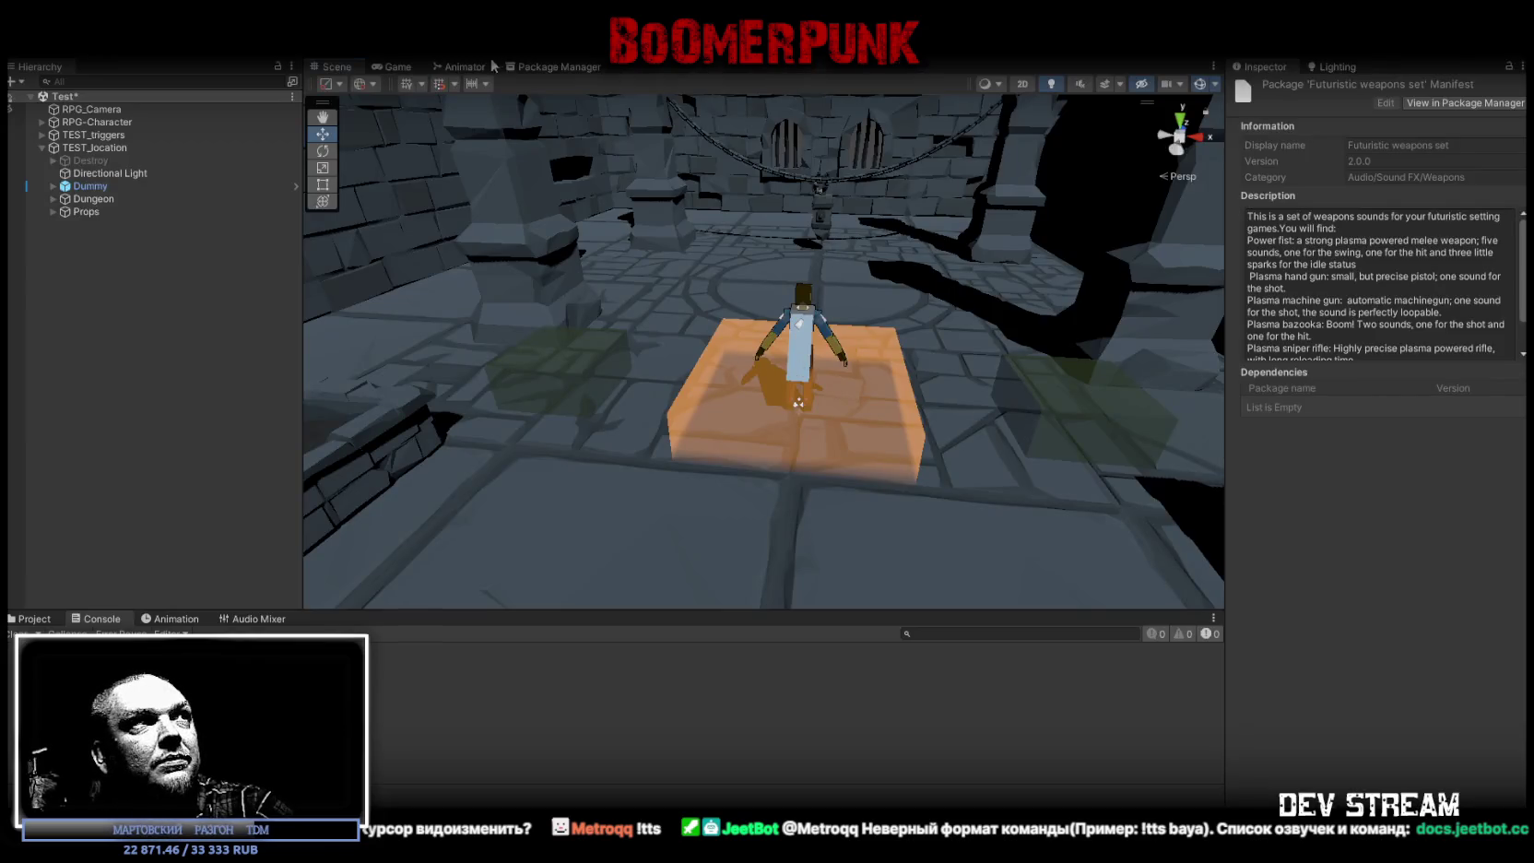
Step: Show the Game view, adjust its scale and maximize it, then select C3 for the first location tick
{"action": "left_click", "coordinate": [390, 68]}
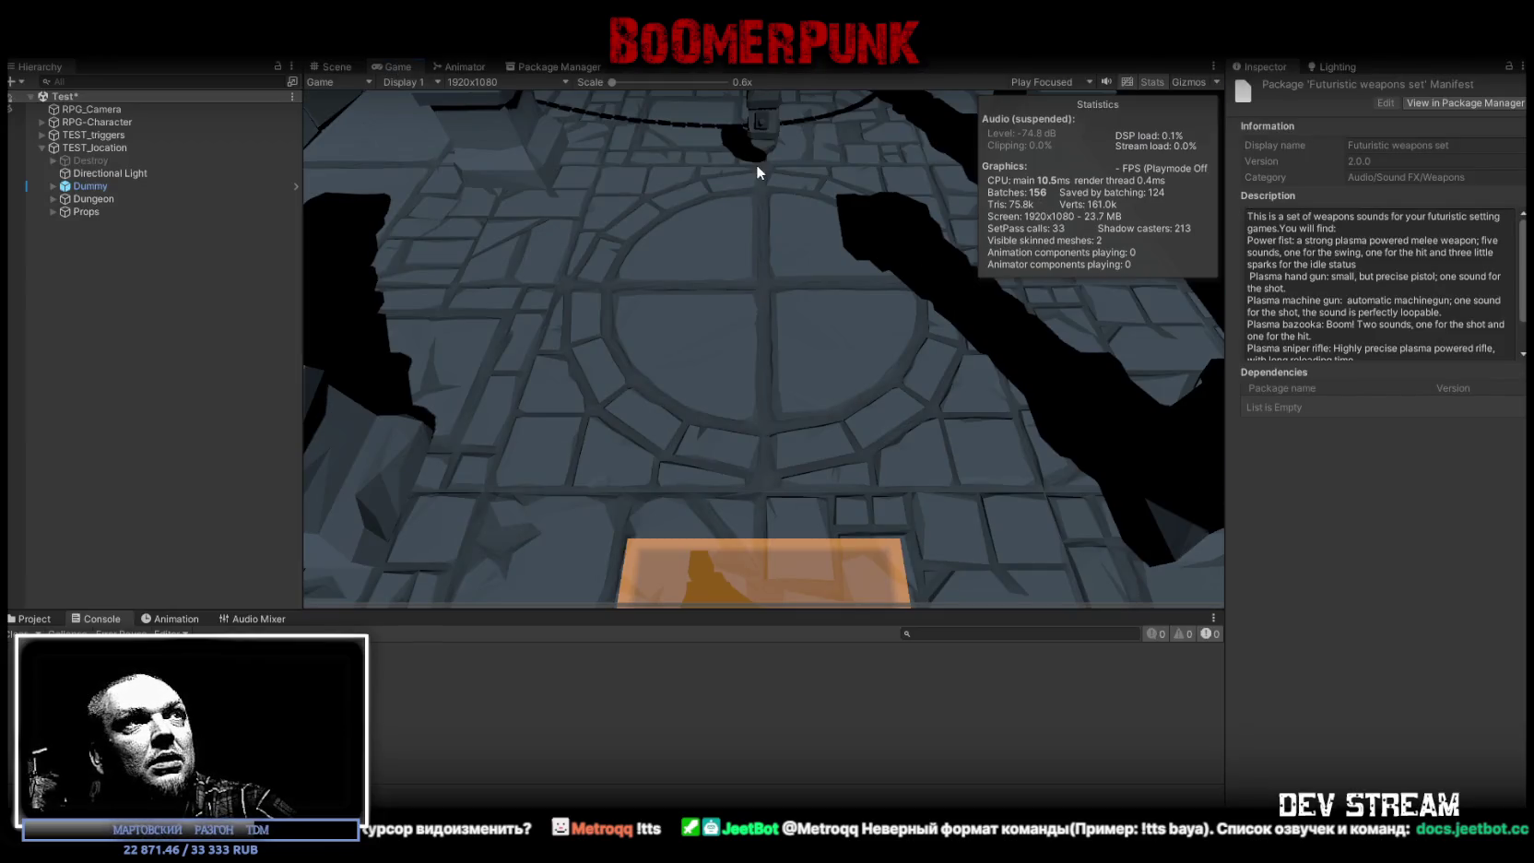
{"action": "left_click", "coordinate": [332, 68]}
{"action": "left_click", "coordinate": [391, 69]}
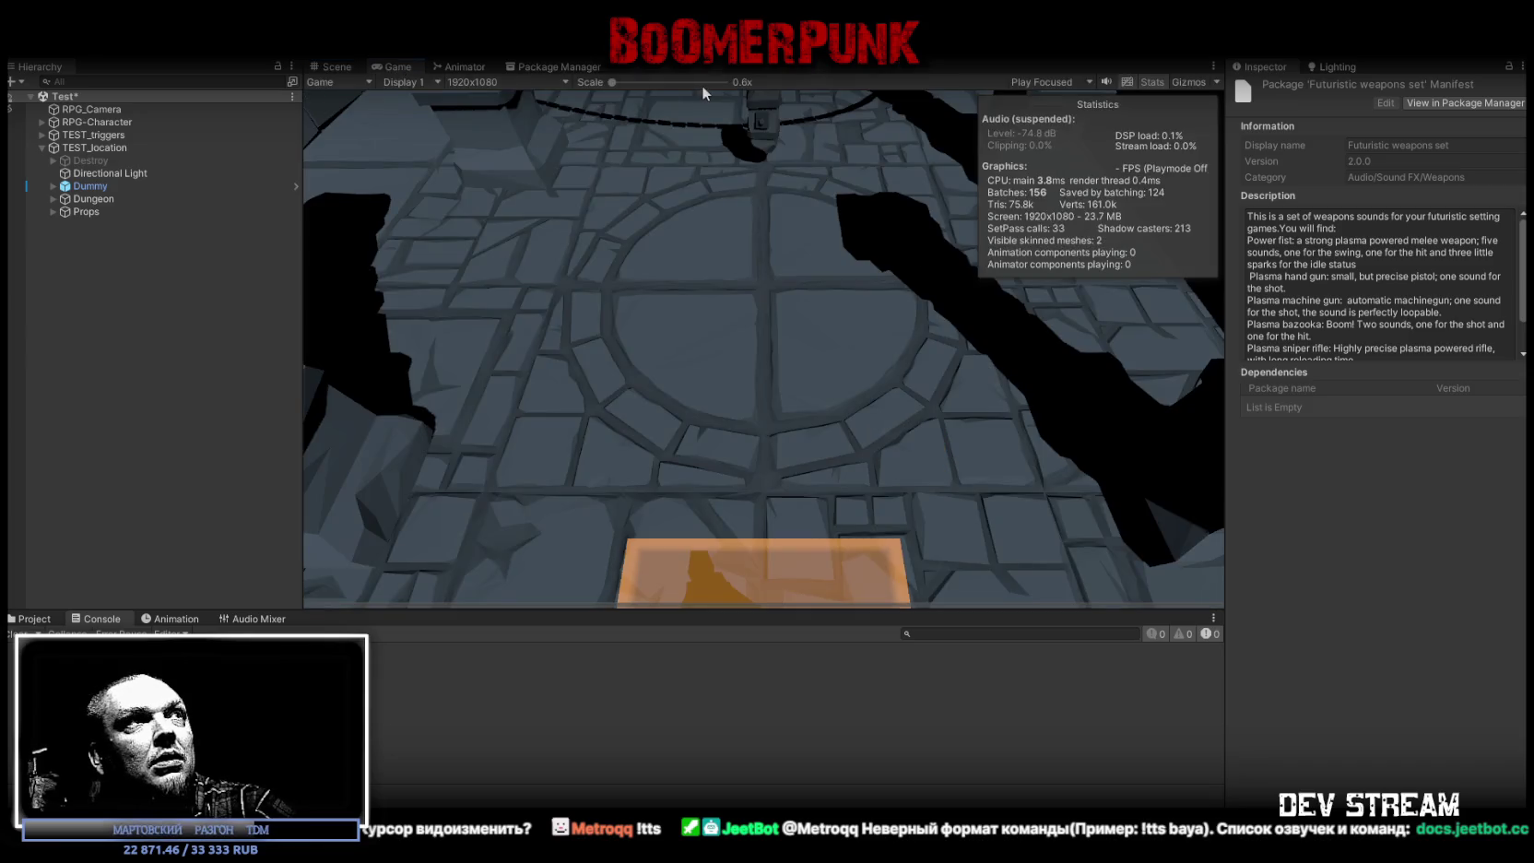
{"action": "left_click_drag", "start_coordinate": [611, 81], "coordinate": [599, 87]}
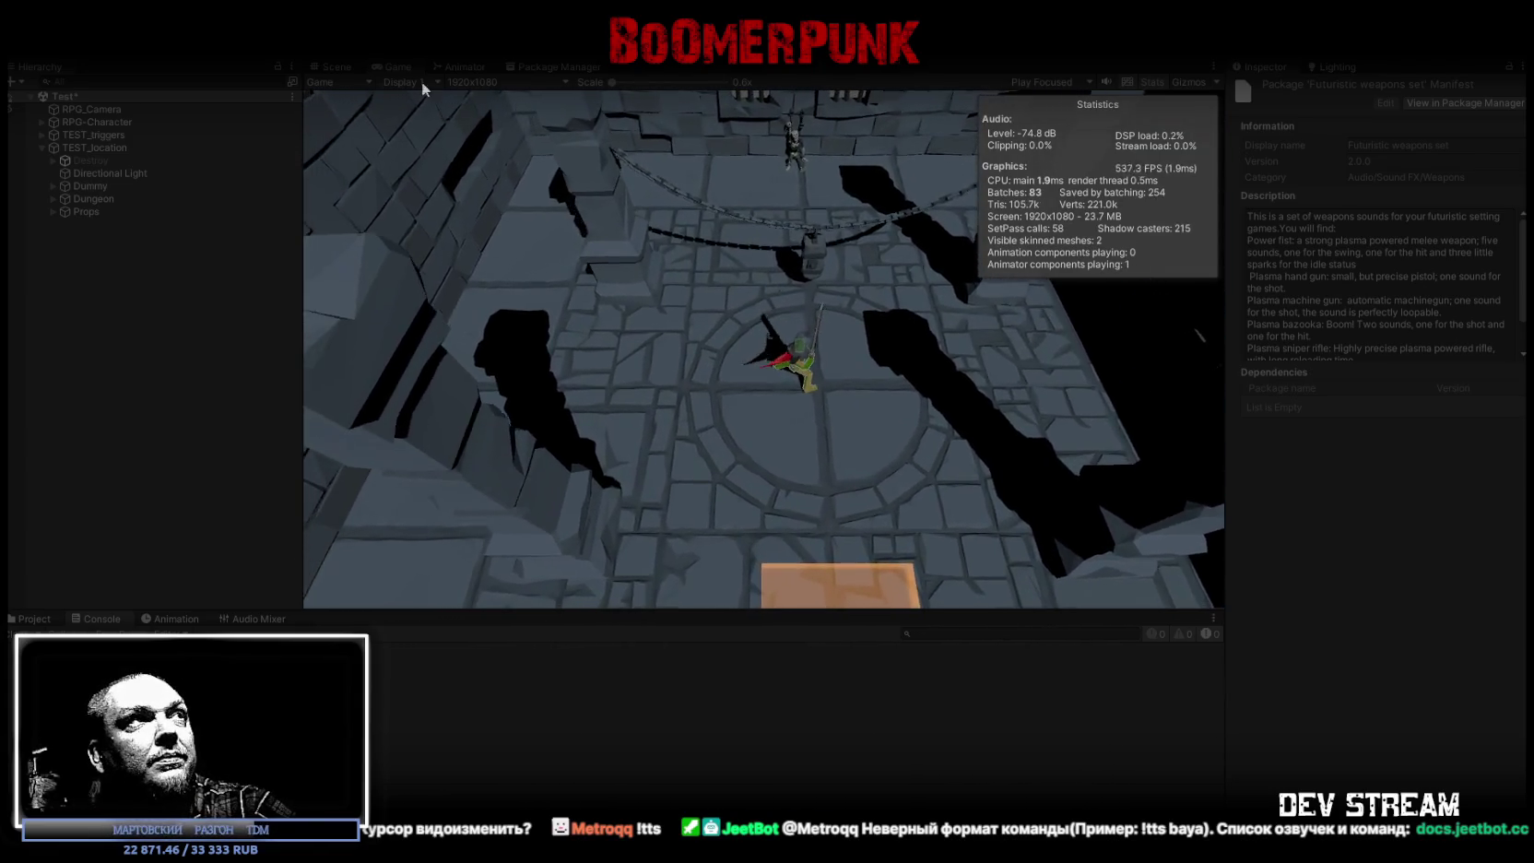
{"action": "double_click", "coordinate": [399, 62]}
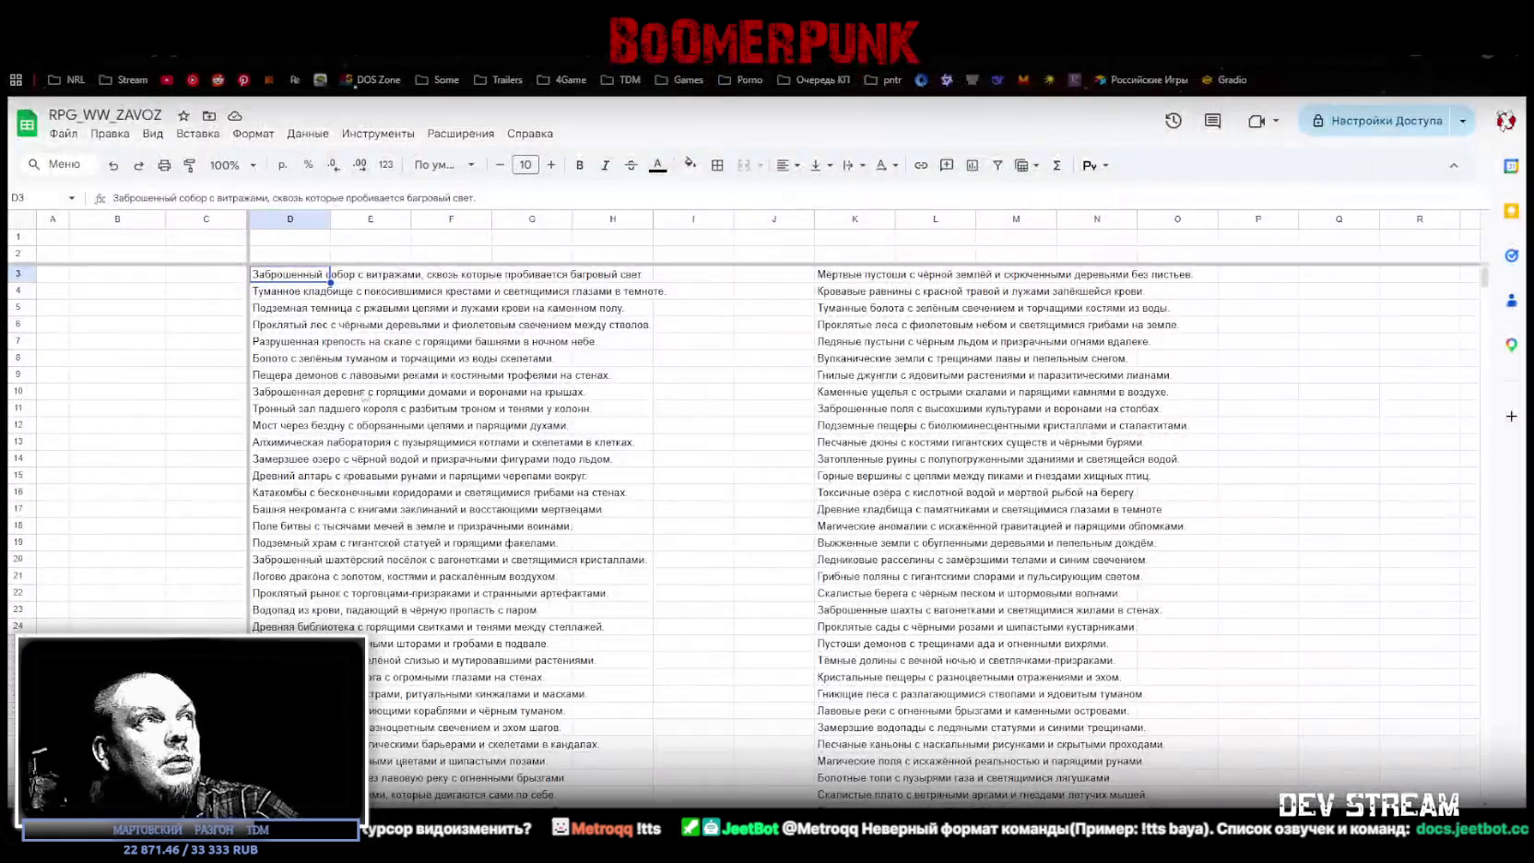
{"action": "left_click", "coordinate": [207, 280]}
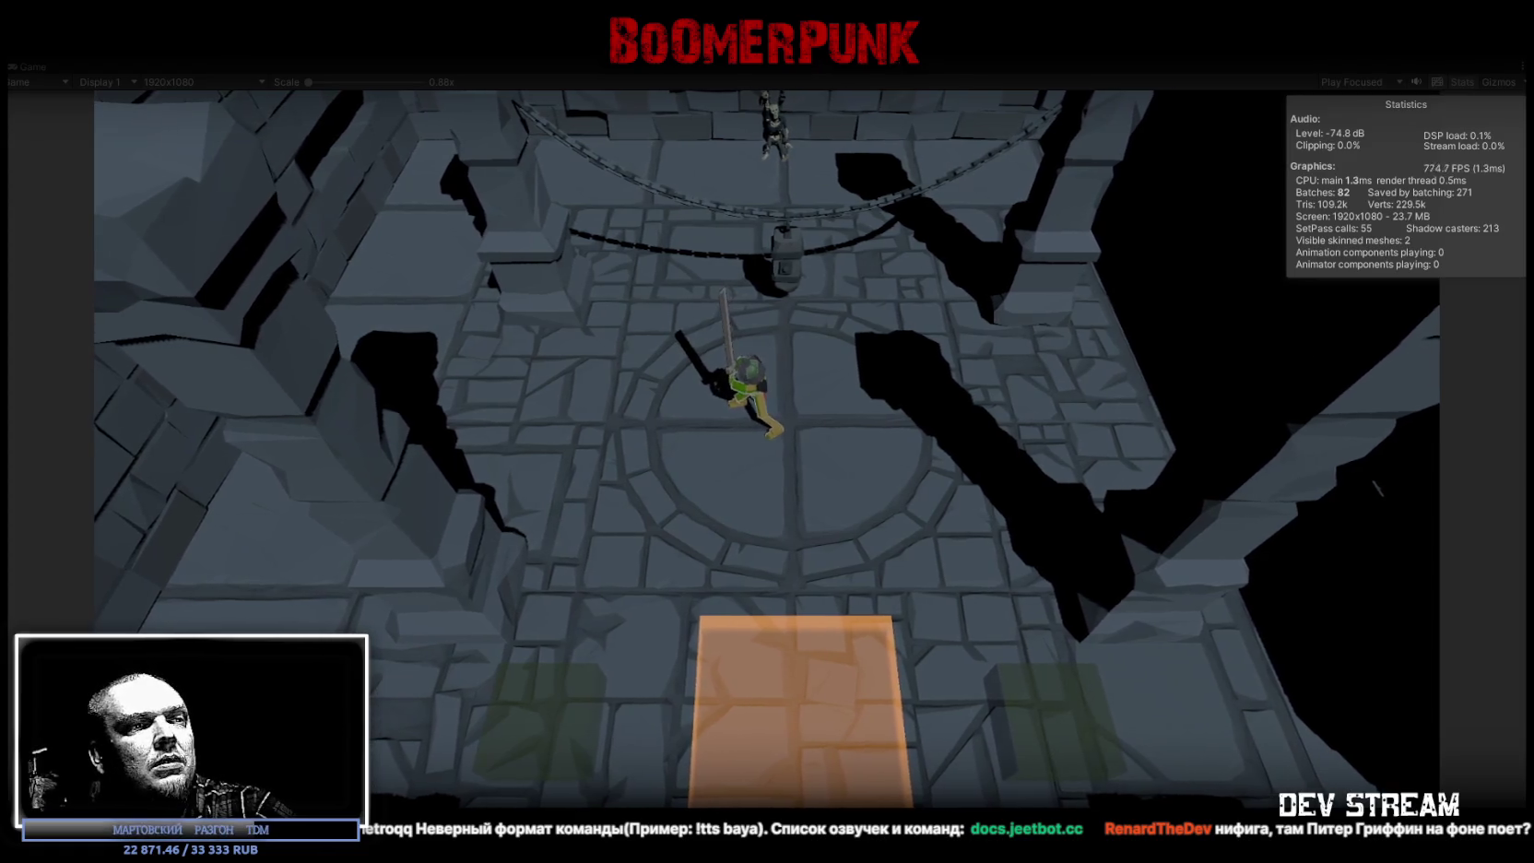
{"action": "key", "text": "alt+Tab"}
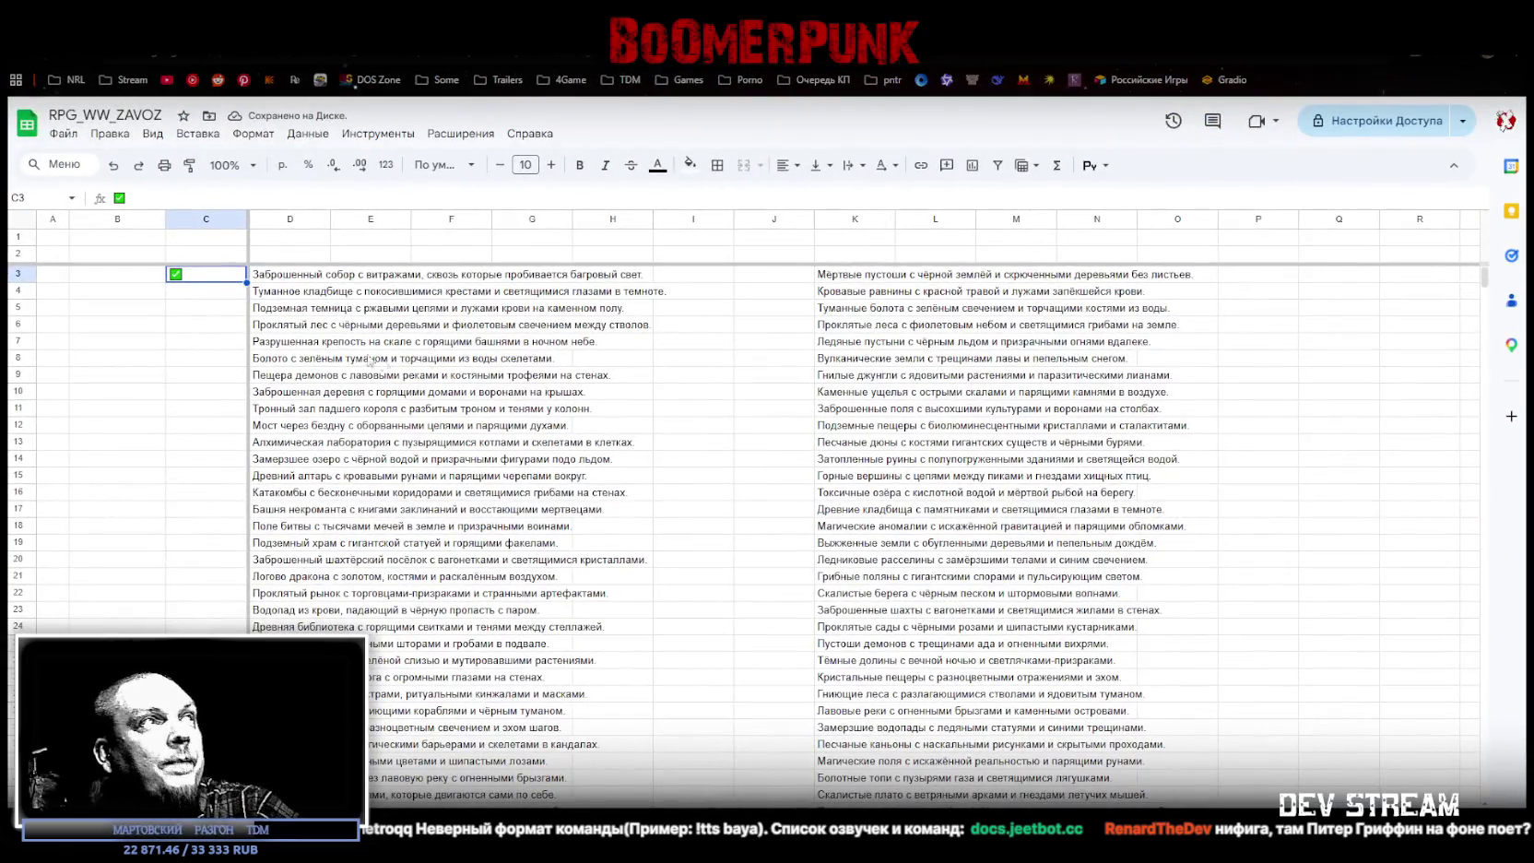
Step: Paste the ticked checkbox from C3 into C4 and C5 after reading each location
{"action": "left_click", "coordinate": [277, 293]}
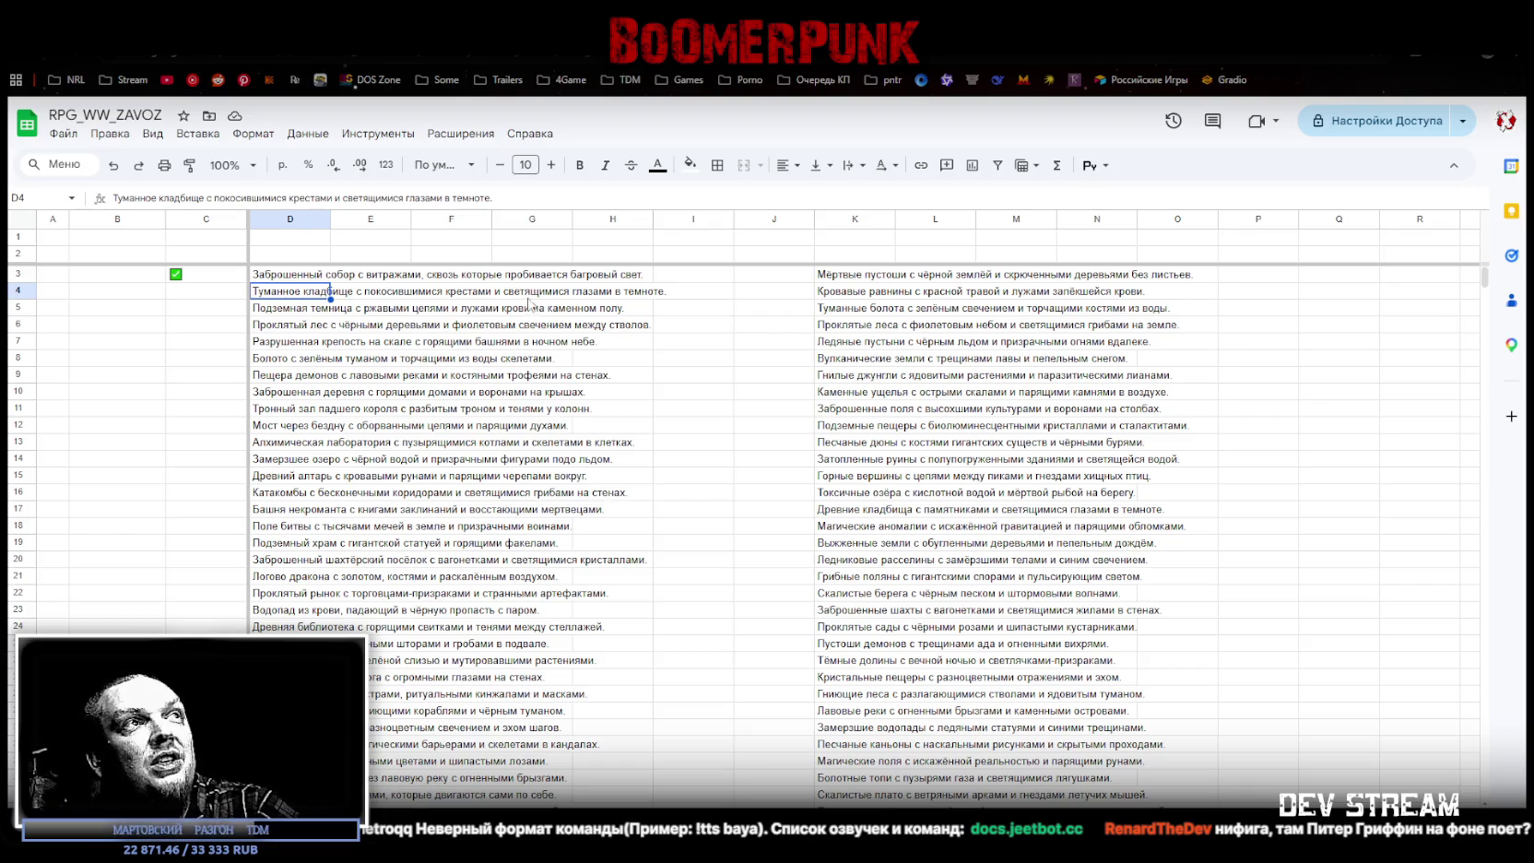
{"action": "left_click", "coordinate": [196, 276]}
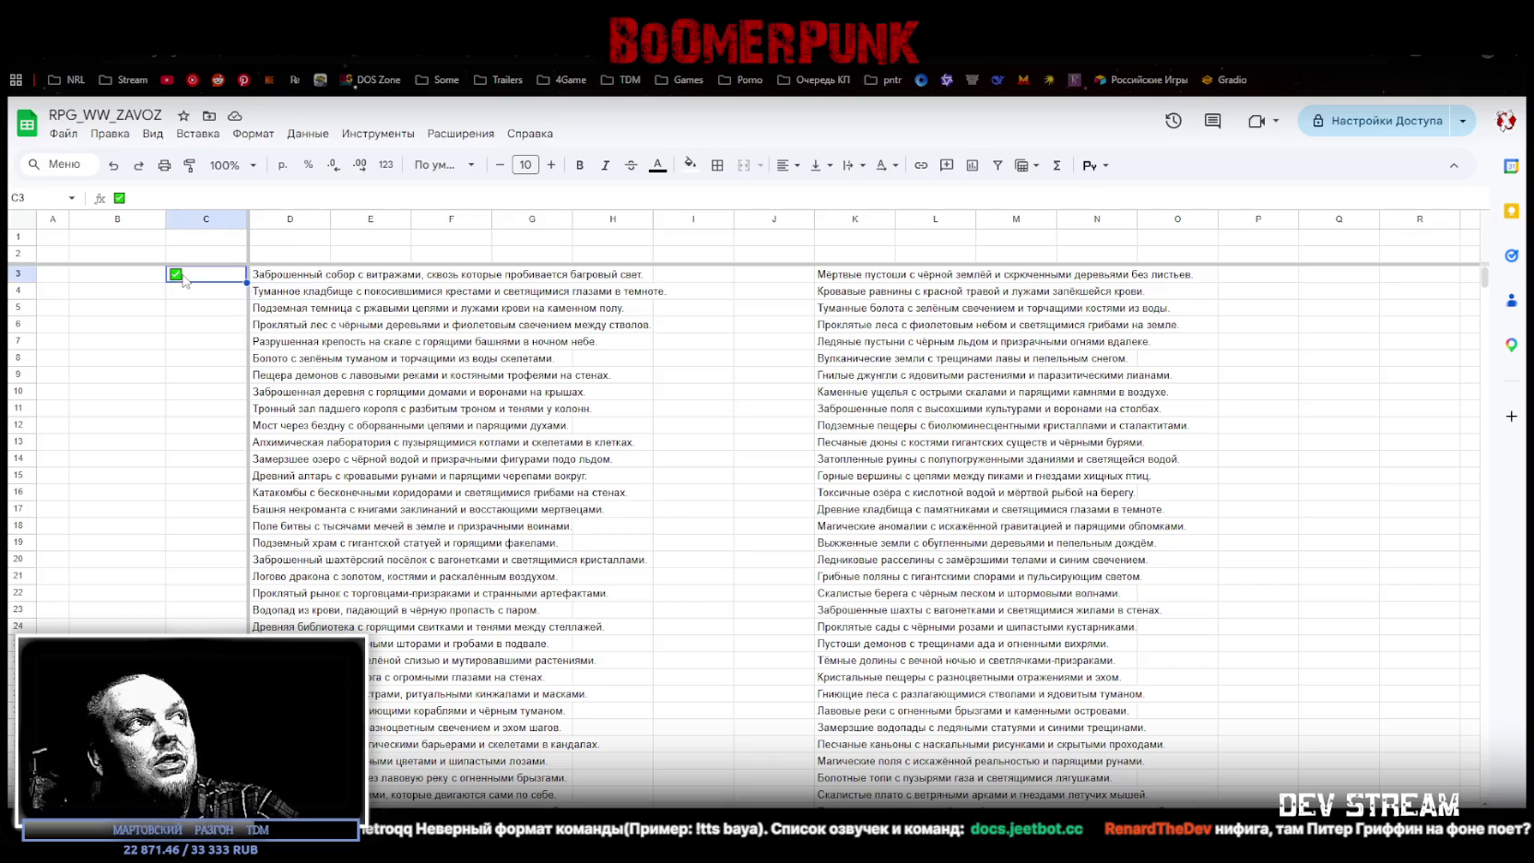
{"action": "left_click", "coordinate": [199, 293]}
{"action": "key", "text": "ctrl+v"}
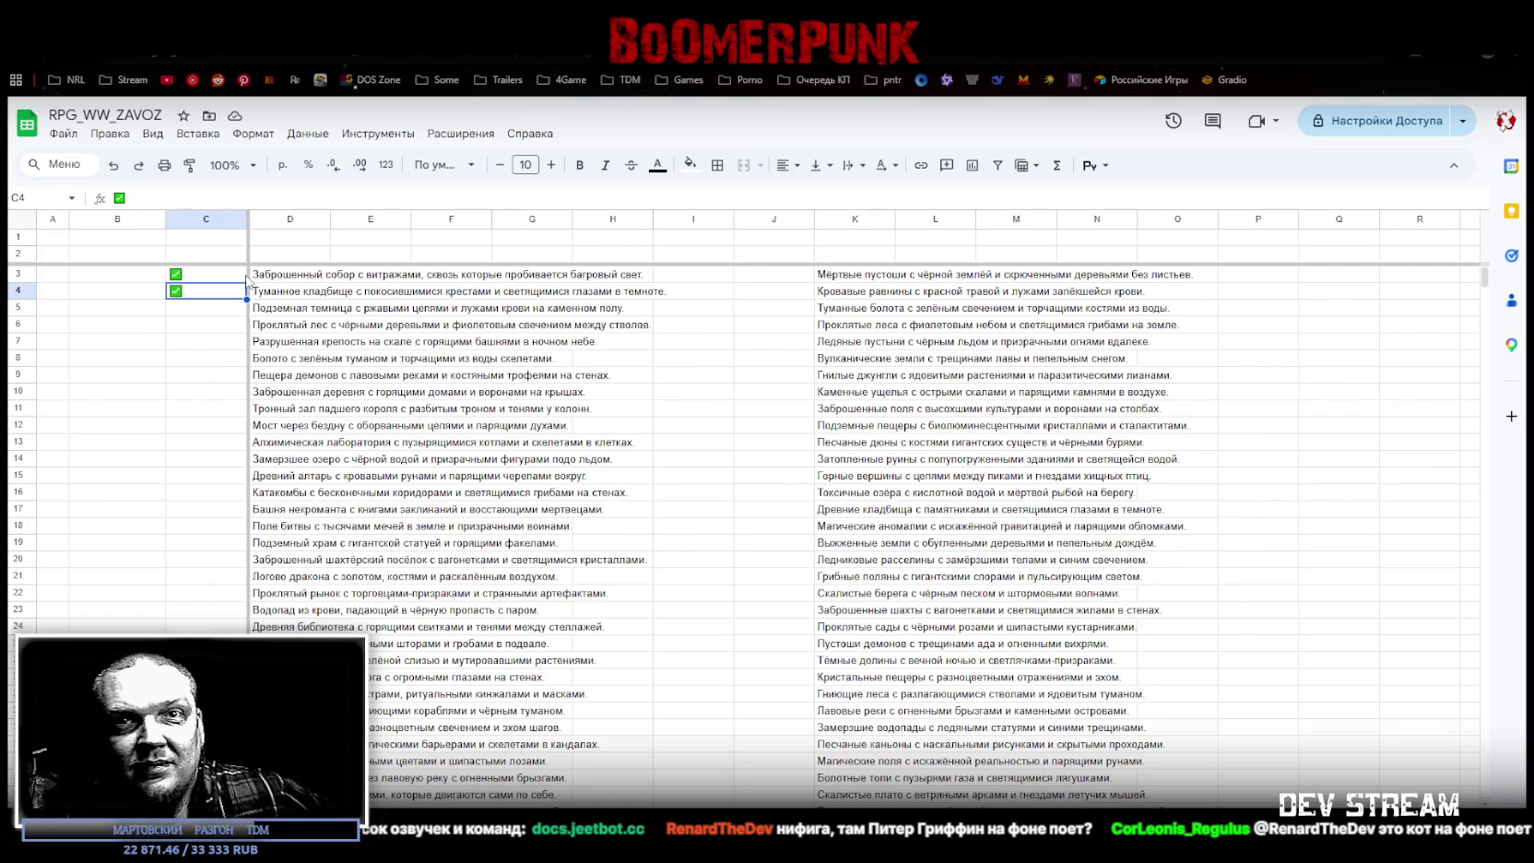
{"action": "mouse_move", "coordinate": [204, 218]}
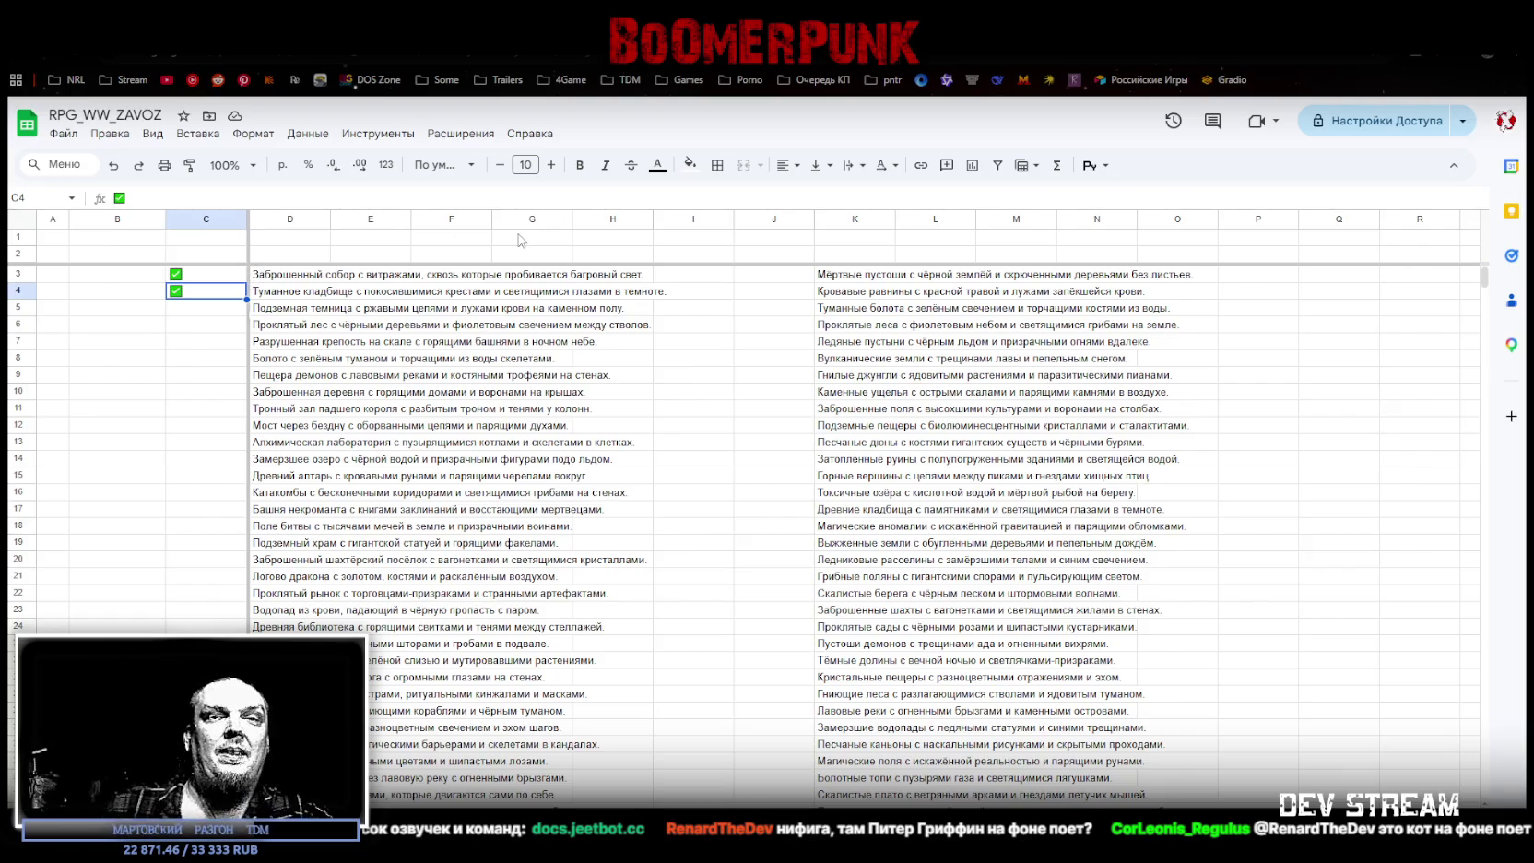
{"action": "left_click", "coordinate": [265, 312]}
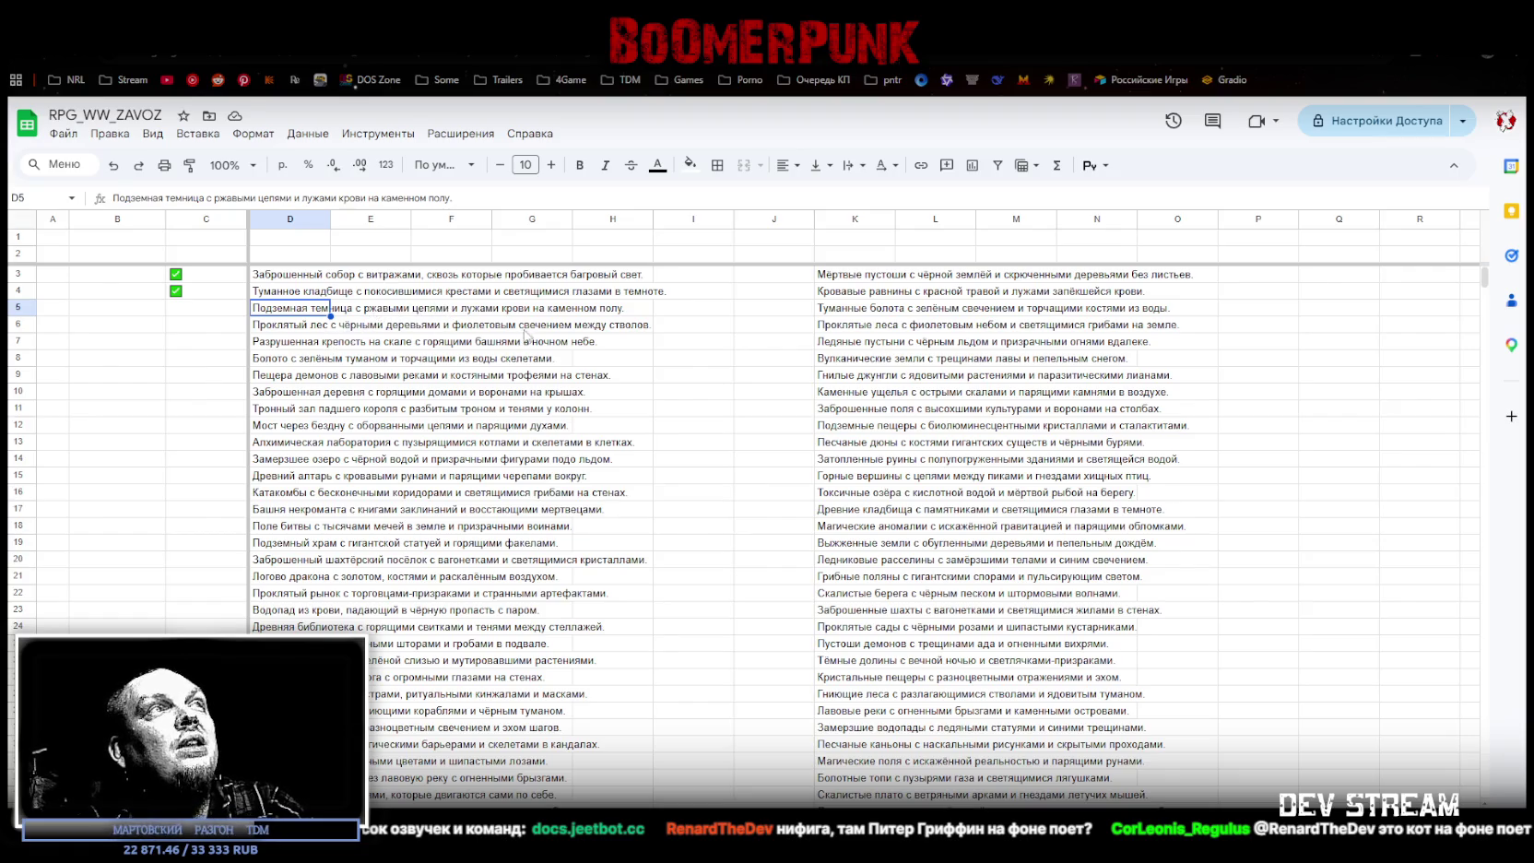
{"action": "left_click", "coordinate": [182, 294]}
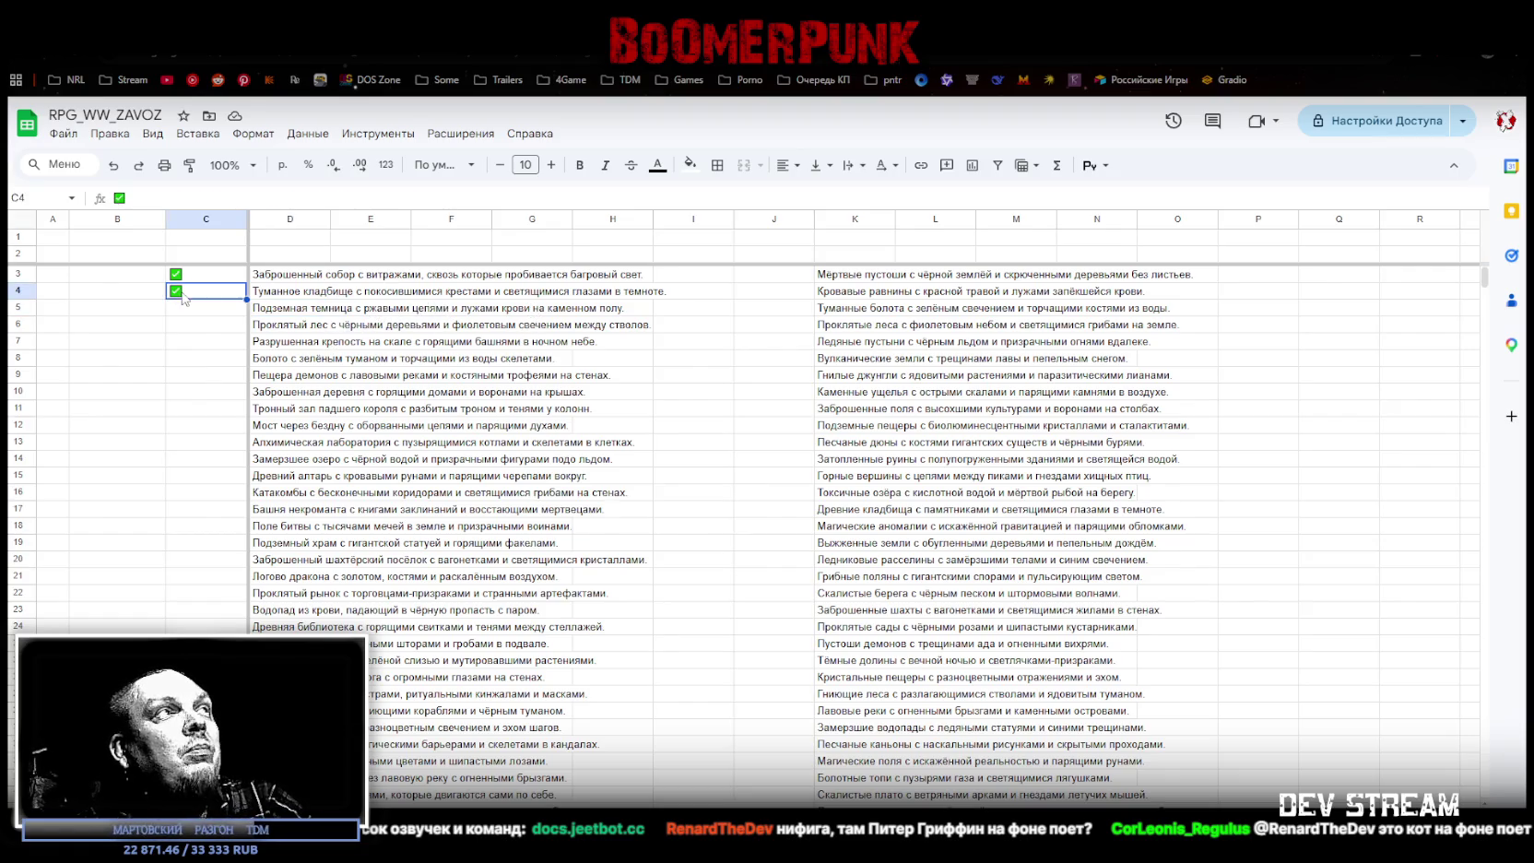
{"action": "left_click", "coordinate": [187, 311]}
{"action": "type", "text": "✅"}
Step: Paste ticked checkboxes into C6, C7 and C8 after reading rows 6 and 7
{"action": "left_click", "coordinate": [267, 331]}
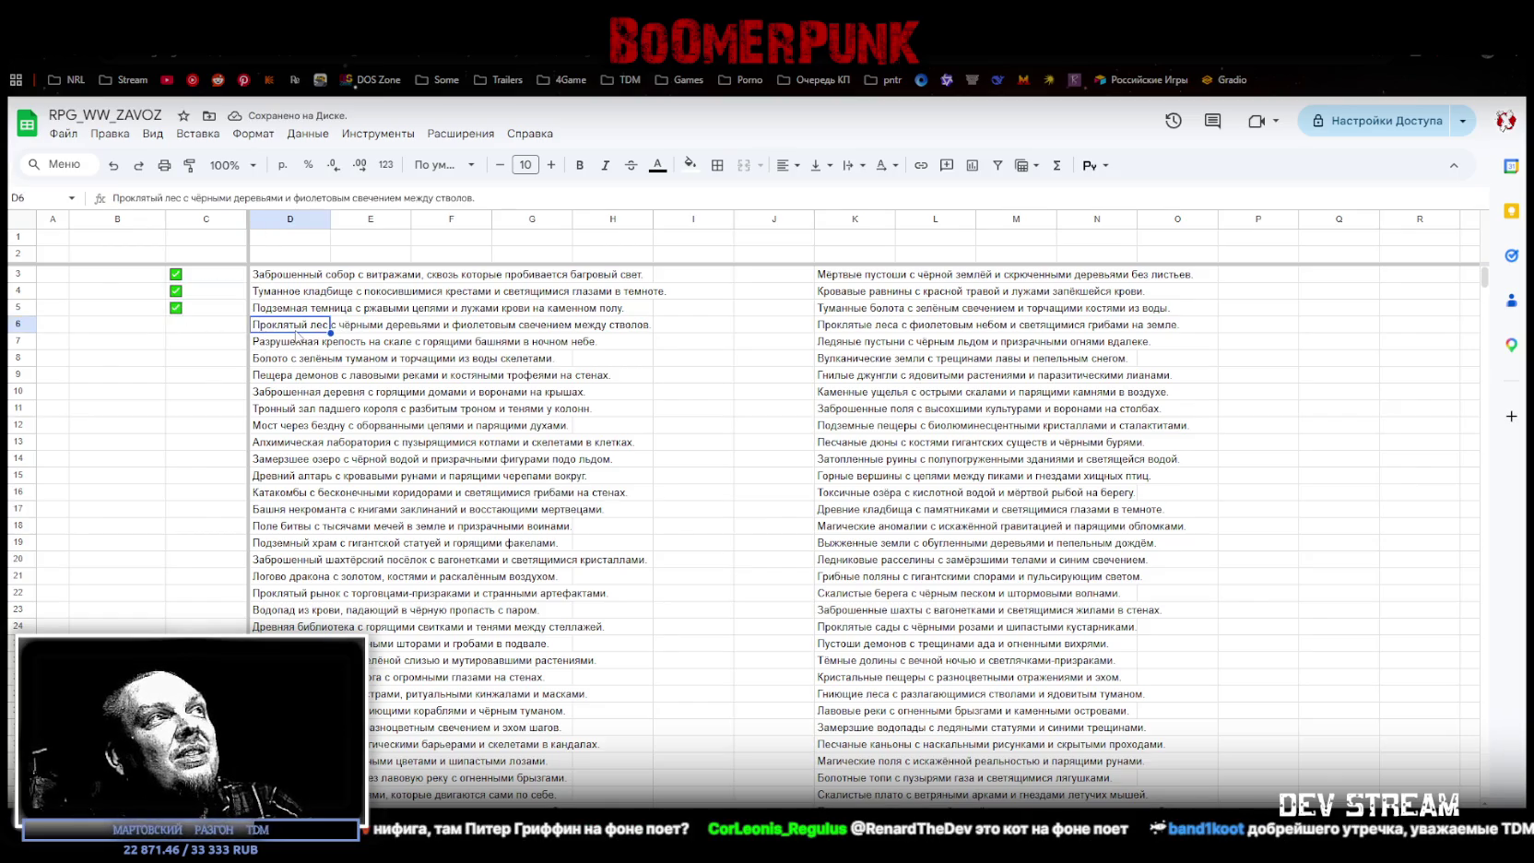
{"action": "left_click", "coordinate": [206, 324]}
{"action": "key", "text": "ctrl+v"}
{"action": "left_click", "coordinate": [273, 344]}
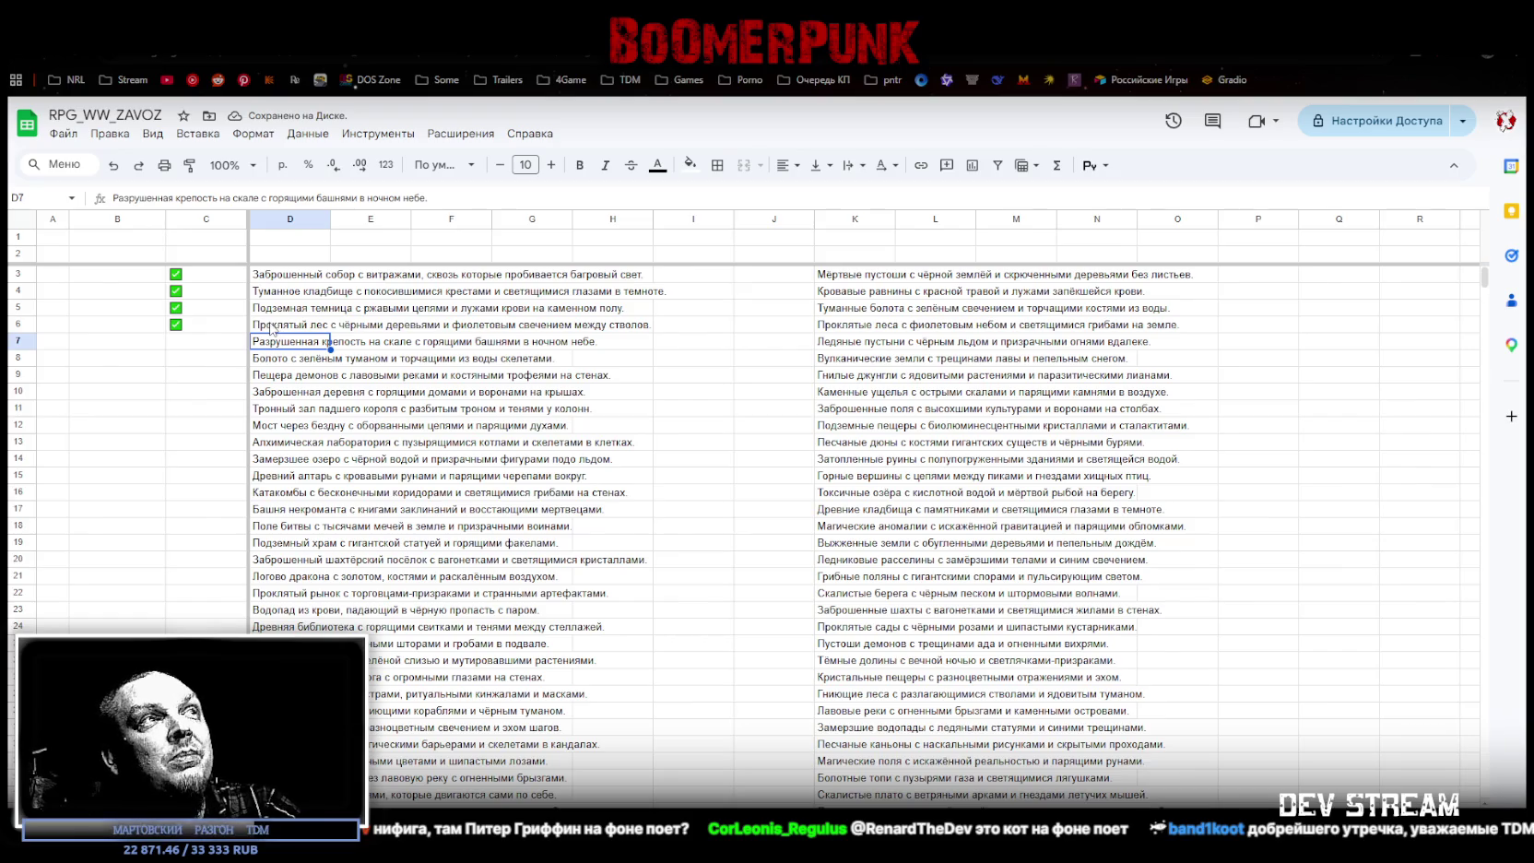
{"action": "left_click", "coordinate": [189, 343]}
{"action": "key", "text": "ctrl+v"}
{"action": "left_click", "coordinate": [188, 360]}
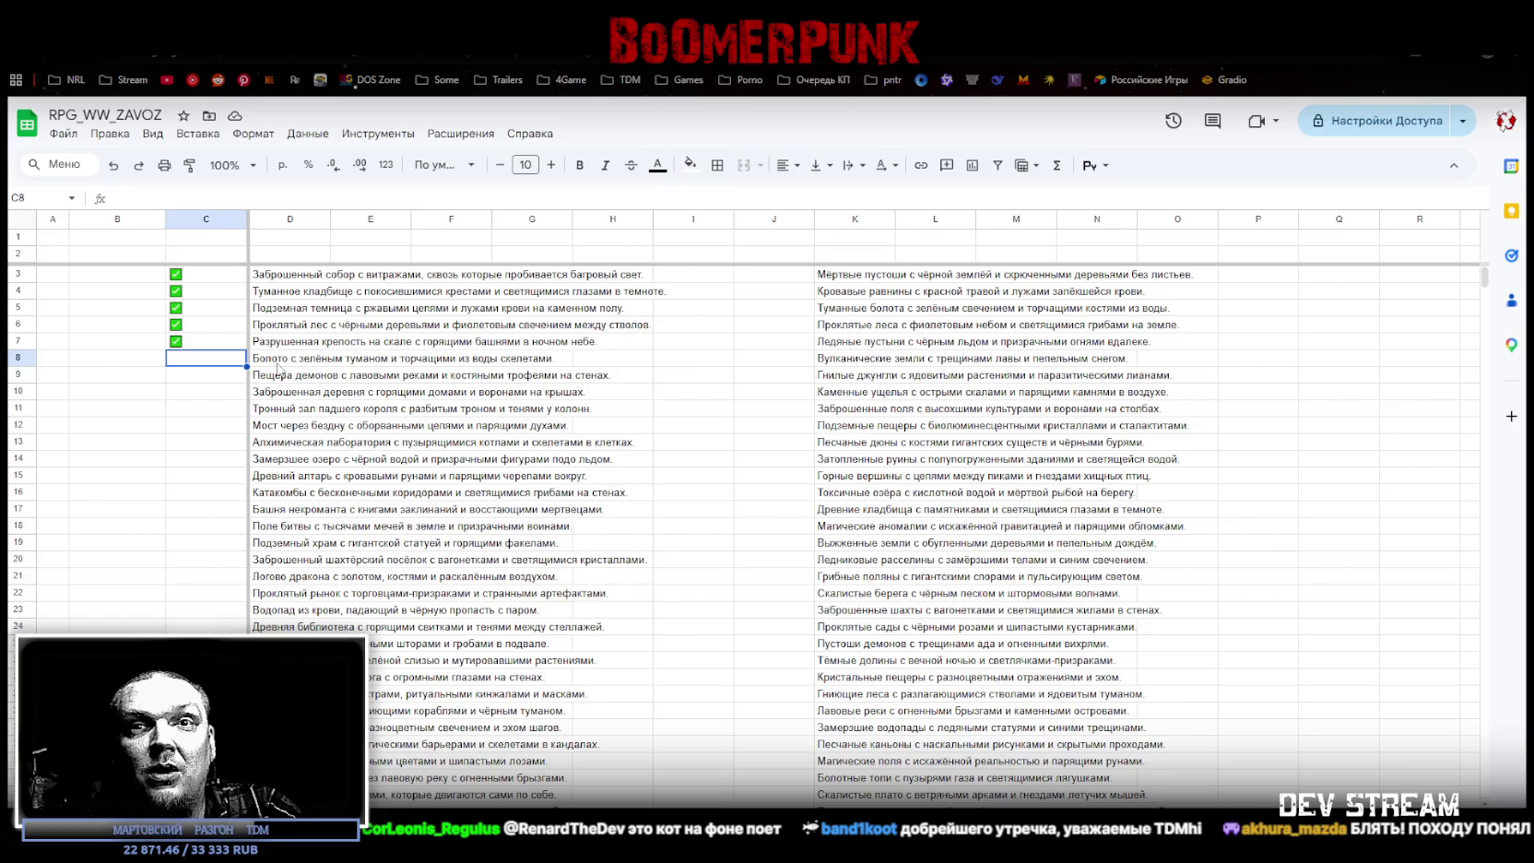
{"action": "key", "text": "ctrl+v"}
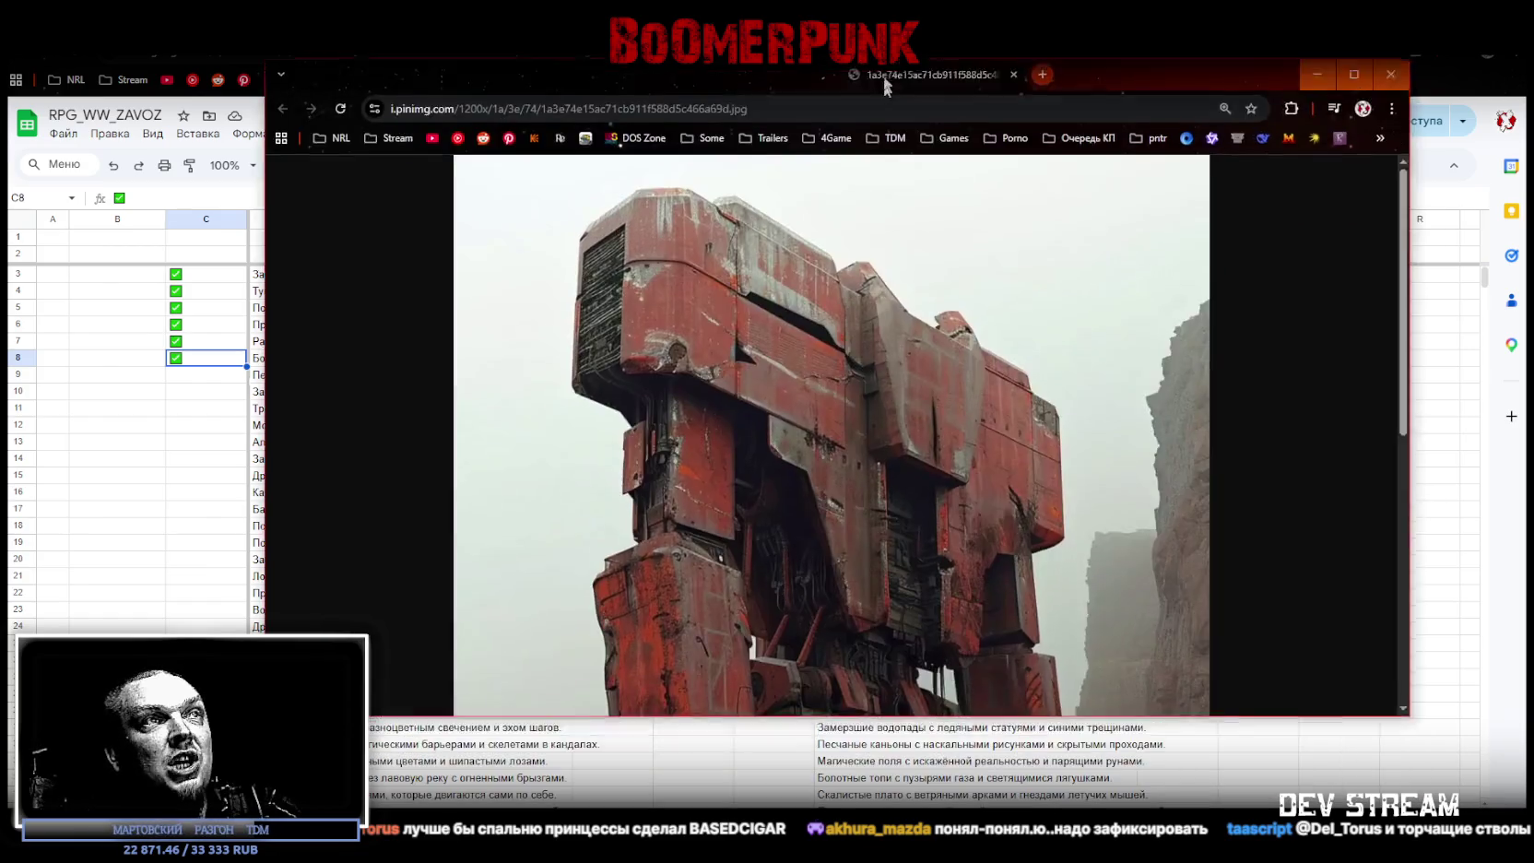
Step: View the red robot reference image full screen, adjust its zoom, then close it
{"action": "key", "text": "F11"}
{"action": "key", "text": "ctrl+minus"}
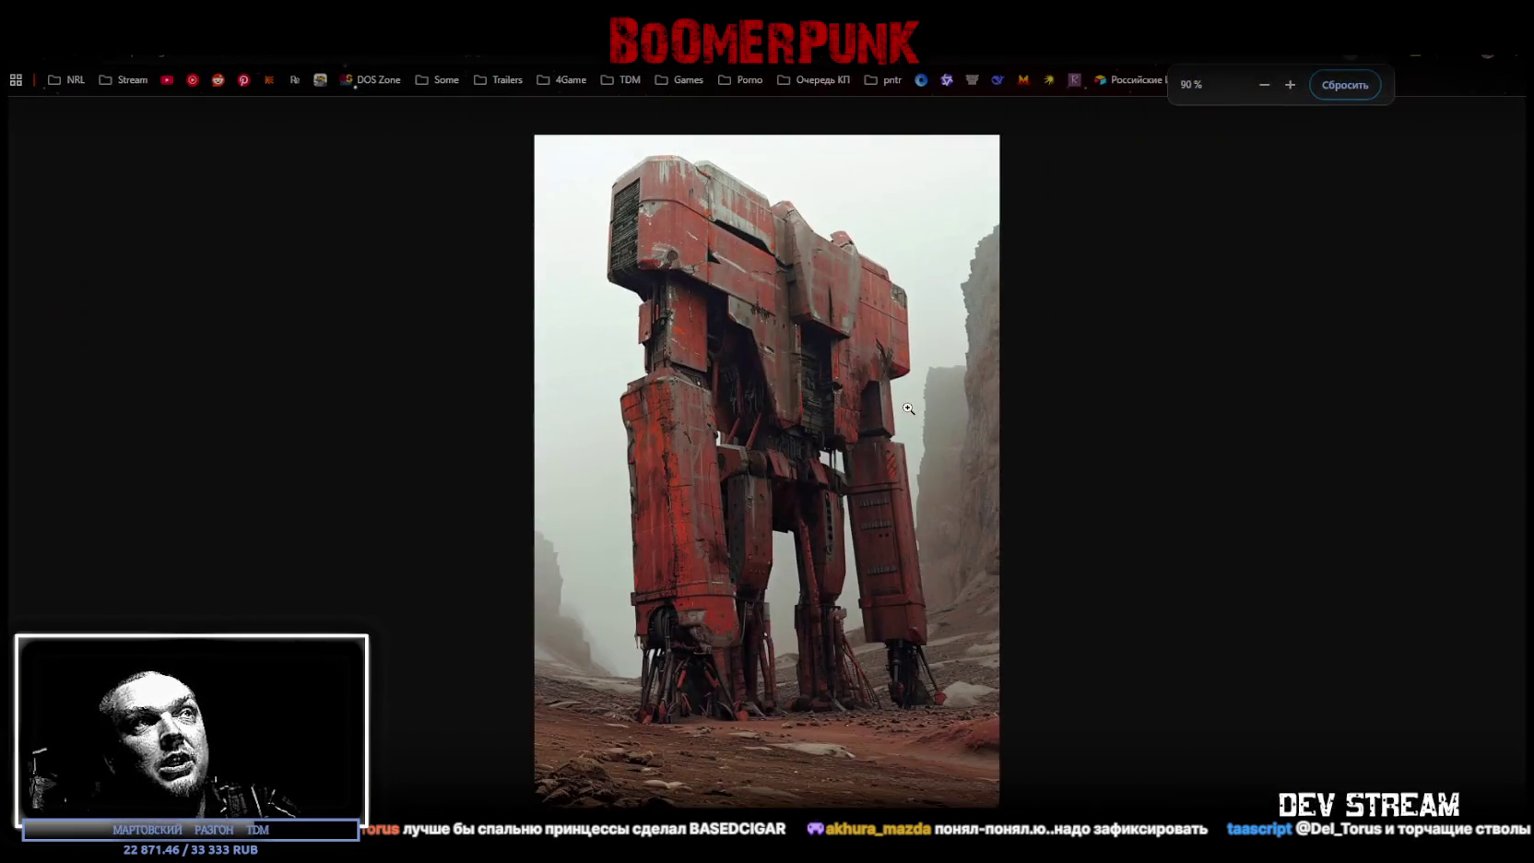
{"action": "key", "text": "ctrl+plus"}
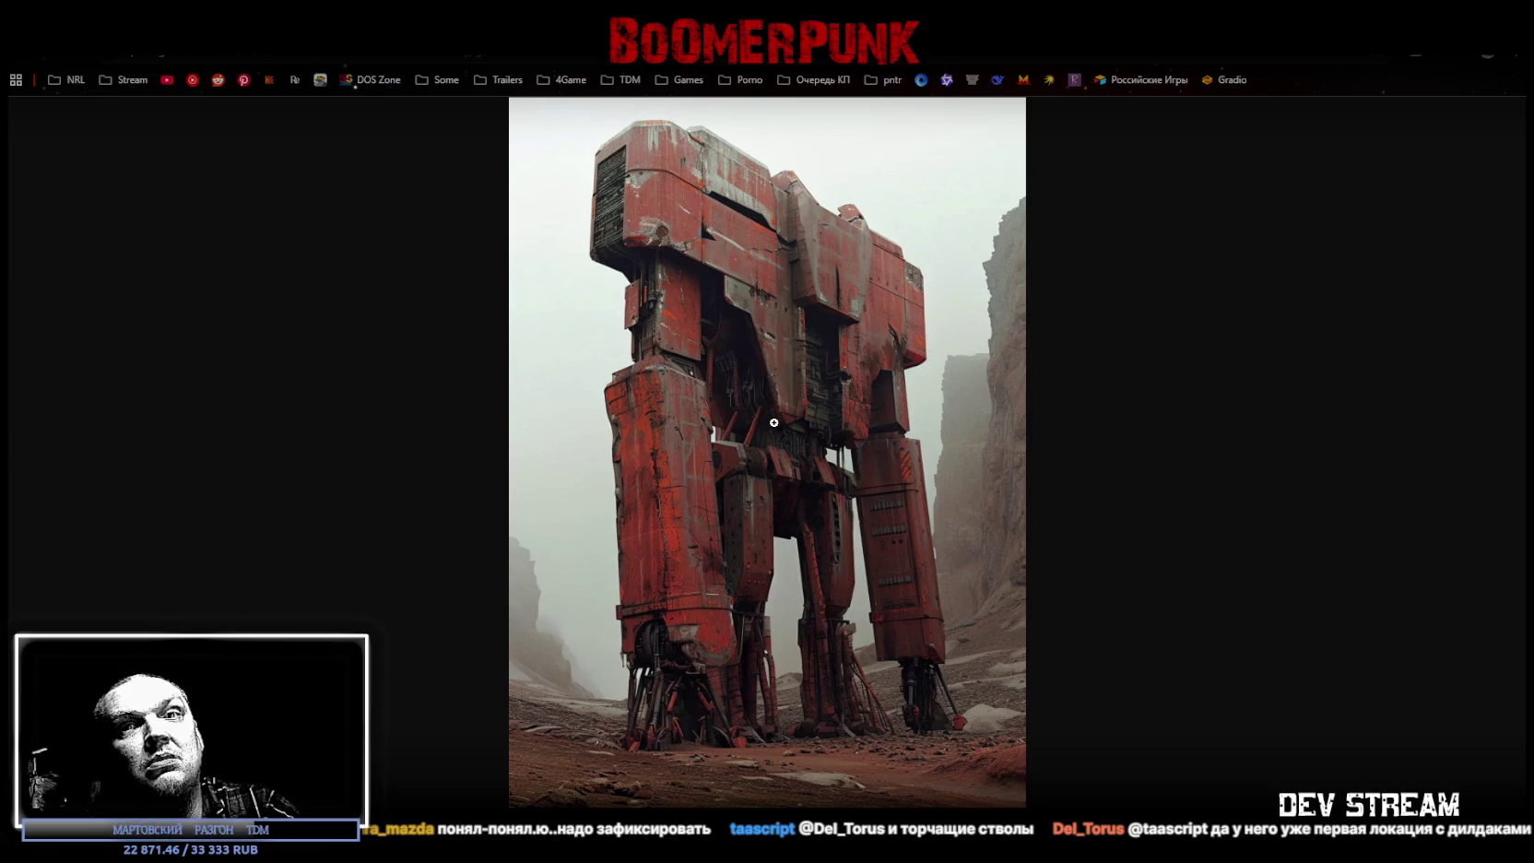
{"action": "key", "text": "ctrl+w"}
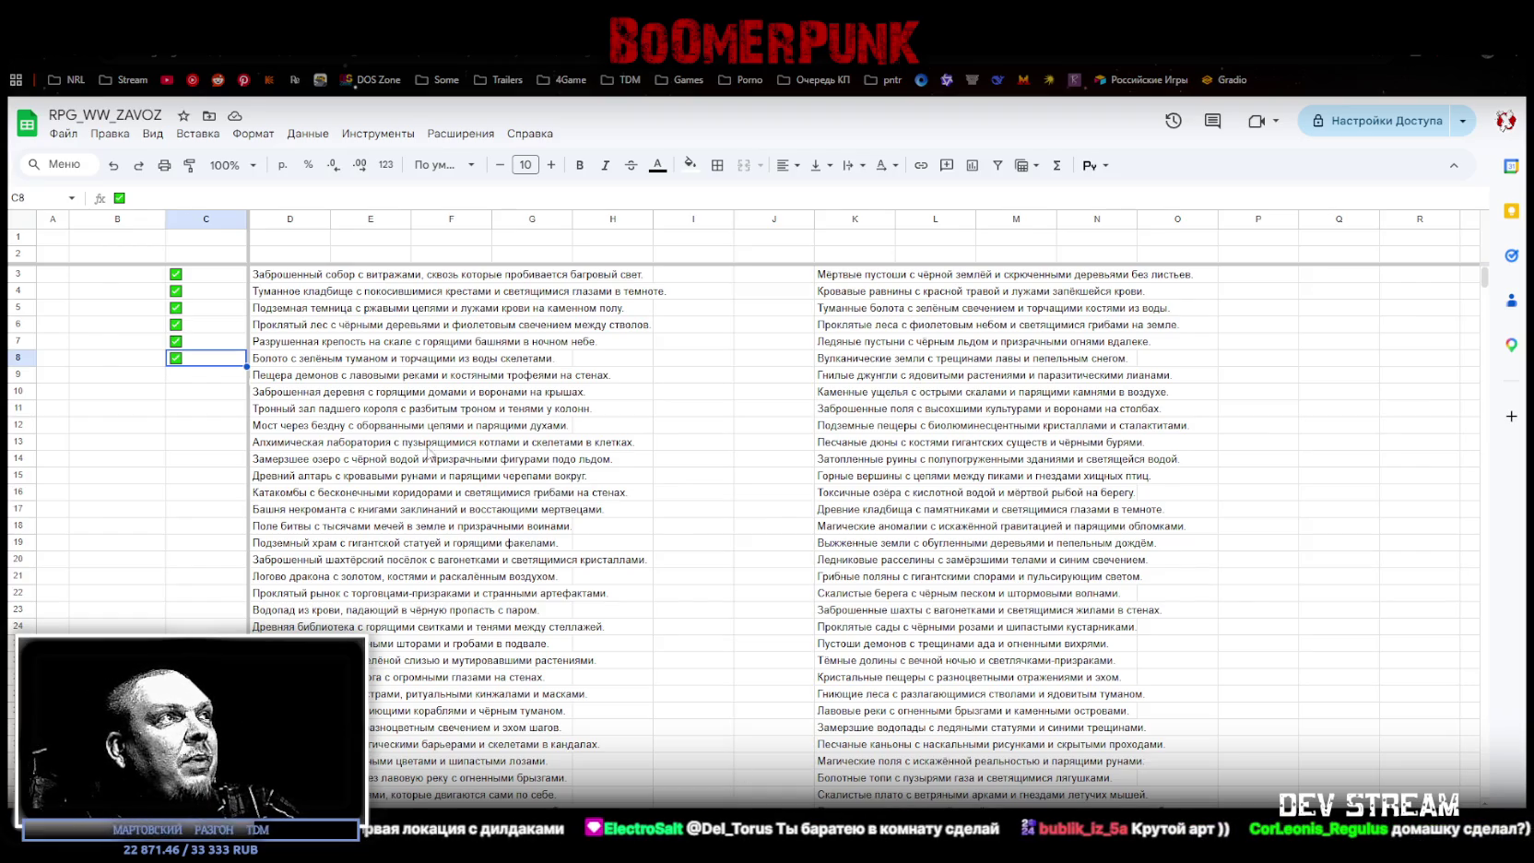
Step: Paste a checked checkbox into C9 beside the demon cave with lava rivers location
{"action": "left_click", "coordinate": [270, 380]}
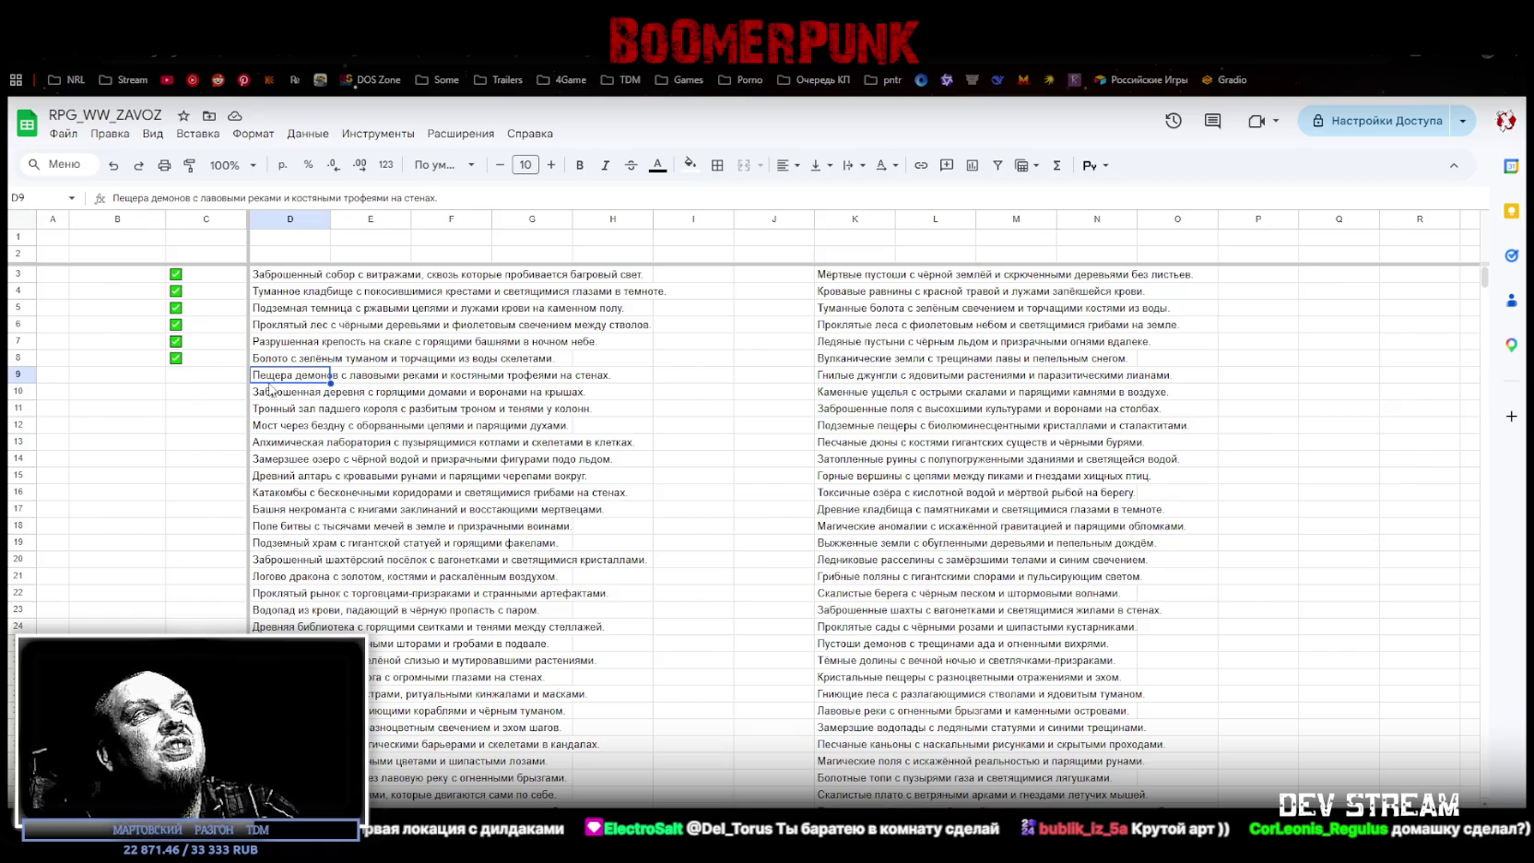
{"action": "left_click", "coordinate": [195, 374]}
{"action": "key", "text": "ctrl+v"}
{"action": "left_click", "coordinate": [199, 399]}
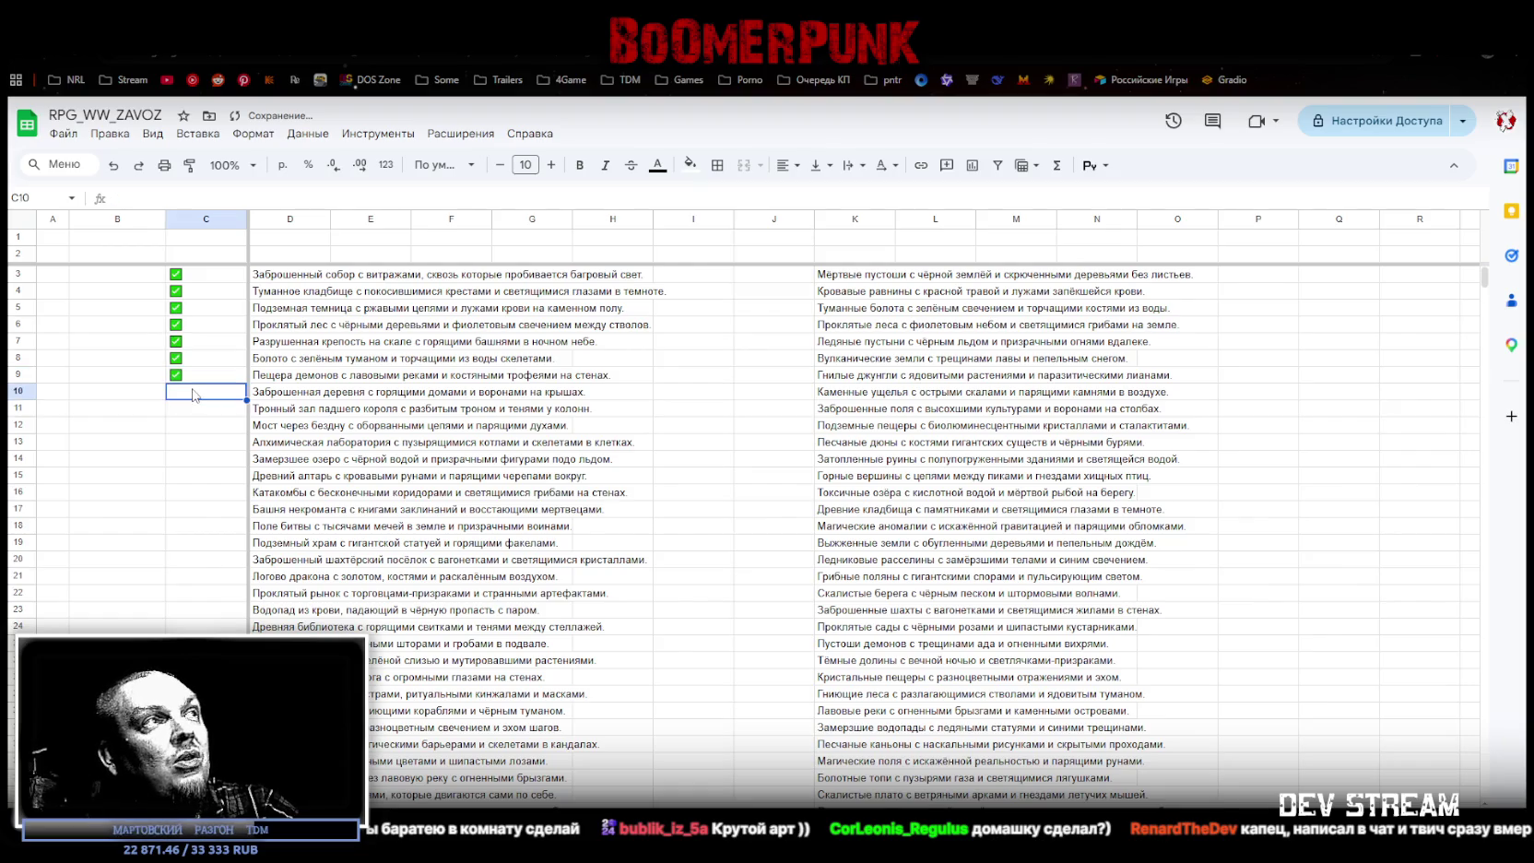
{"action": "left_click", "coordinate": [277, 394]}
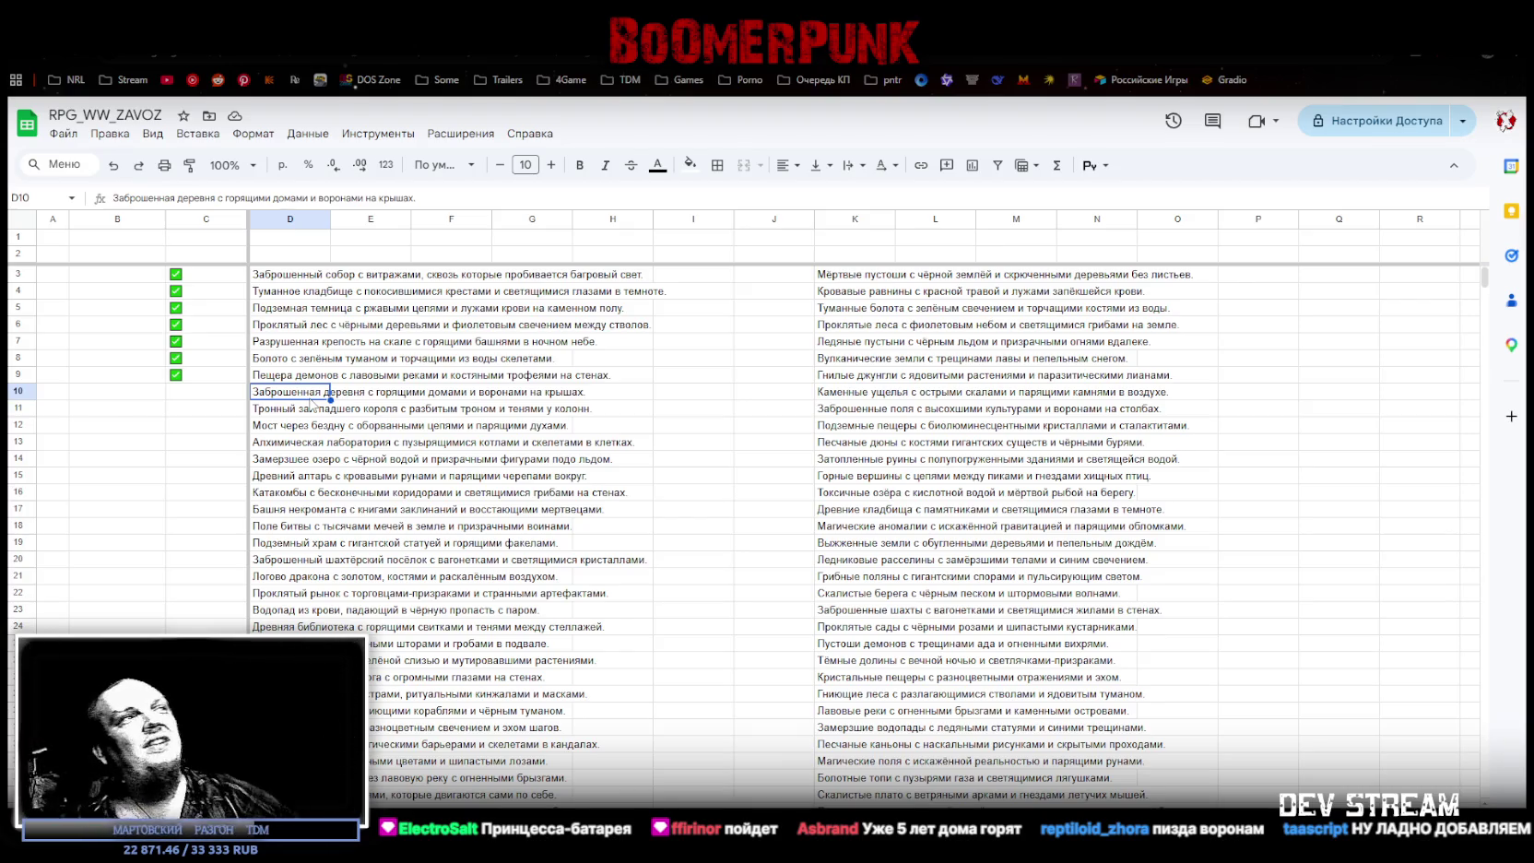
Step: Copy the ticked checkbox from C9 and paste it into C10 and C11
{"action": "left_click", "coordinate": [201, 378]}
{"action": "left_click", "coordinate": [188, 397]}
{"action": "key", "text": "ctrl+v"}
{"action": "left_click", "coordinate": [197, 411]}
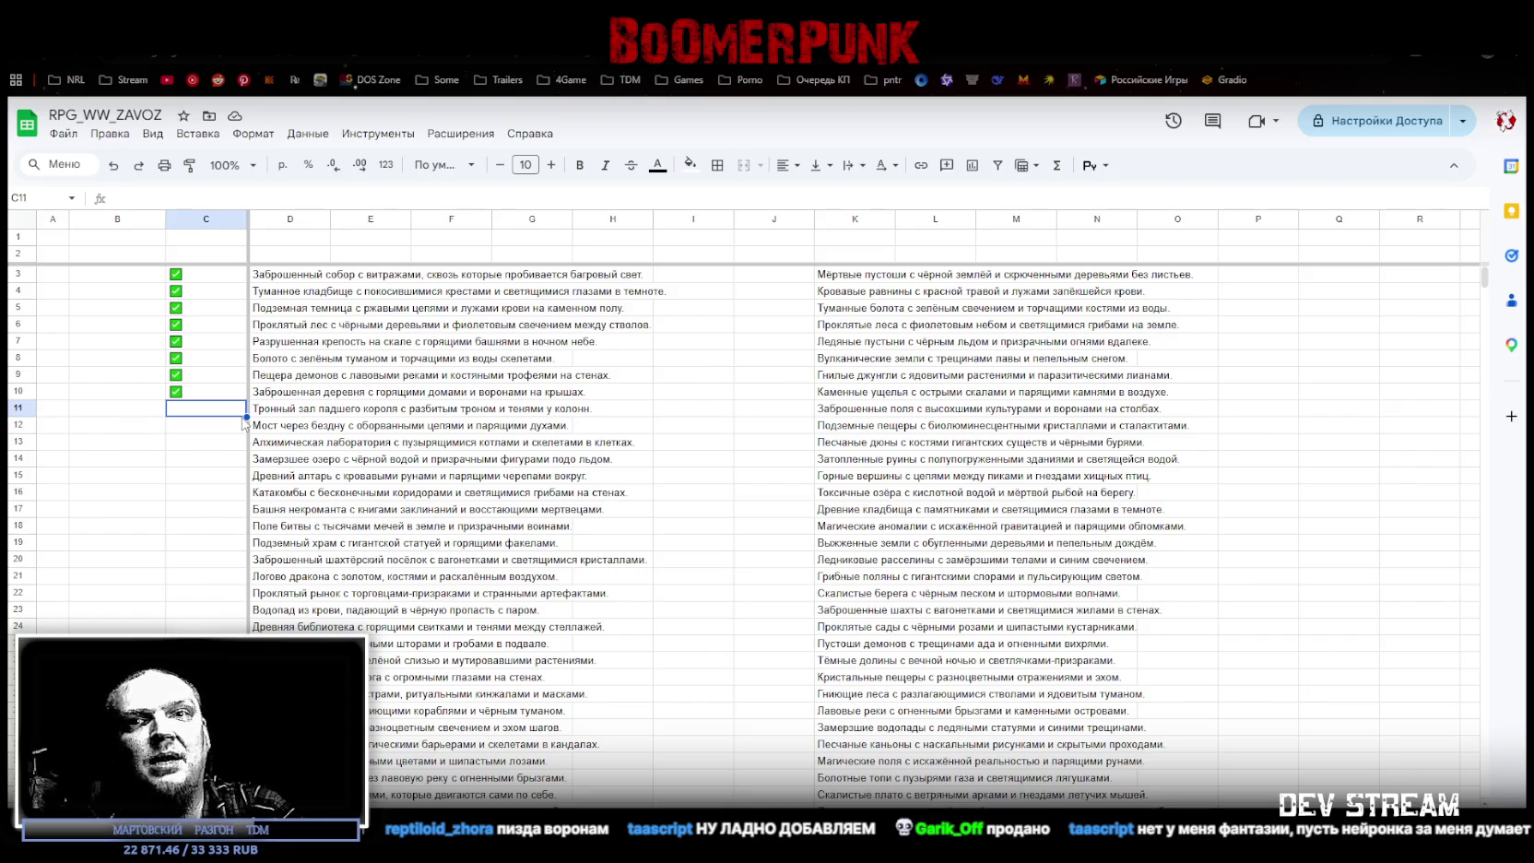
{"action": "left_click", "coordinate": [208, 426]}
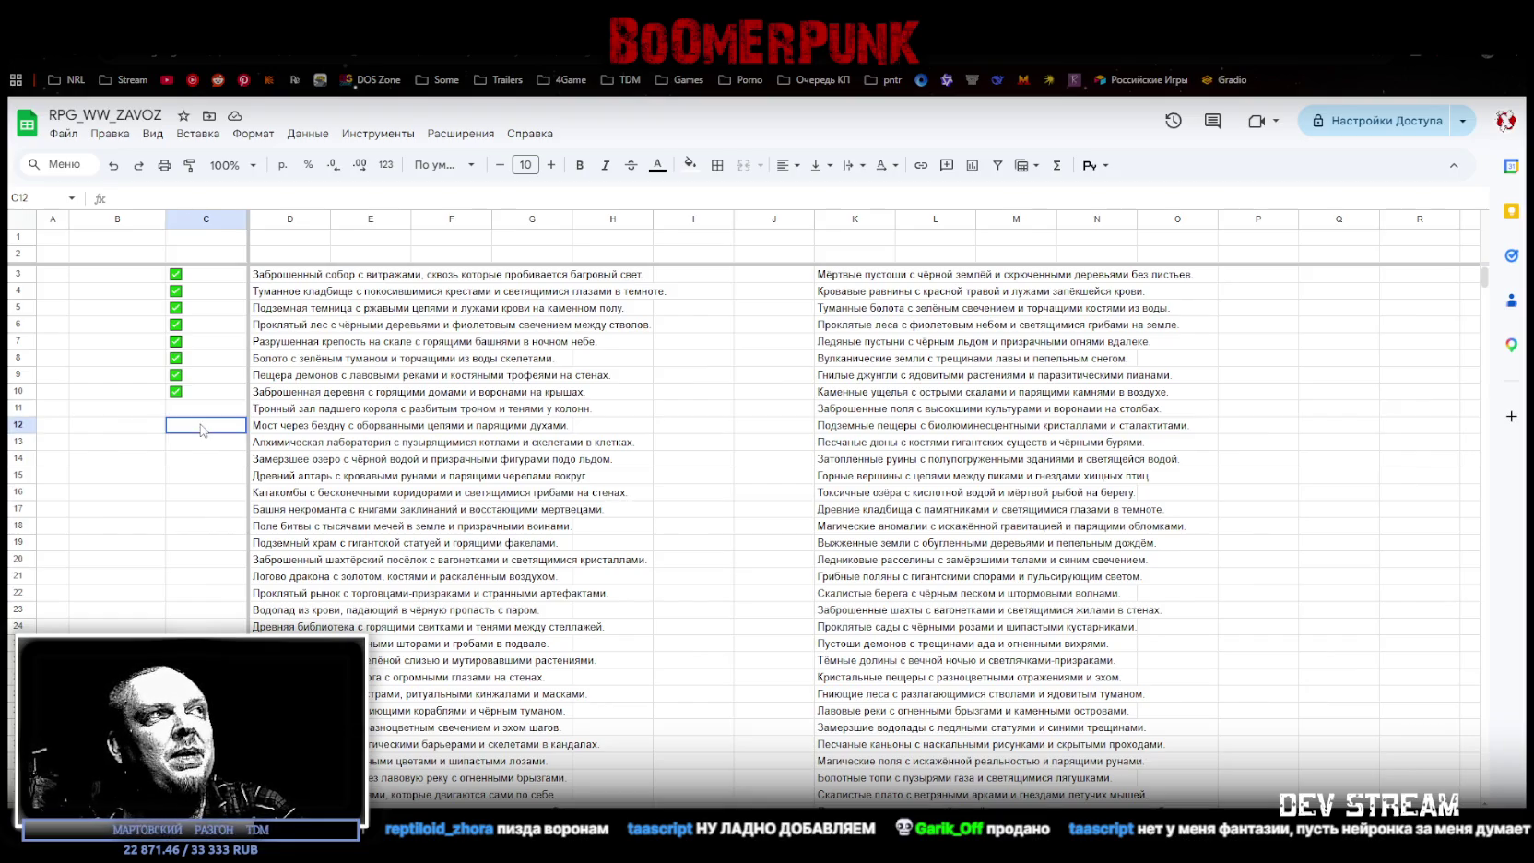
{"action": "left_click", "coordinate": [195, 412]}
{"action": "left_click", "coordinate": [194, 397]}
{"action": "left_click", "coordinate": [190, 411]}
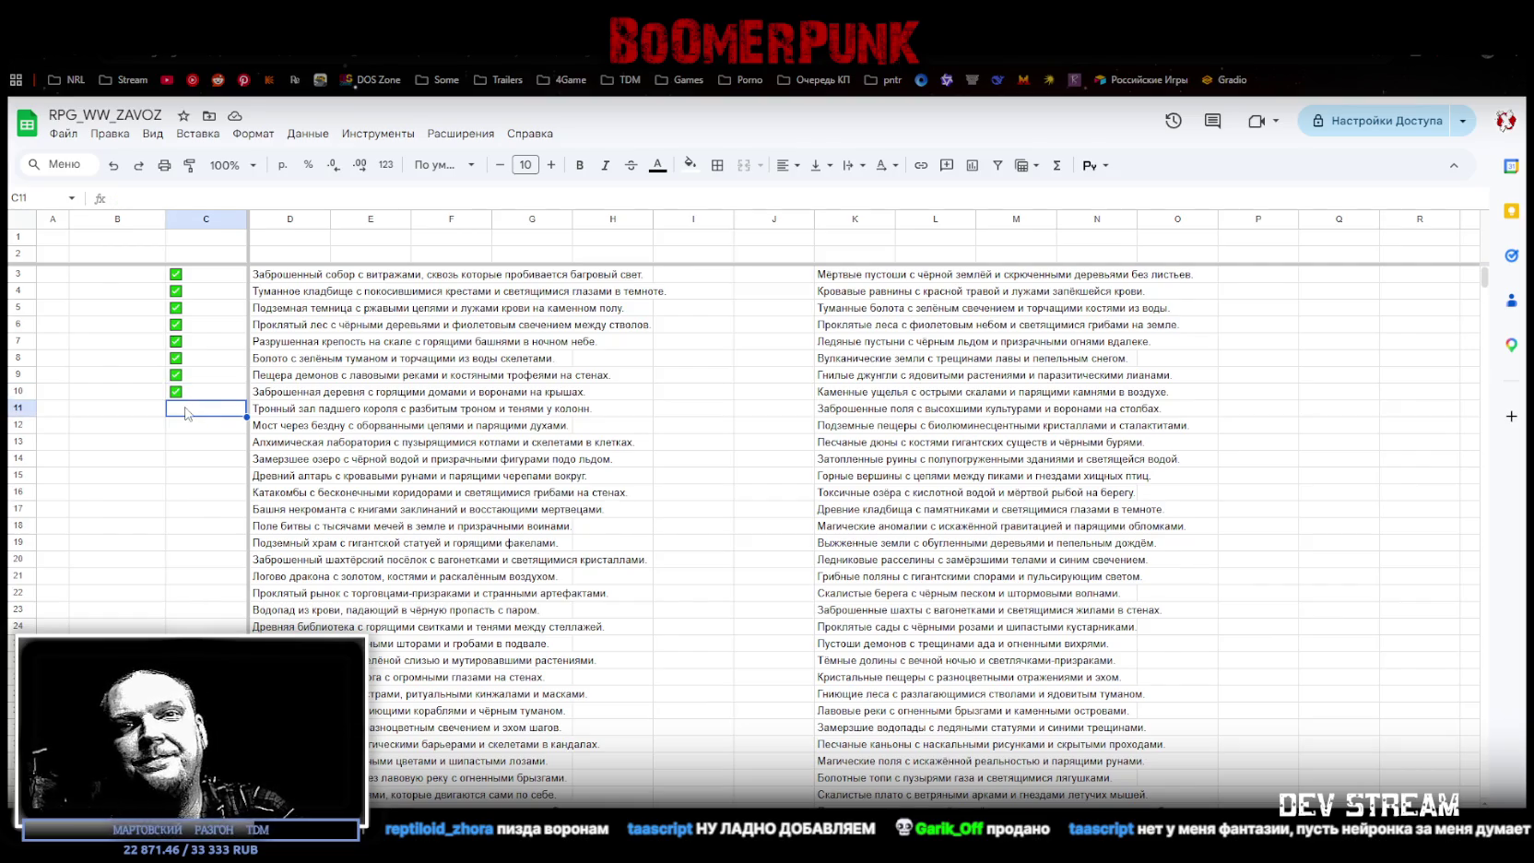
{"action": "left_click", "coordinate": [259, 420]}
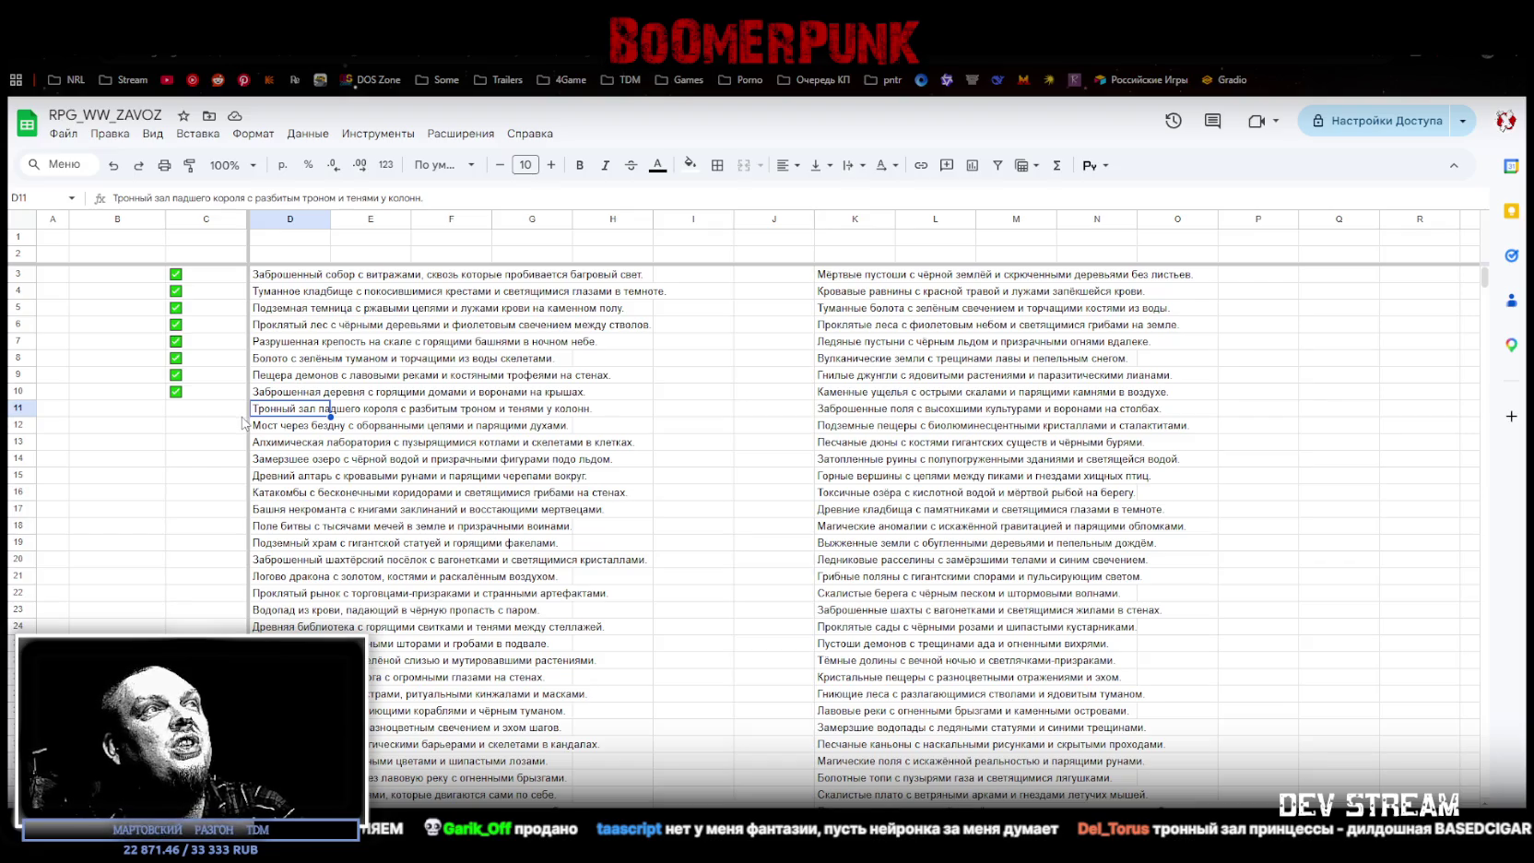
{"action": "left_click", "coordinate": [230, 415]}
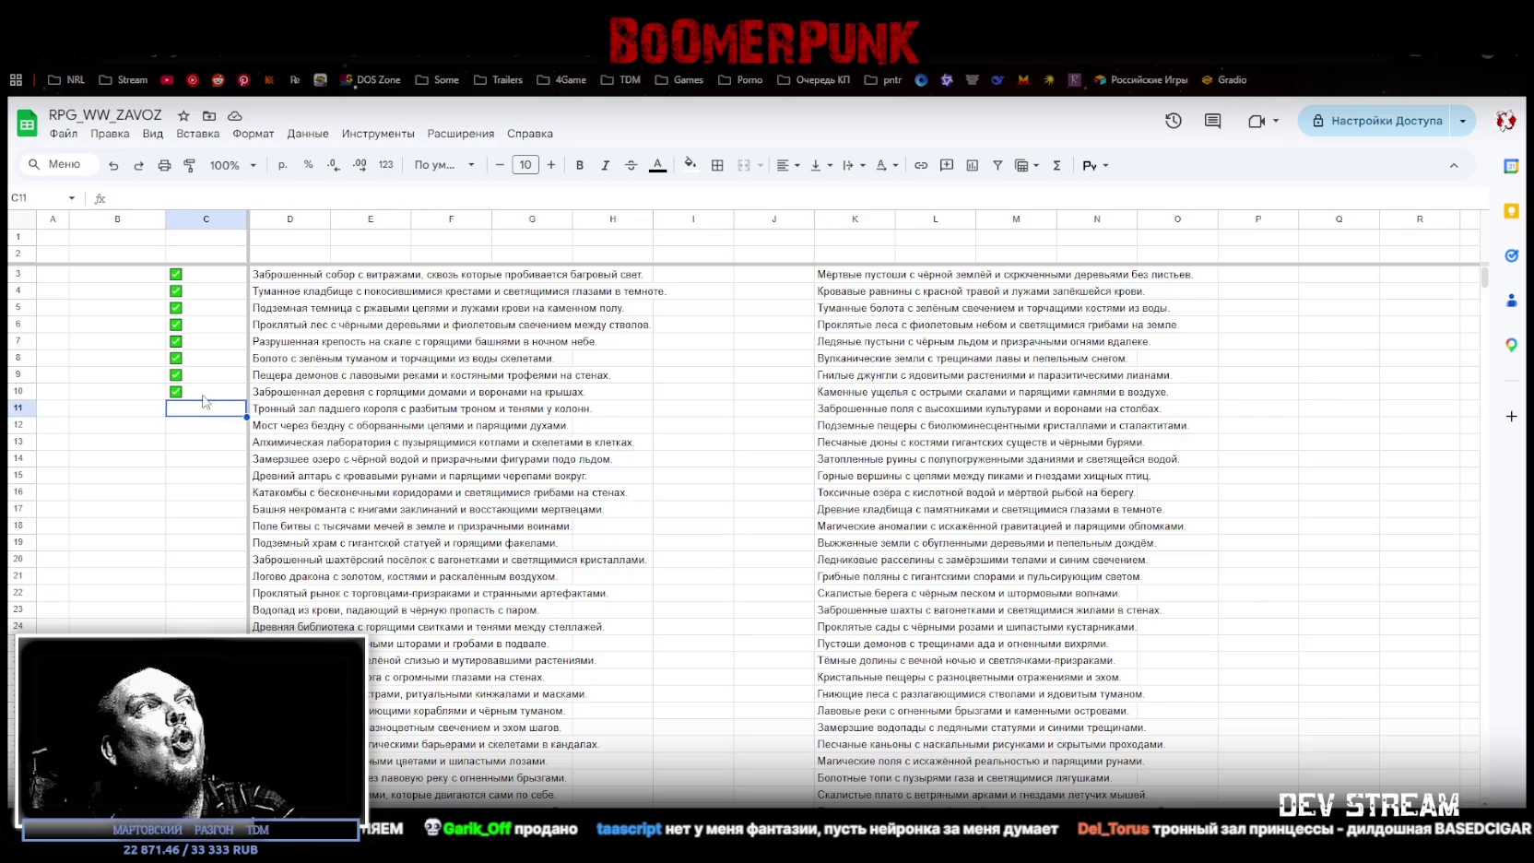
{"action": "key", "text": "ctrl+v"}
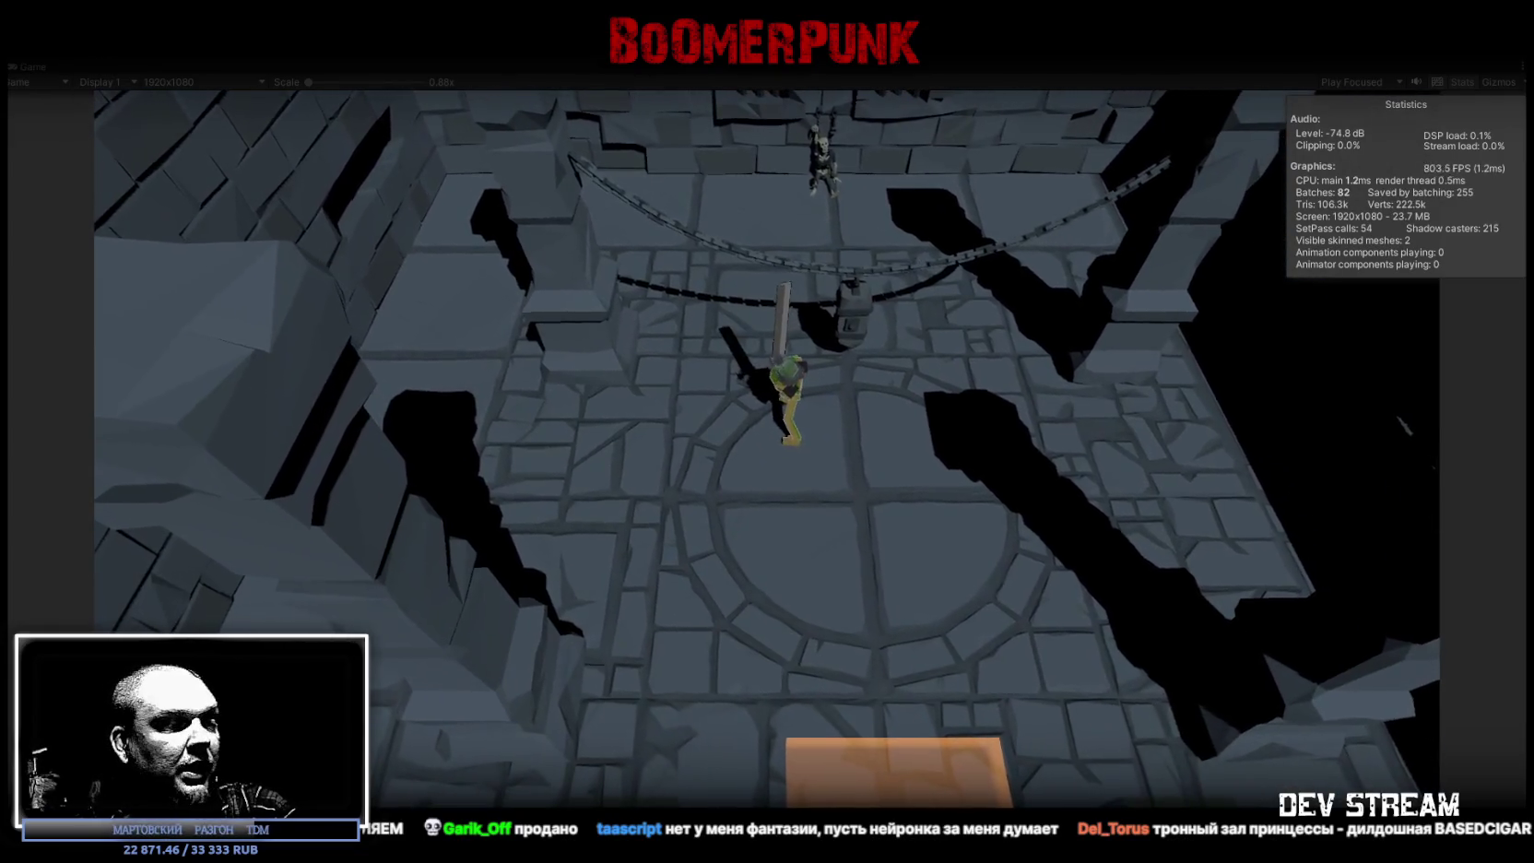
Step: Back in the spreadsheet, tick the row-12 and row-13 locations in C12 and C13
{"action": "key", "text": "alt+Tab"}
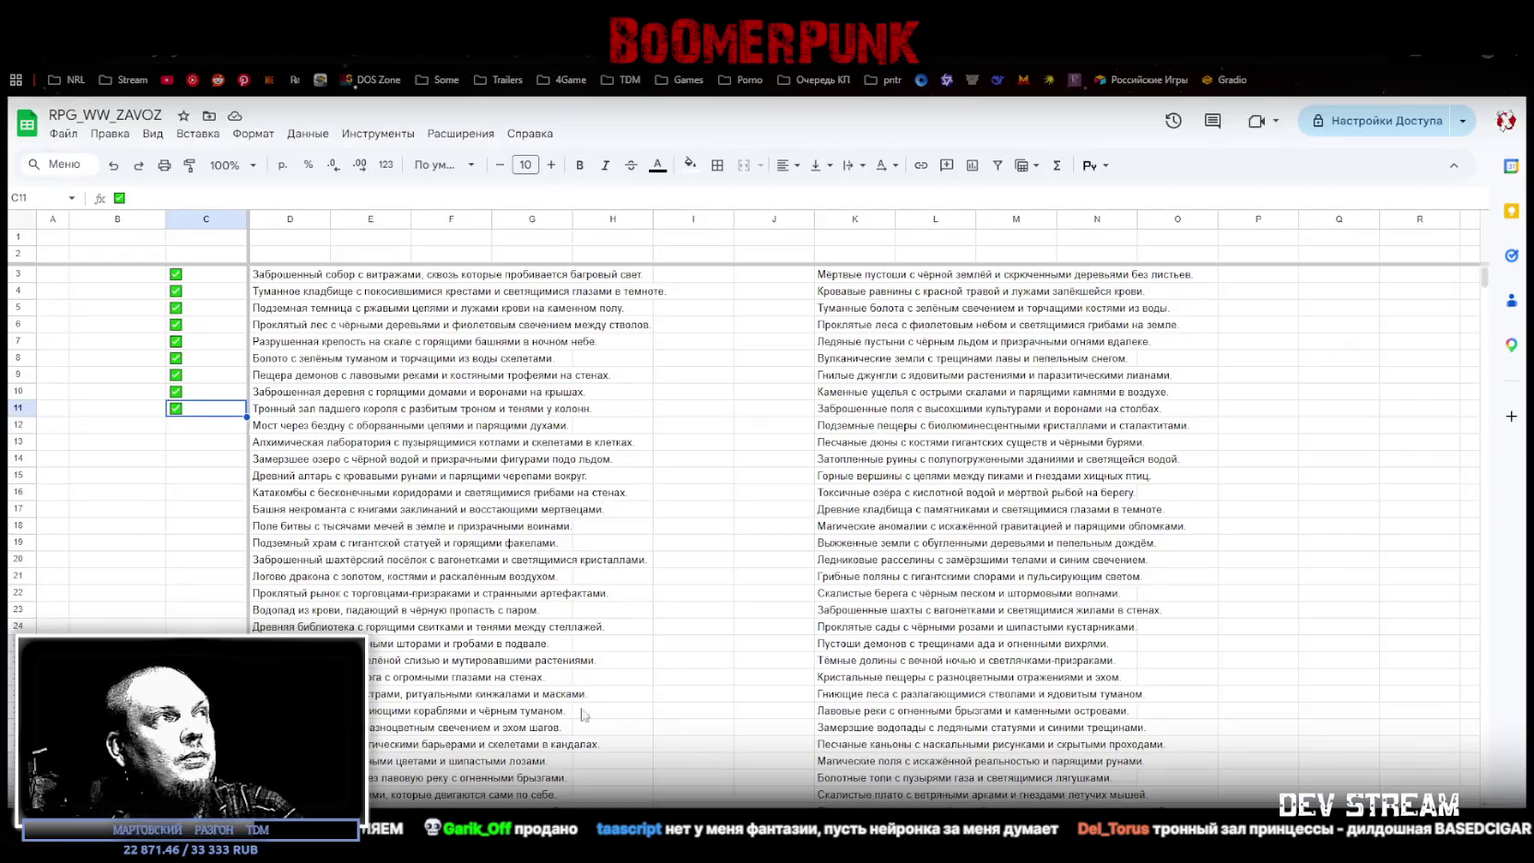
{"action": "left_click", "coordinate": [286, 422]}
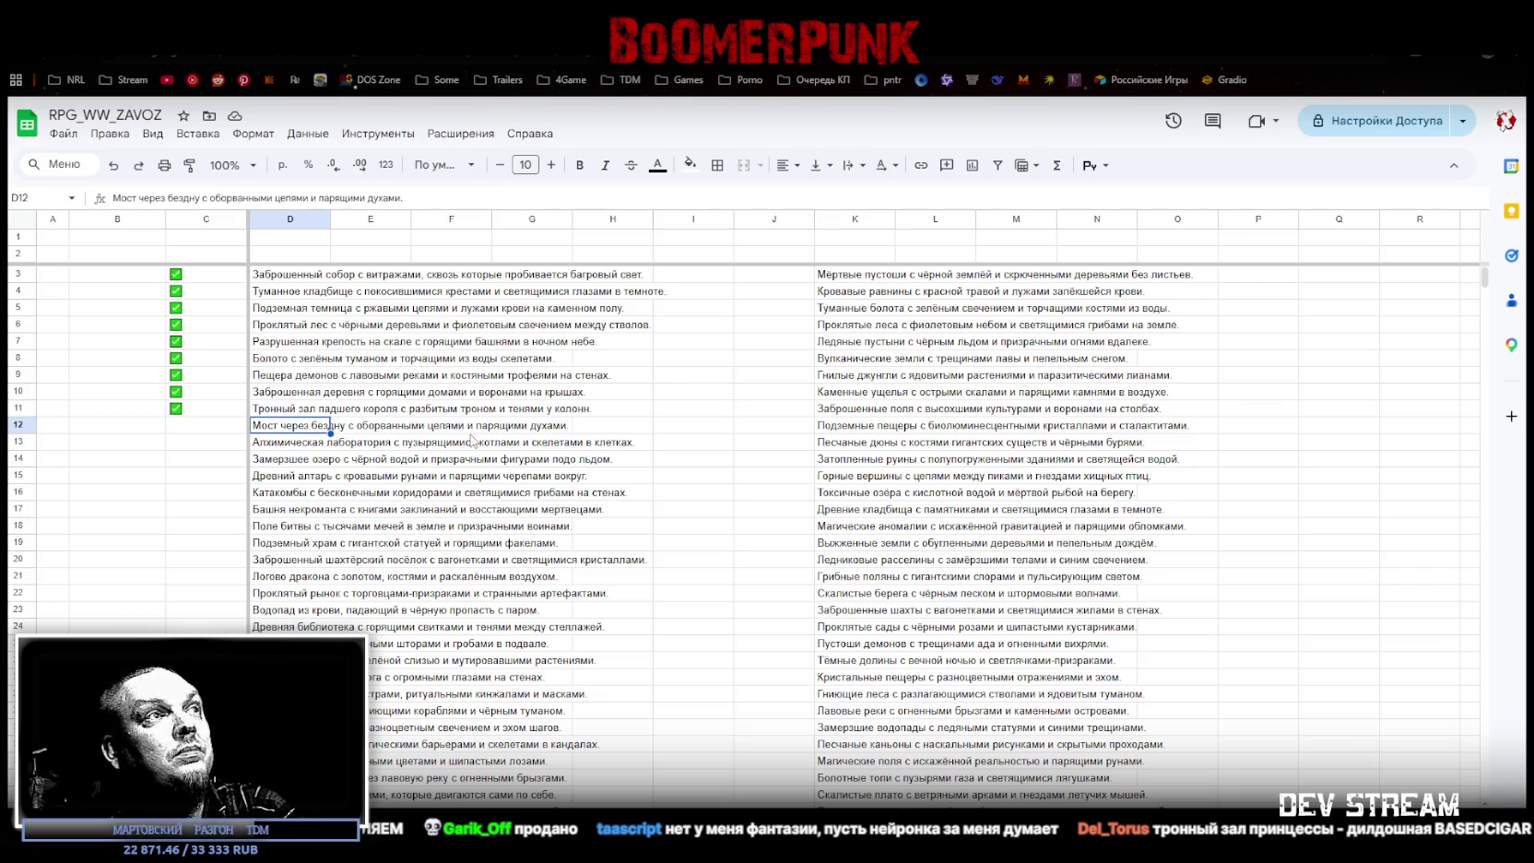
{"action": "left_click", "coordinate": [192, 421]}
{"action": "left_click", "coordinate": [176, 425]}
{"action": "left_click", "coordinate": [198, 443]}
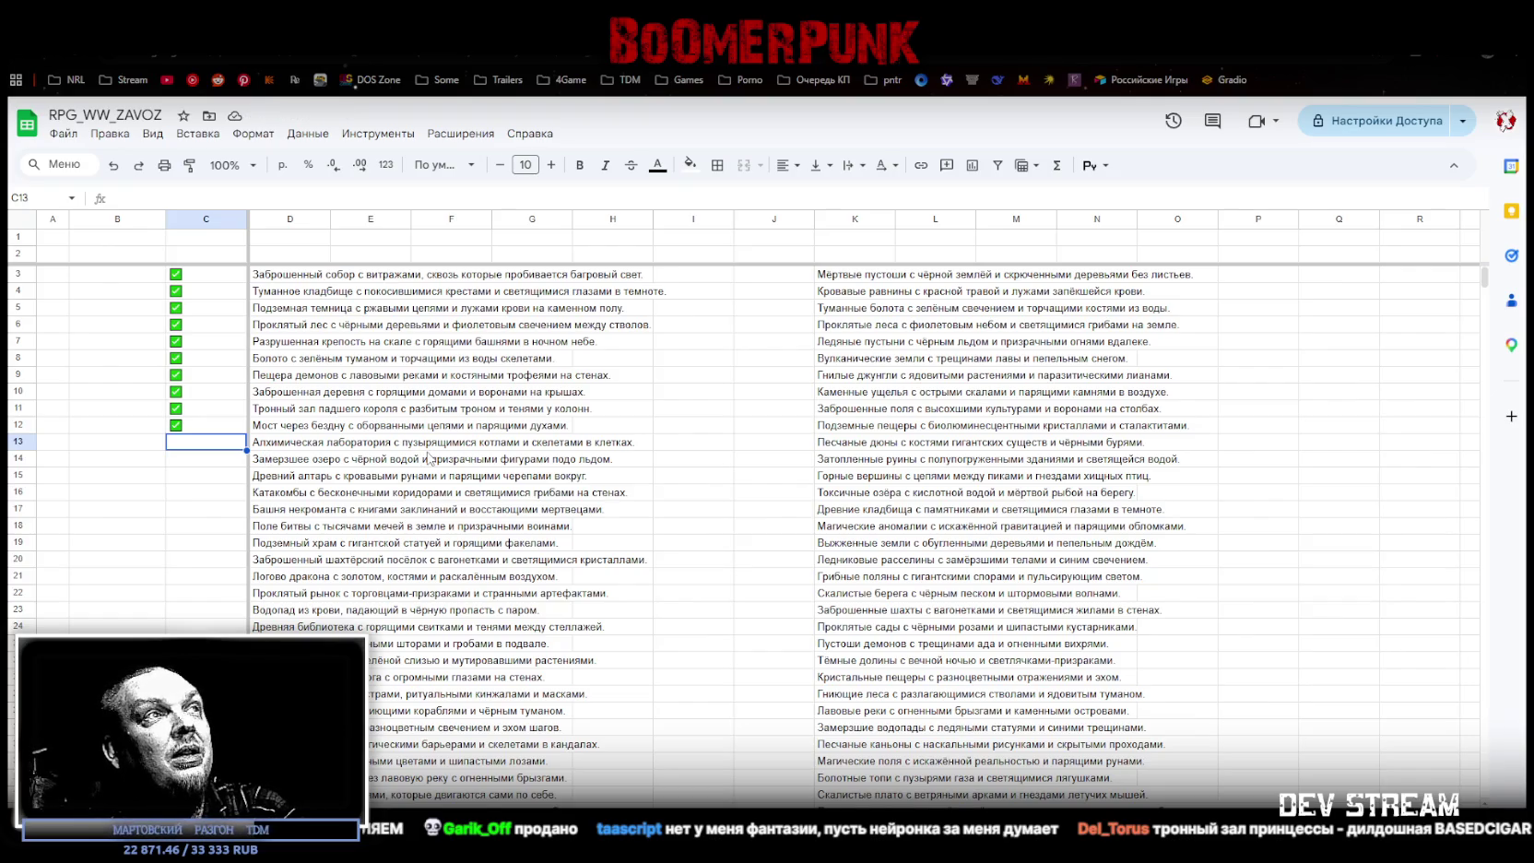
{"action": "key", "text": "Up"}
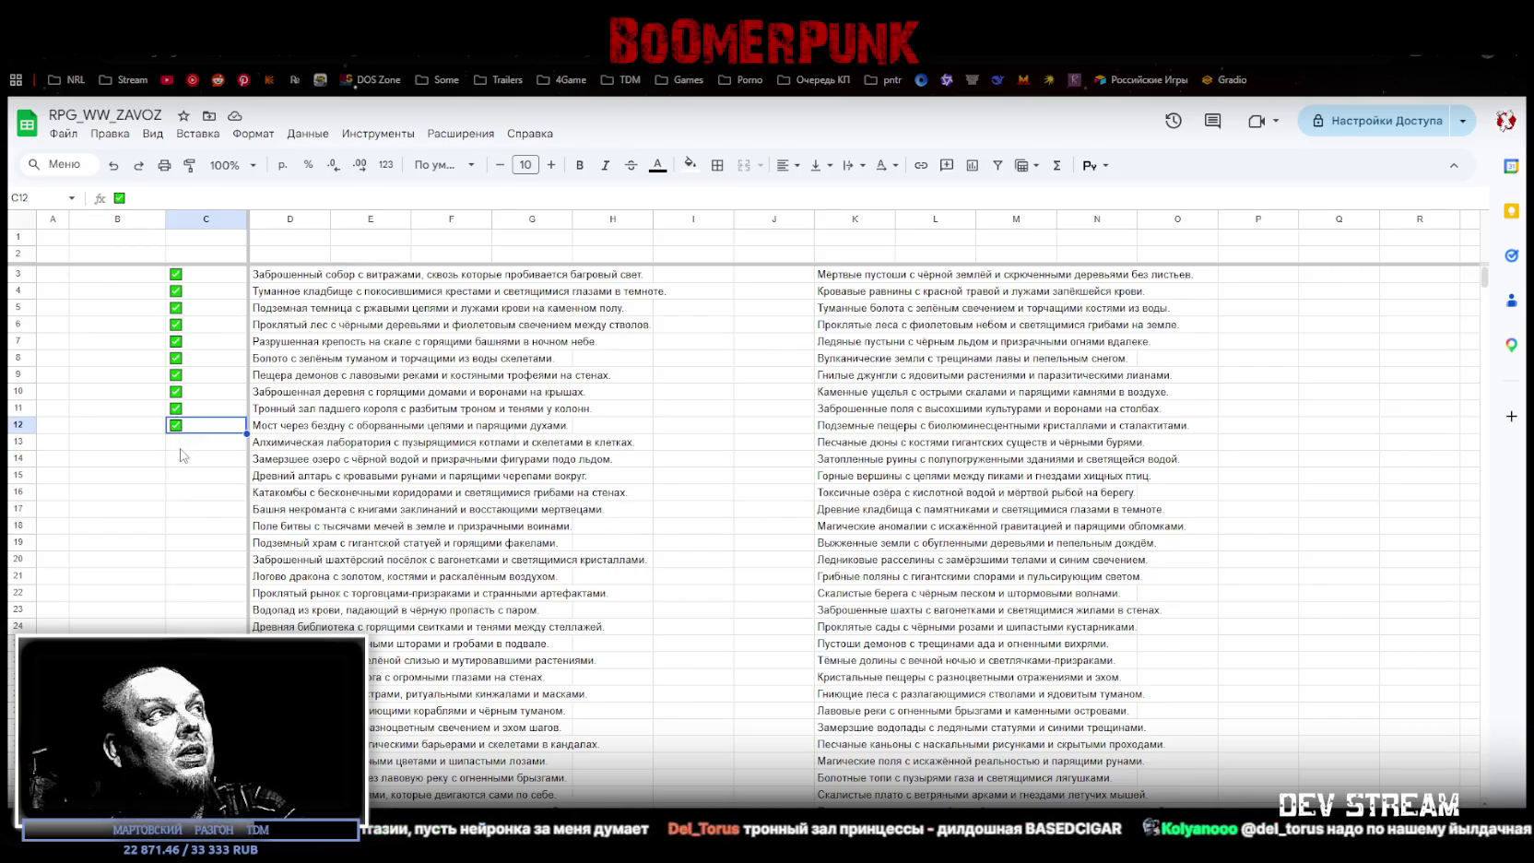
{"action": "left_click", "coordinate": [176, 444]}
Step: Paste a checked checkbox into C14, then hide the sheet to show the desktop
{"action": "left_click", "coordinate": [270, 465]}
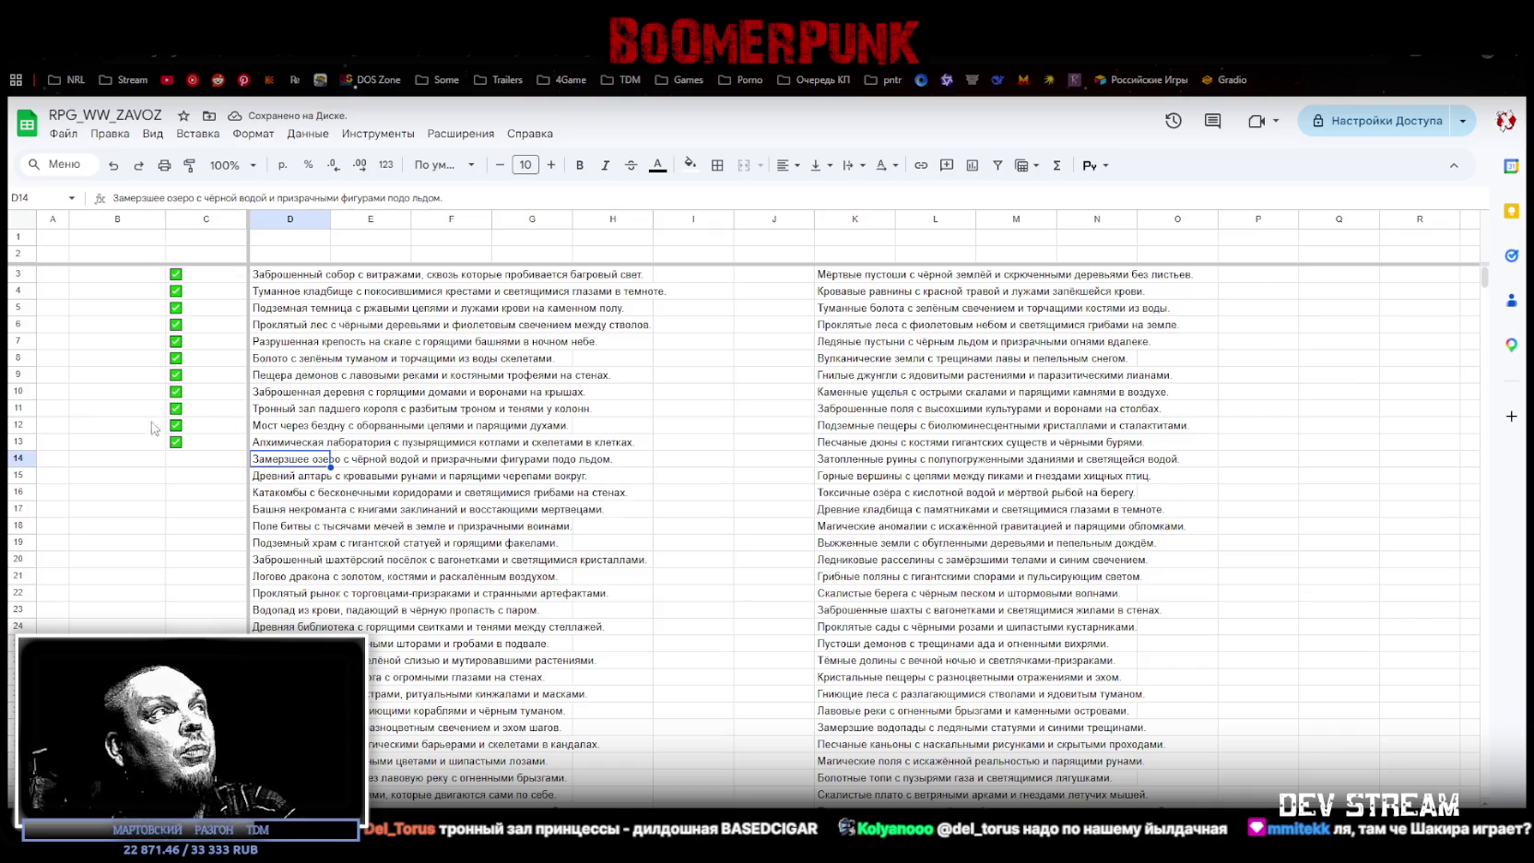
{"action": "left_click", "coordinate": [184, 458]}
{"action": "type", "text": "✅"}
{"action": "left_click", "coordinate": [190, 475]}
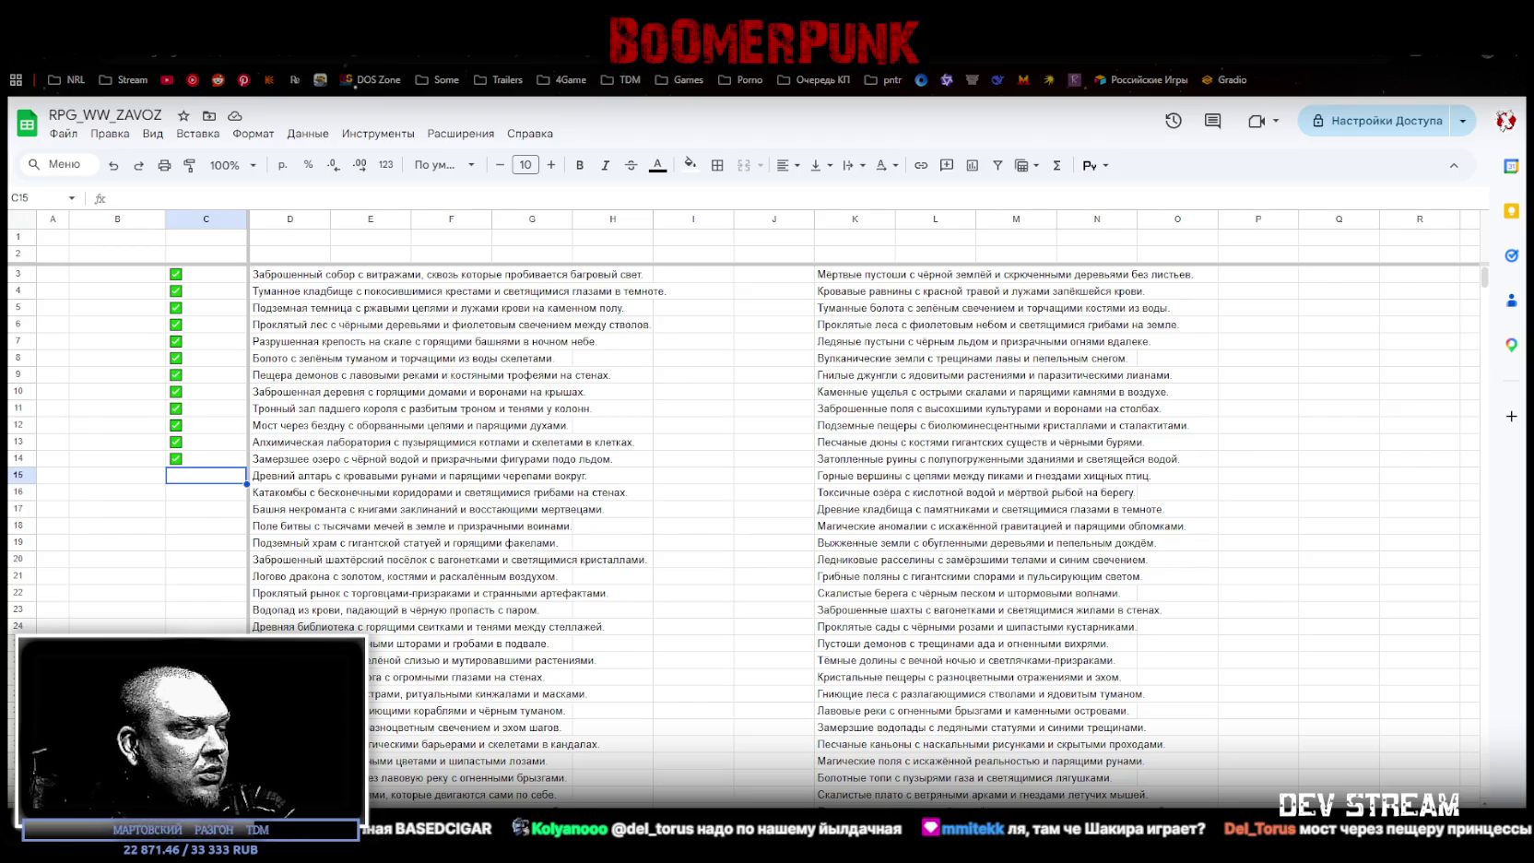
{"action": "key", "text": "super+d"}
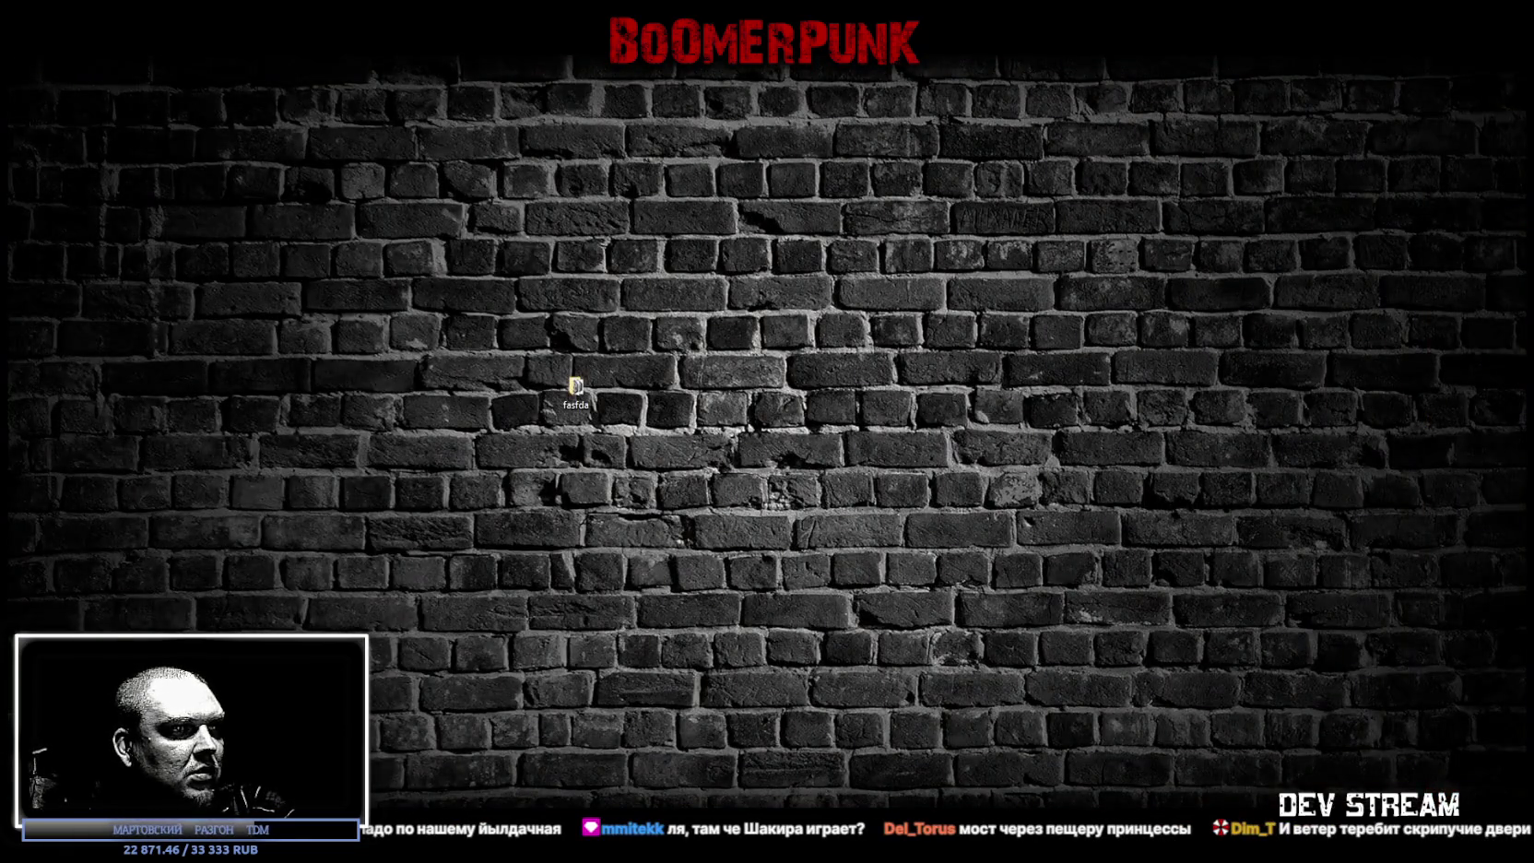
Step: Toggle the Windows desktop view twice with Win+D
{"action": "key", "text": "super+d"}
{"action": "key", "text": "super+d"}
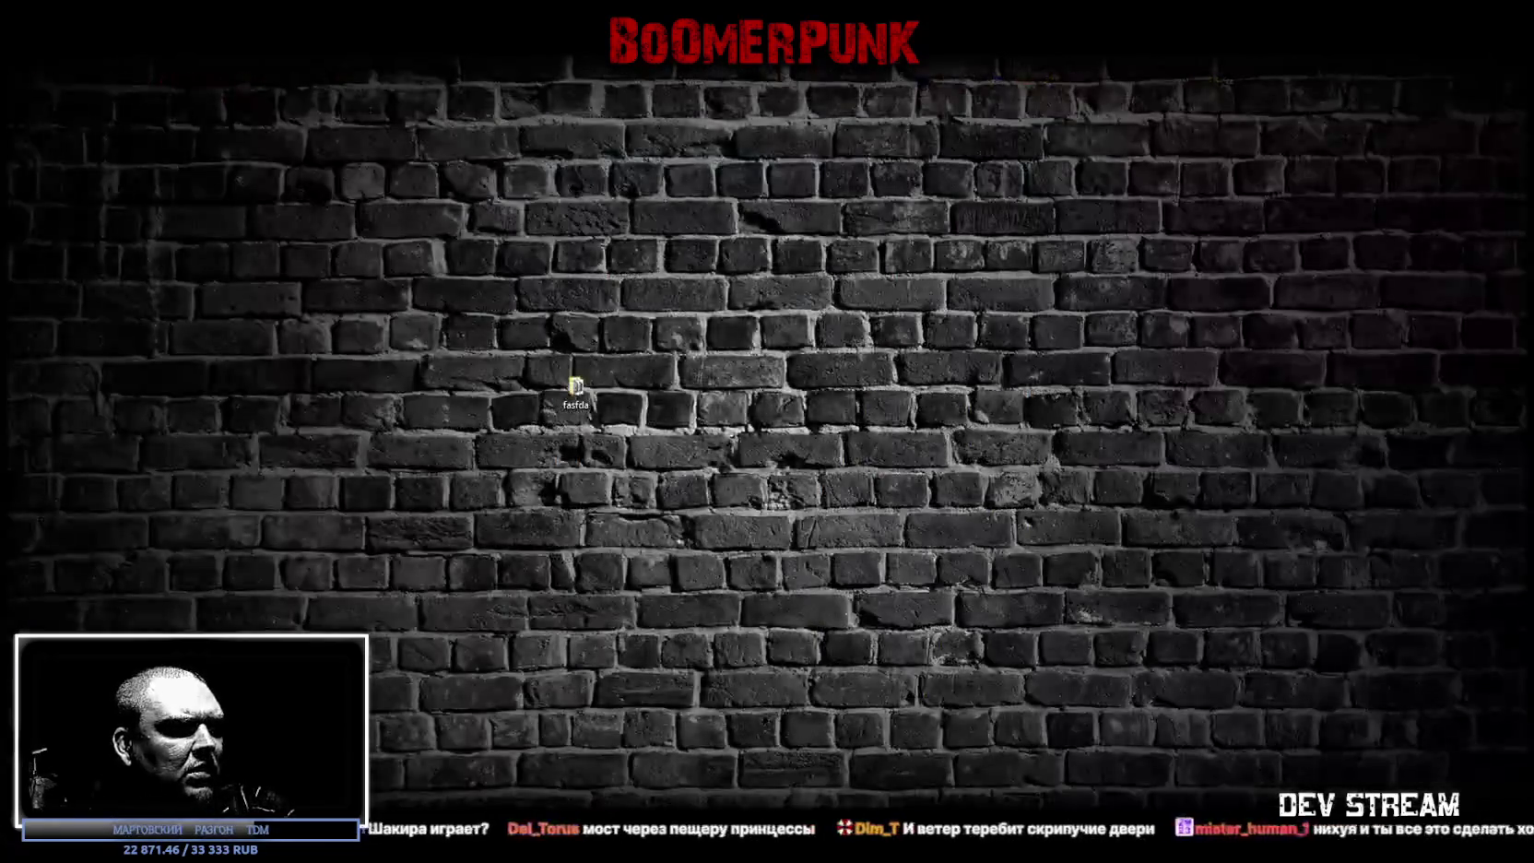
{"action": "key", "text": "super+d"}
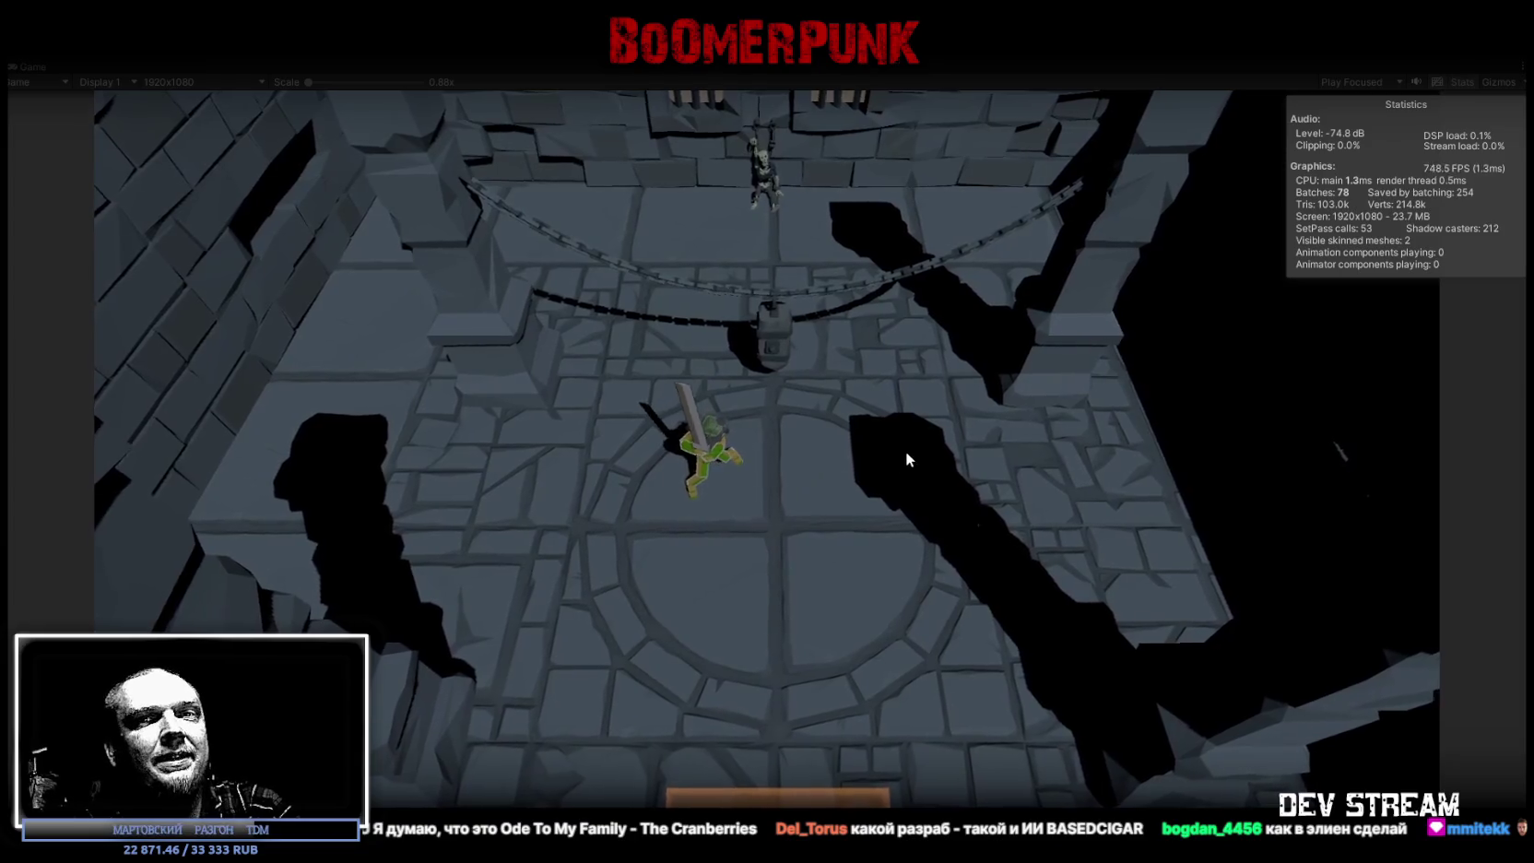
Step: Click in the Game view to make the character swing its sword
{"action": "left_click", "coordinate": [903, 429]}
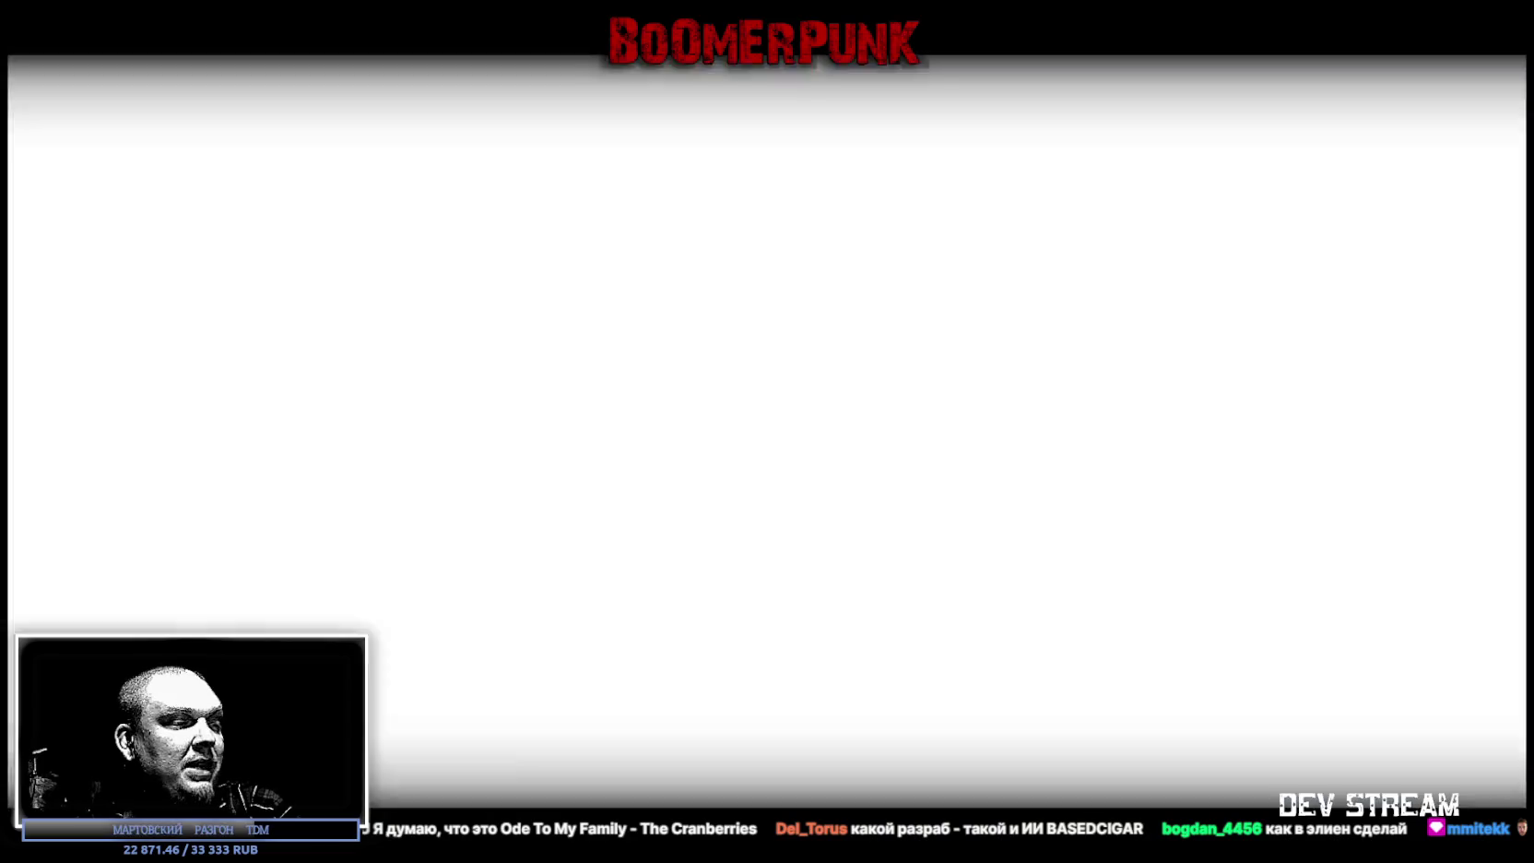
Step: Switch to the RPG_WW_ZAVOZ location spreadsheet in Chrome with Alt+Tab
{"action": "key", "text": "alt+Tab"}
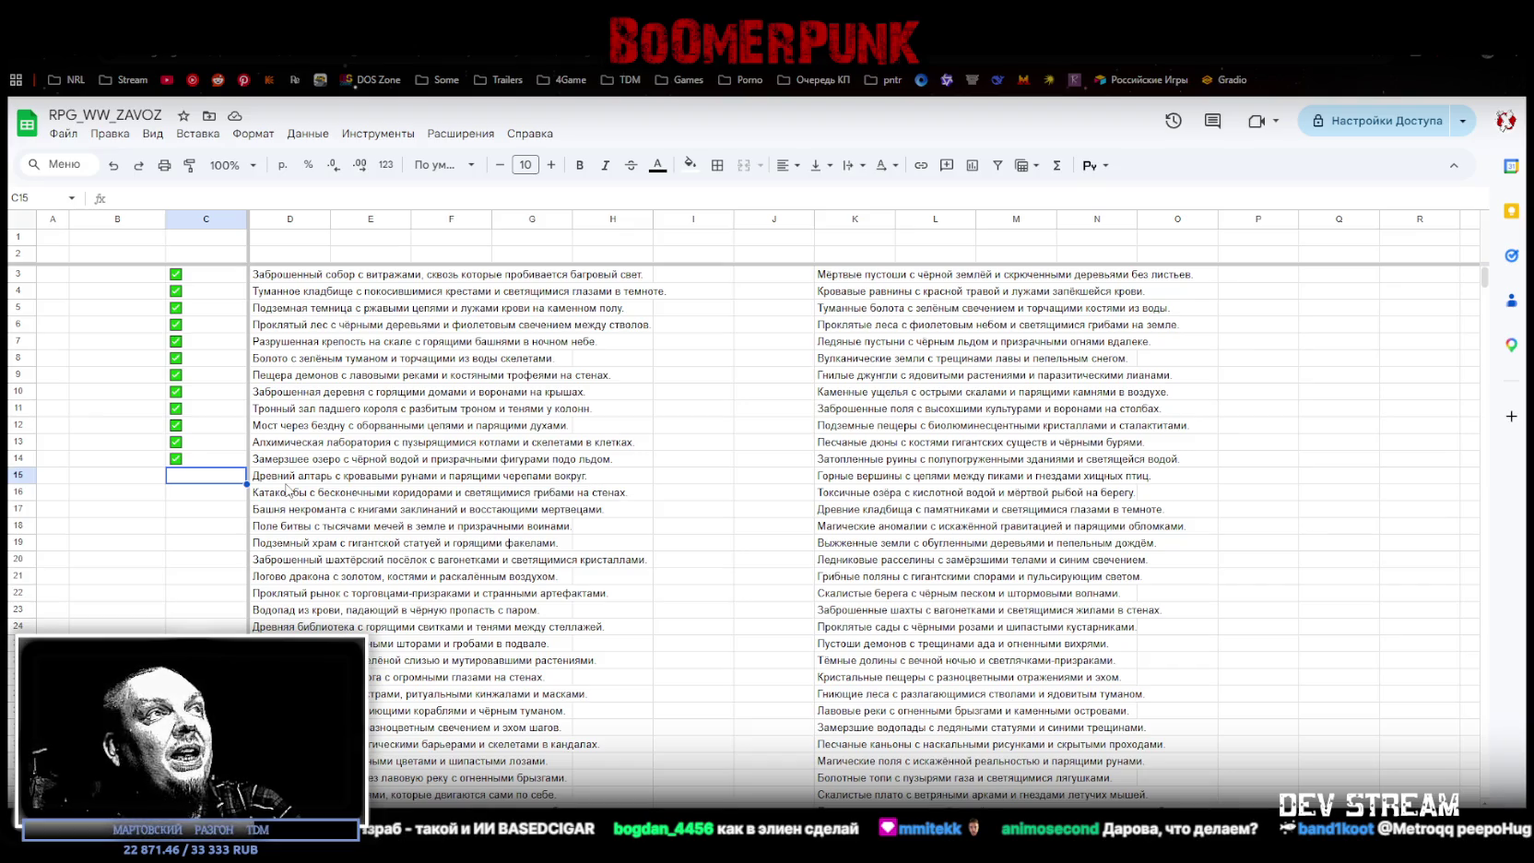
Step: Paste checked checkboxes into C15, C16 and C17, then copy one for row 18
{"action": "left_click", "coordinate": [201, 459]}
{"action": "key", "text": "ctrl+c"}
{"action": "left_click", "coordinate": [189, 476]}
{"action": "key", "text": "ctrl+v"}
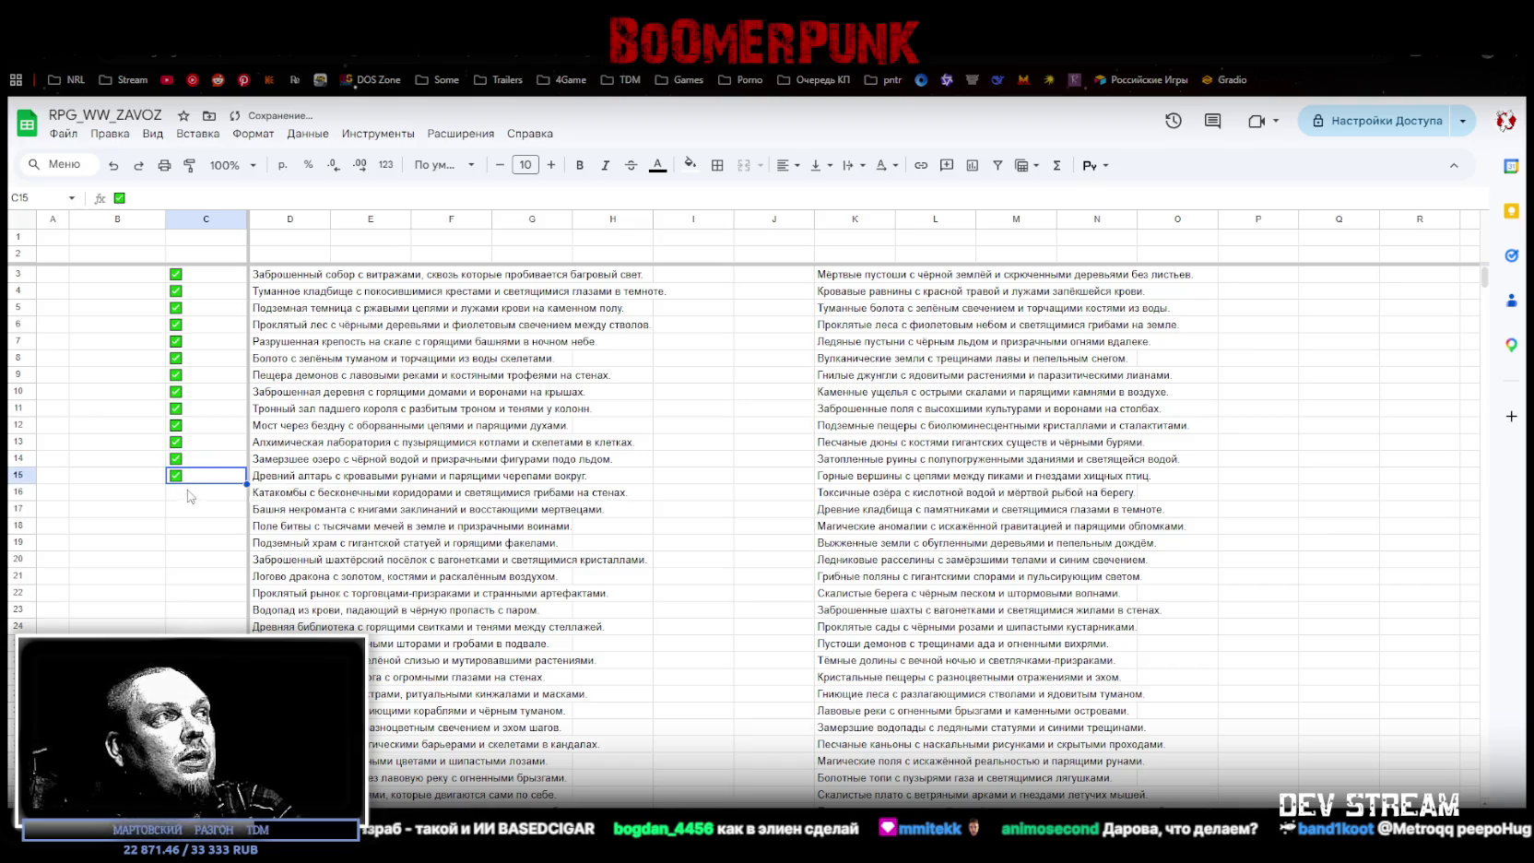
{"action": "left_click", "coordinate": [189, 494]}
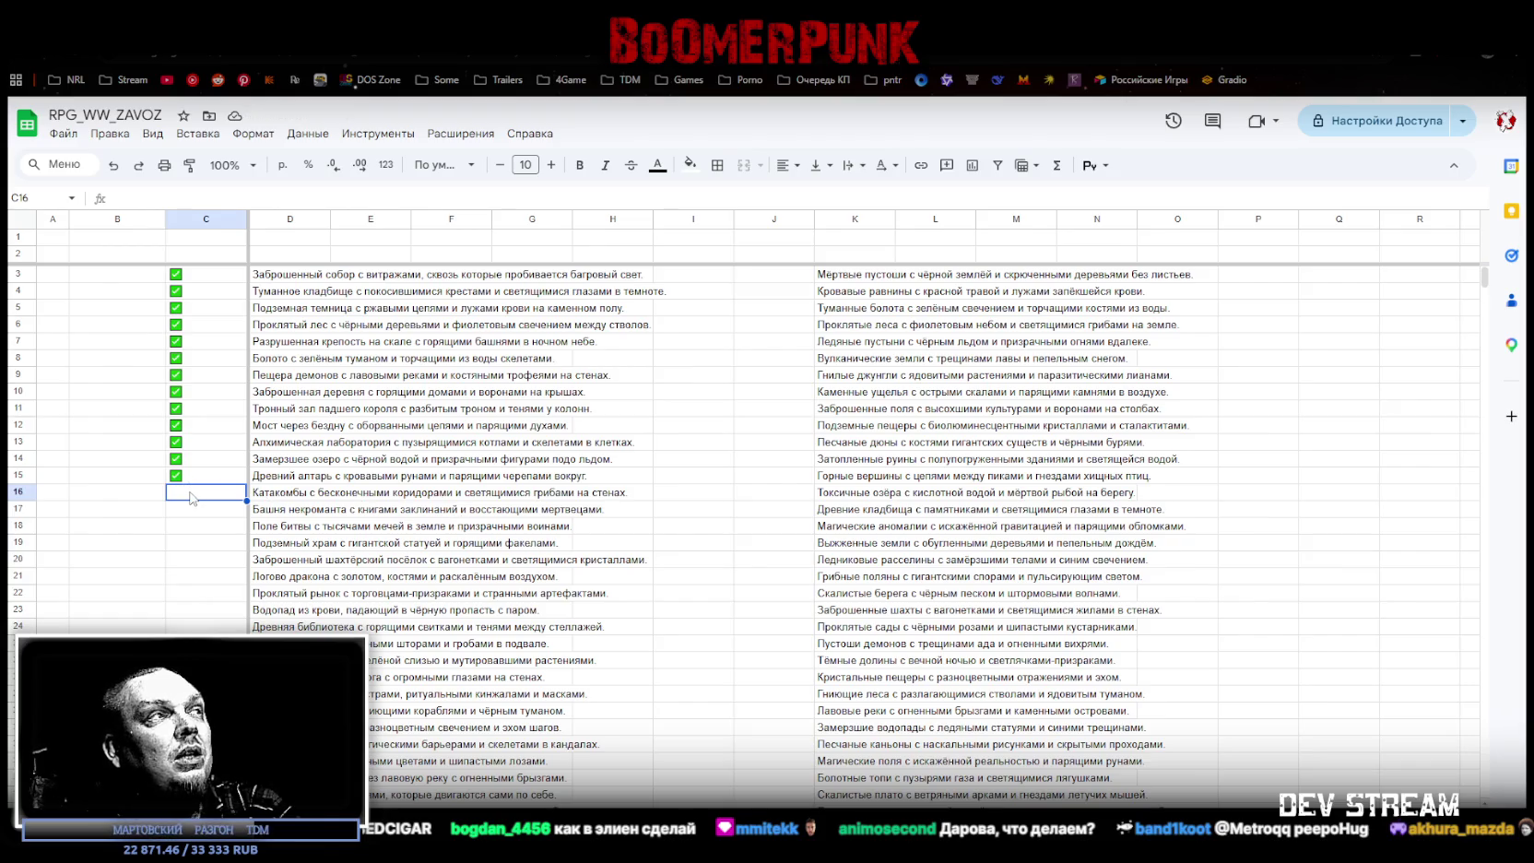
{"action": "key", "text": "ctrl+v"}
{"action": "left_click", "coordinate": [191, 515]}
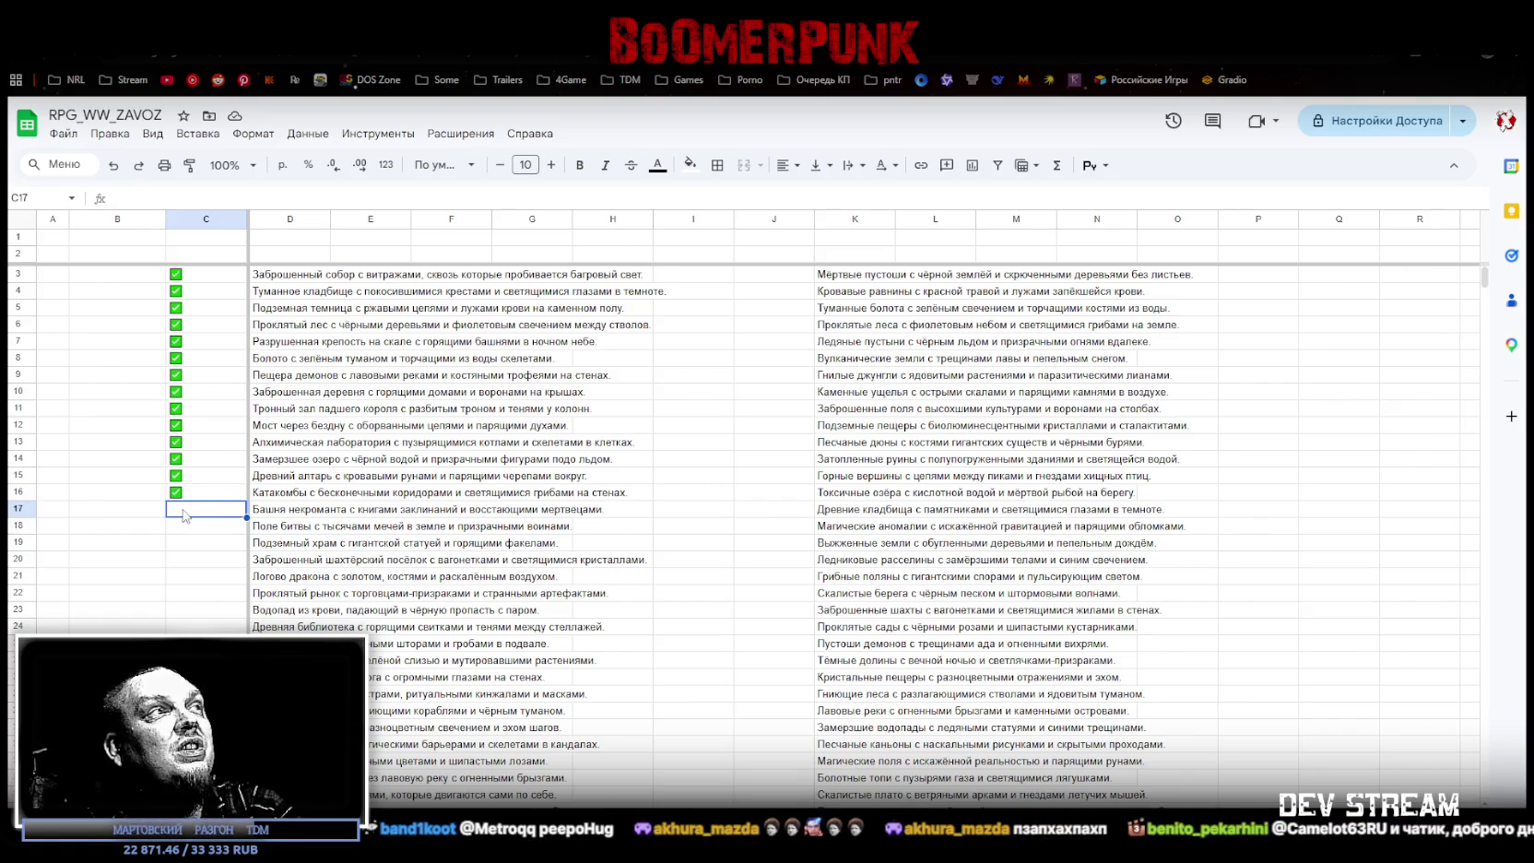
{"action": "key", "text": "ctrl+v"}
{"action": "left_click", "coordinate": [187, 530]}
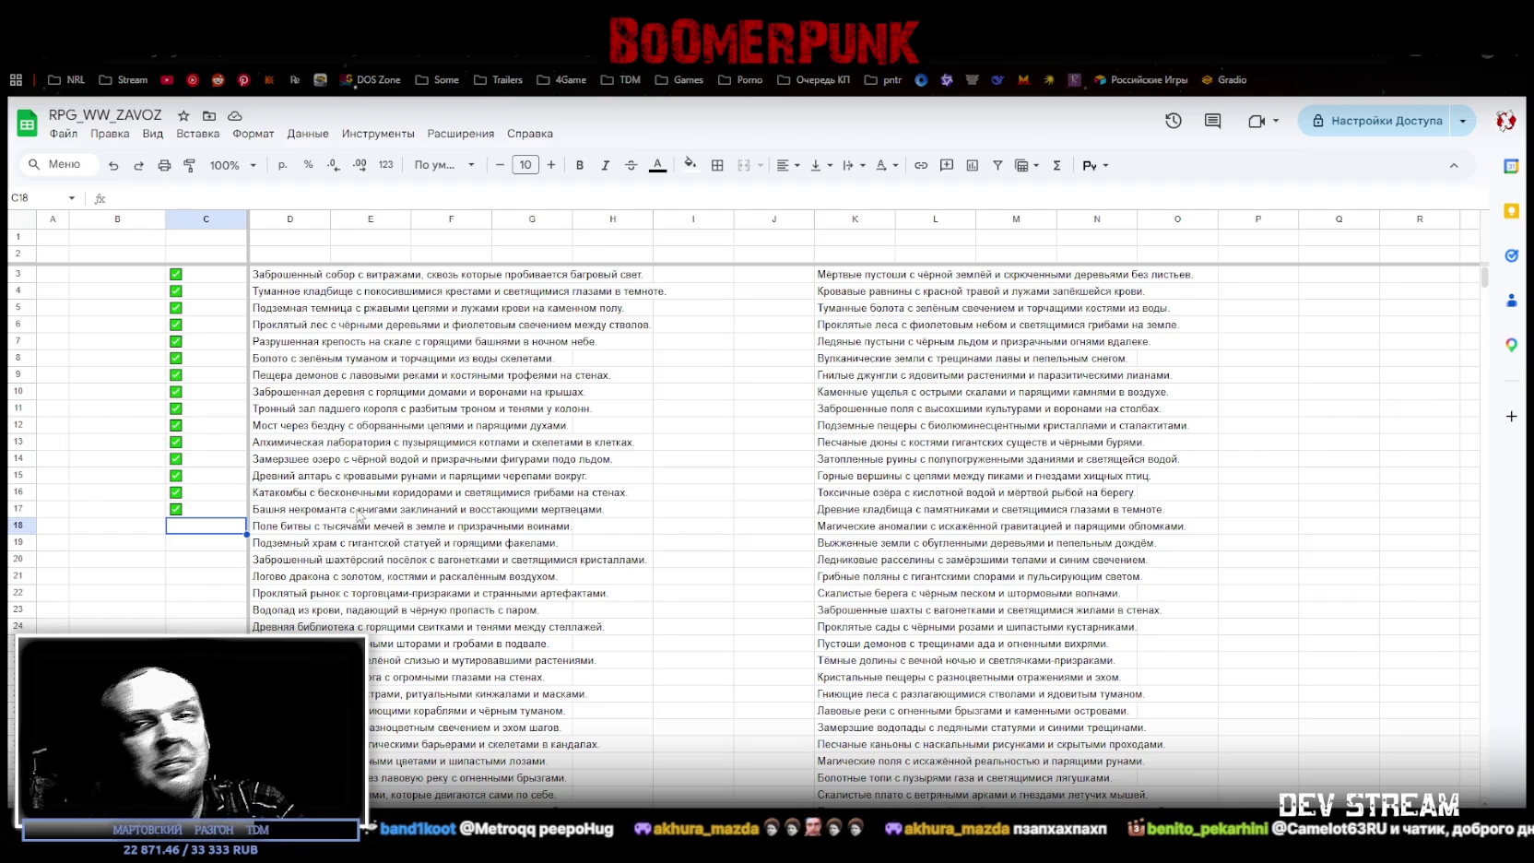
{"action": "scroll", "coordinate": [277, 369], "scroll_direction": "down", "scroll_amount": 5}
{"action": "scroll", "coordinate": [295, 392], "scroll_direction": "up", "scroll_amount": 5}
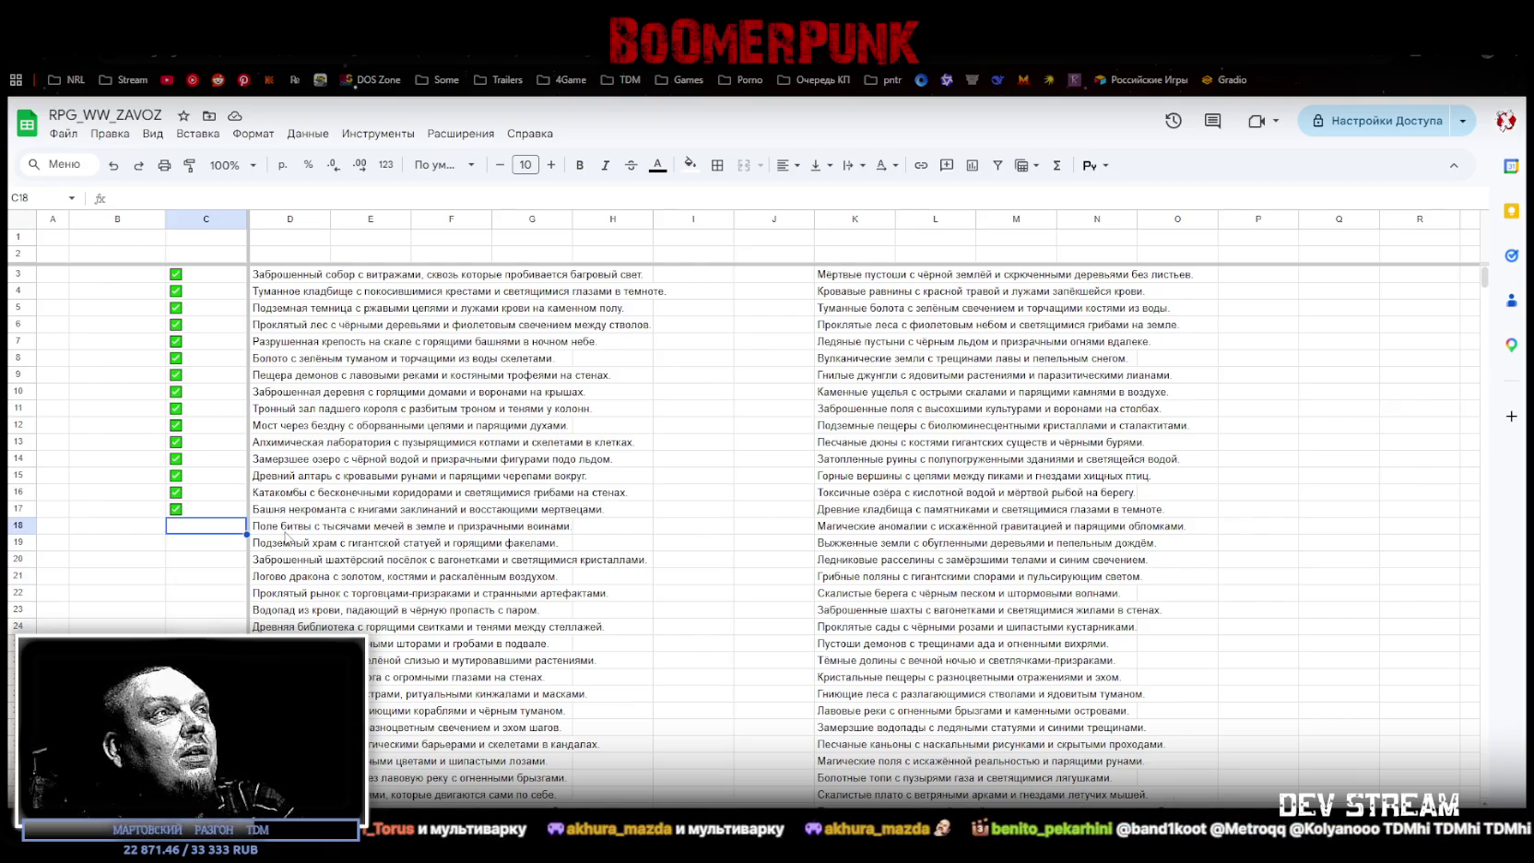
{"action": "left_click", "coordinate": [189, 512]}
{"action": "key", "text": "ctrl+c"}
Step: Paste checked checkboxes into C18, C19 and C20 after reading the D19 location
{"action": "left_click", "coordinate": [189, 527]}
{"action": "key", "text": "ctrl+v"}
{"action": "left_click", "coordinate": [187, 550]}
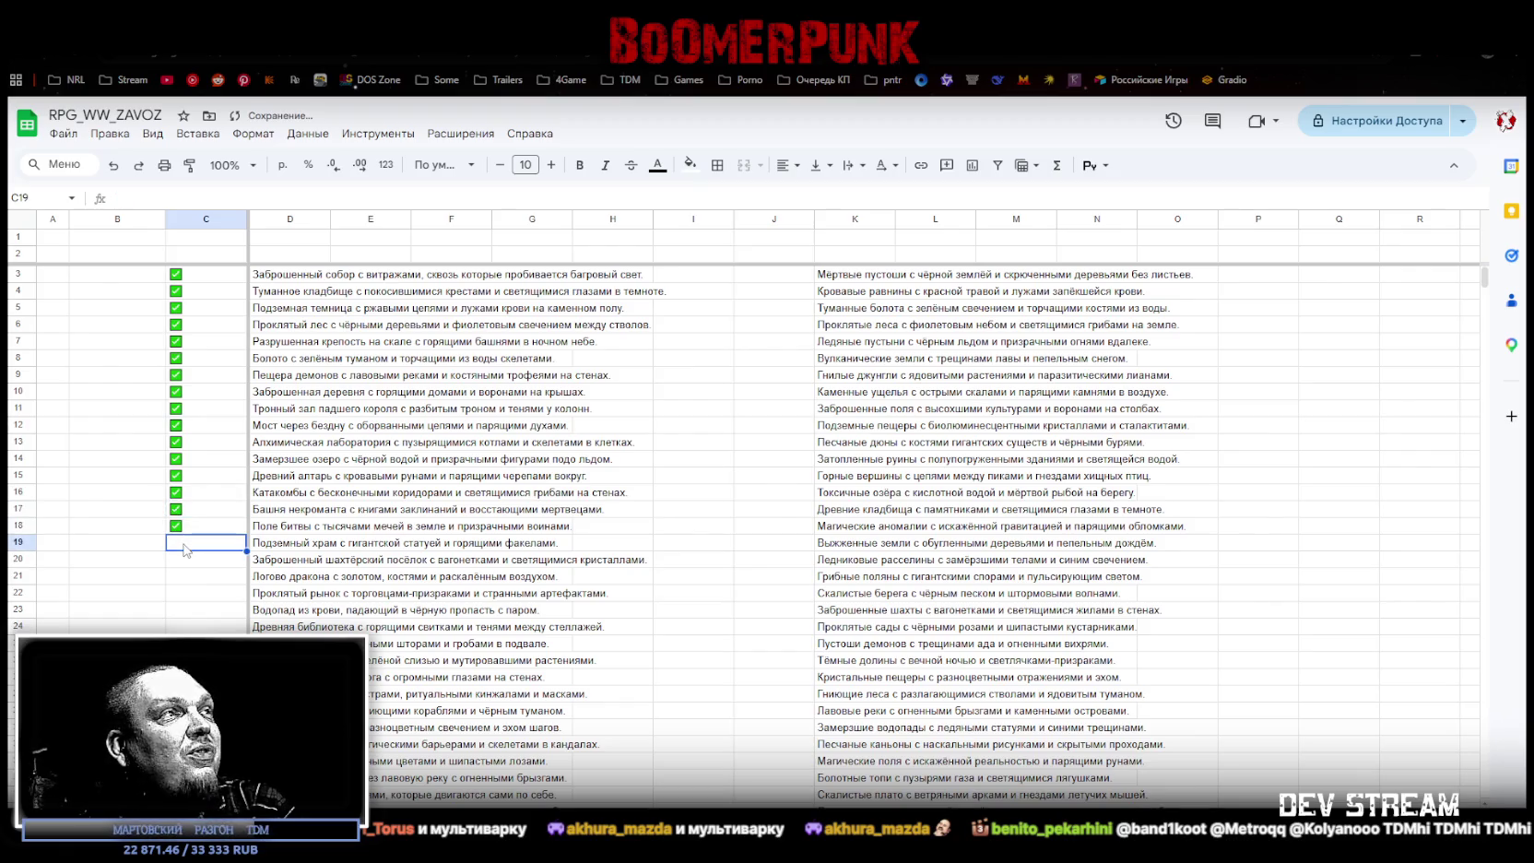
{"action": "left_click", "coordinate": [269, 550]}
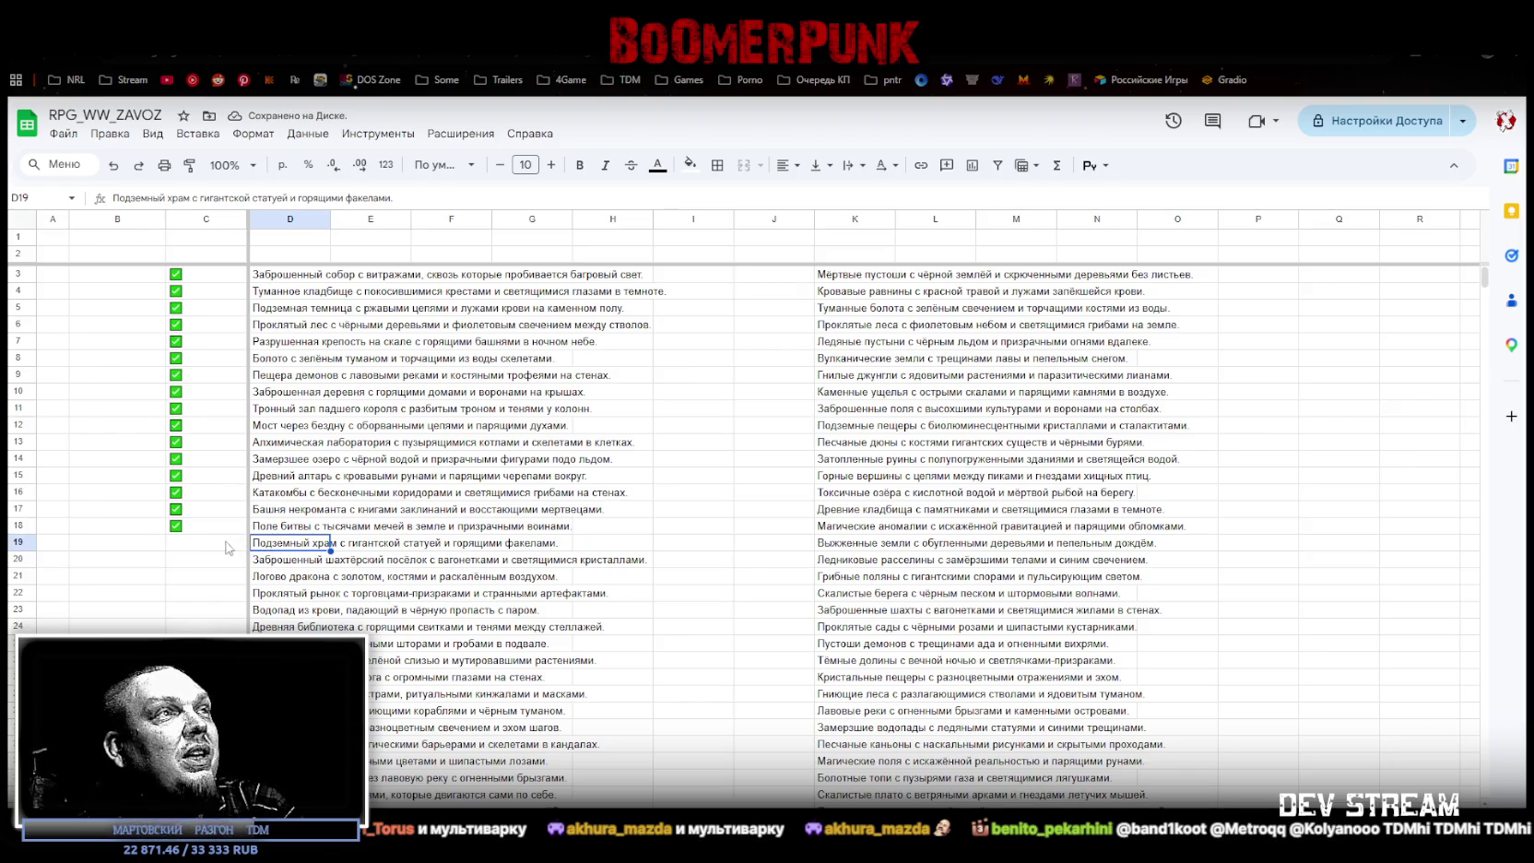
{"action": "left_click", "coordinate": [191, 544]}
{"action": "left_click", "coordinate": [189, 527]}
{"action": "key", "text": "ctrl+c"}
{"action": "left_click", "coordinate": [190, 549]}
{"action": "key", "text": "ctrl+v"}
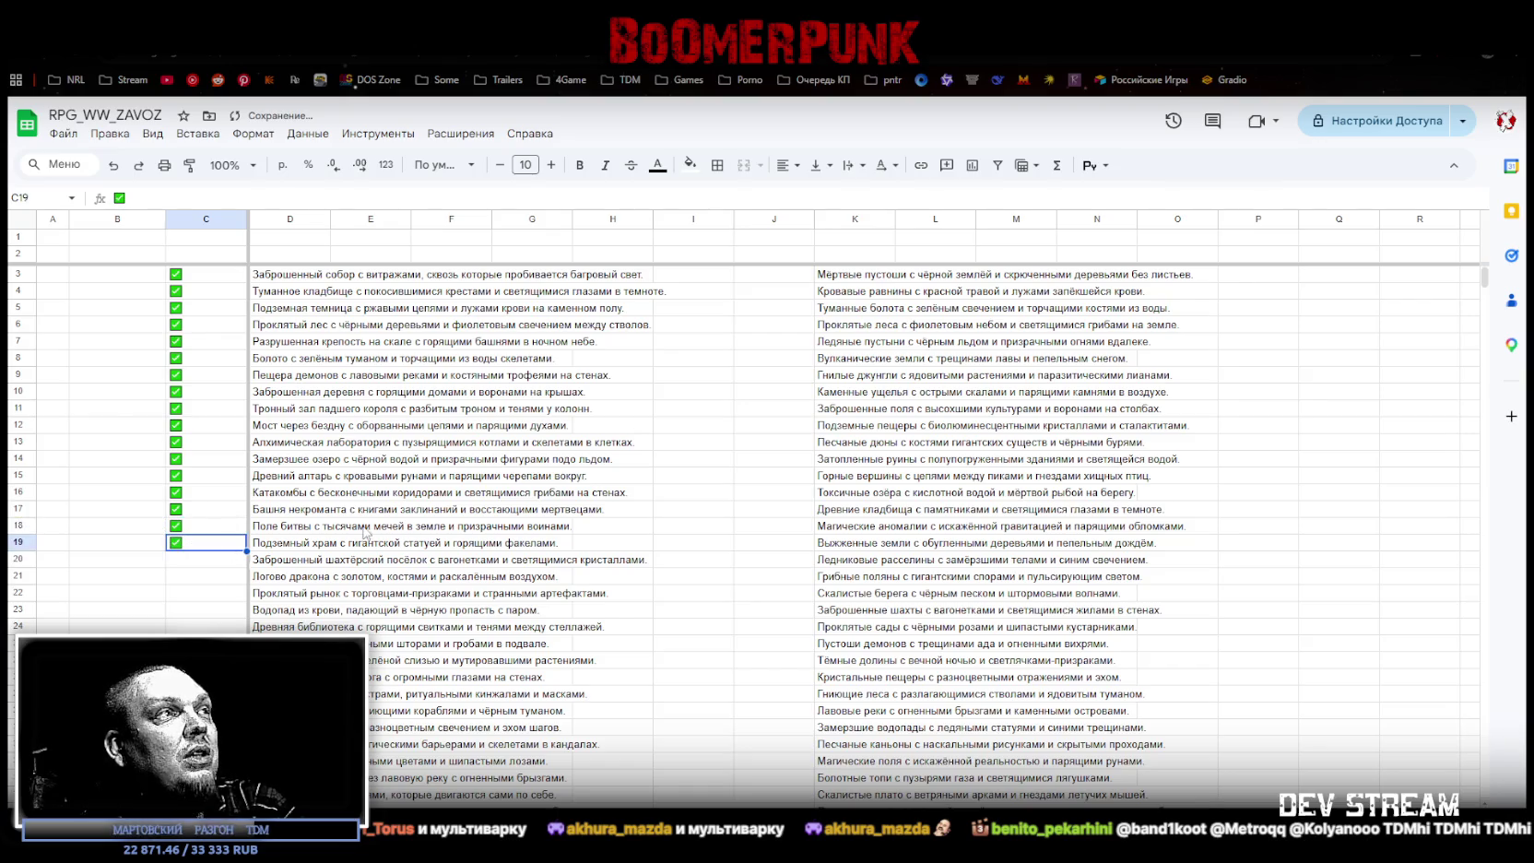
{"action": "left_click", "coordinate": [213, 559]}
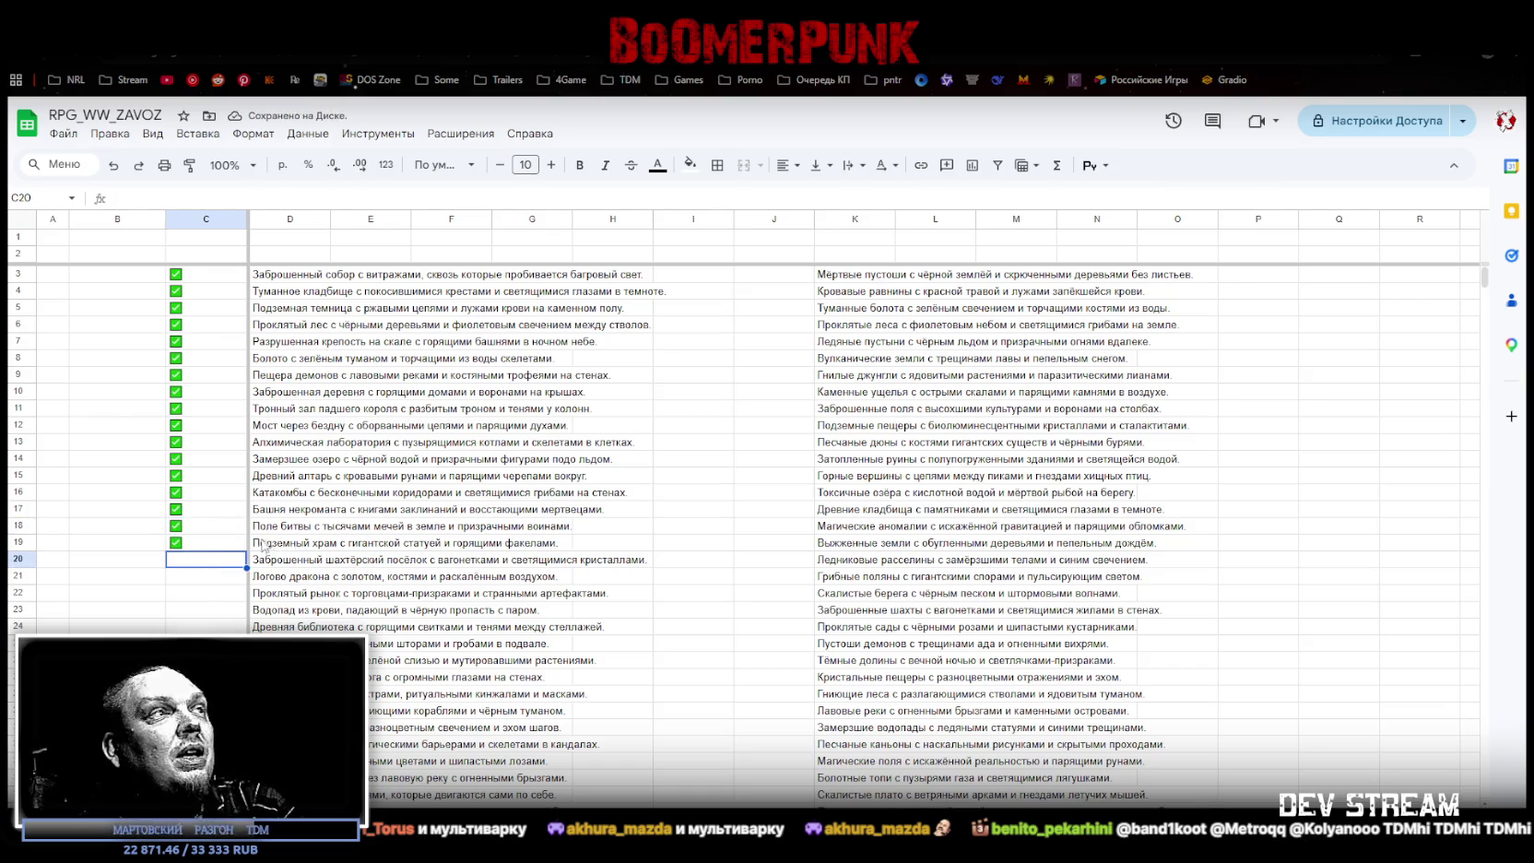
{"action": "key", "text": "ctrl+v"}
{"action": "scroll", "coordinate": [281, 480], "scroll_direction": "down", "scroll_amount": 3}
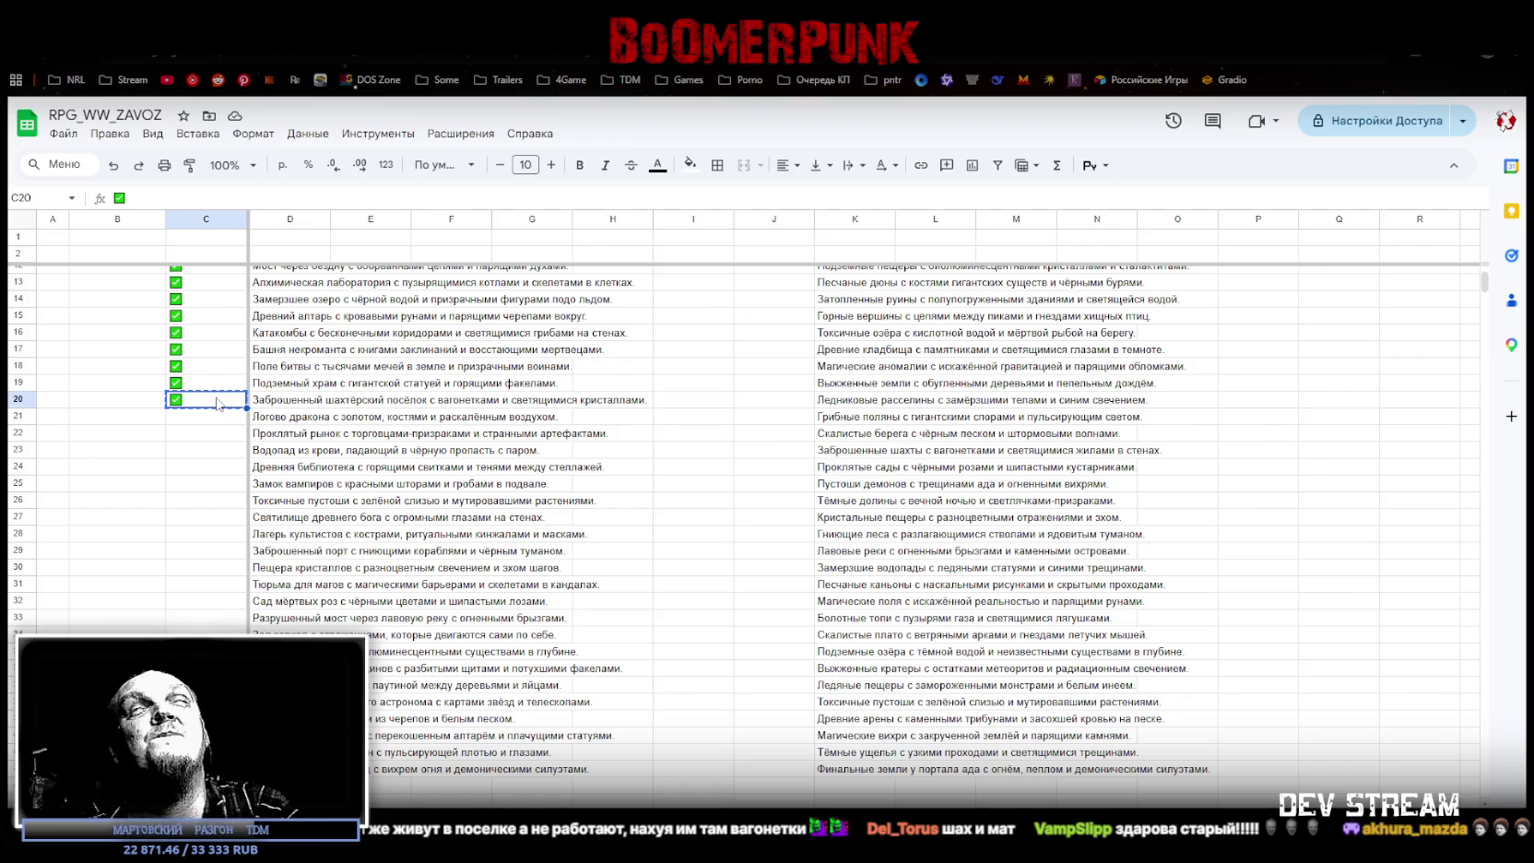
{"action": "left_click", "coordinate": [208, 417]}
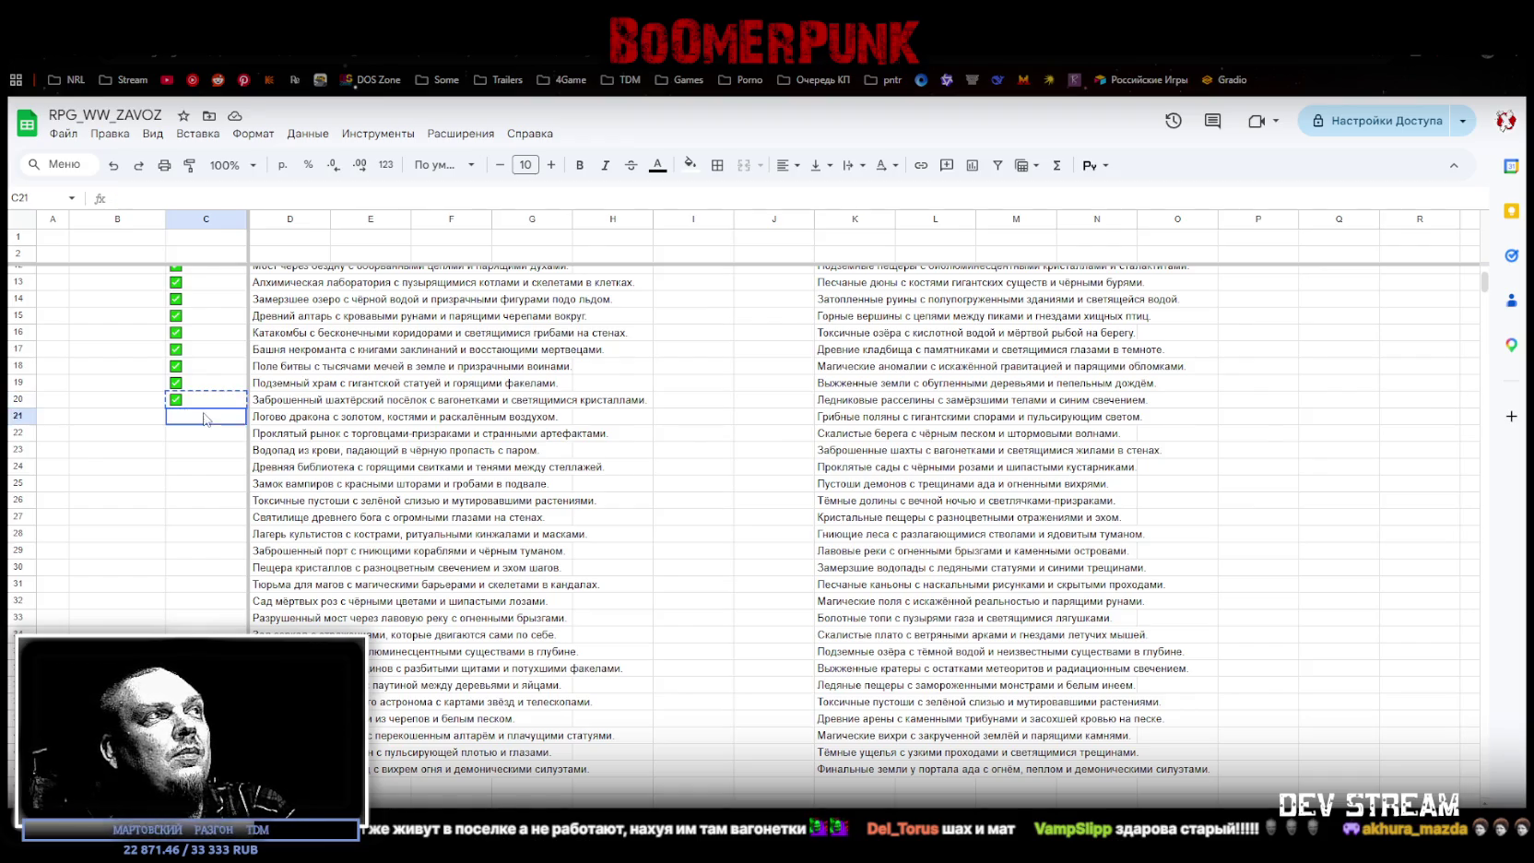
Step: Paste checked checkboxes into C21 through C24
{"action": "key", "text": "ctrl+v"}
{"action": "left_click", "coordinate": [190, 432]}
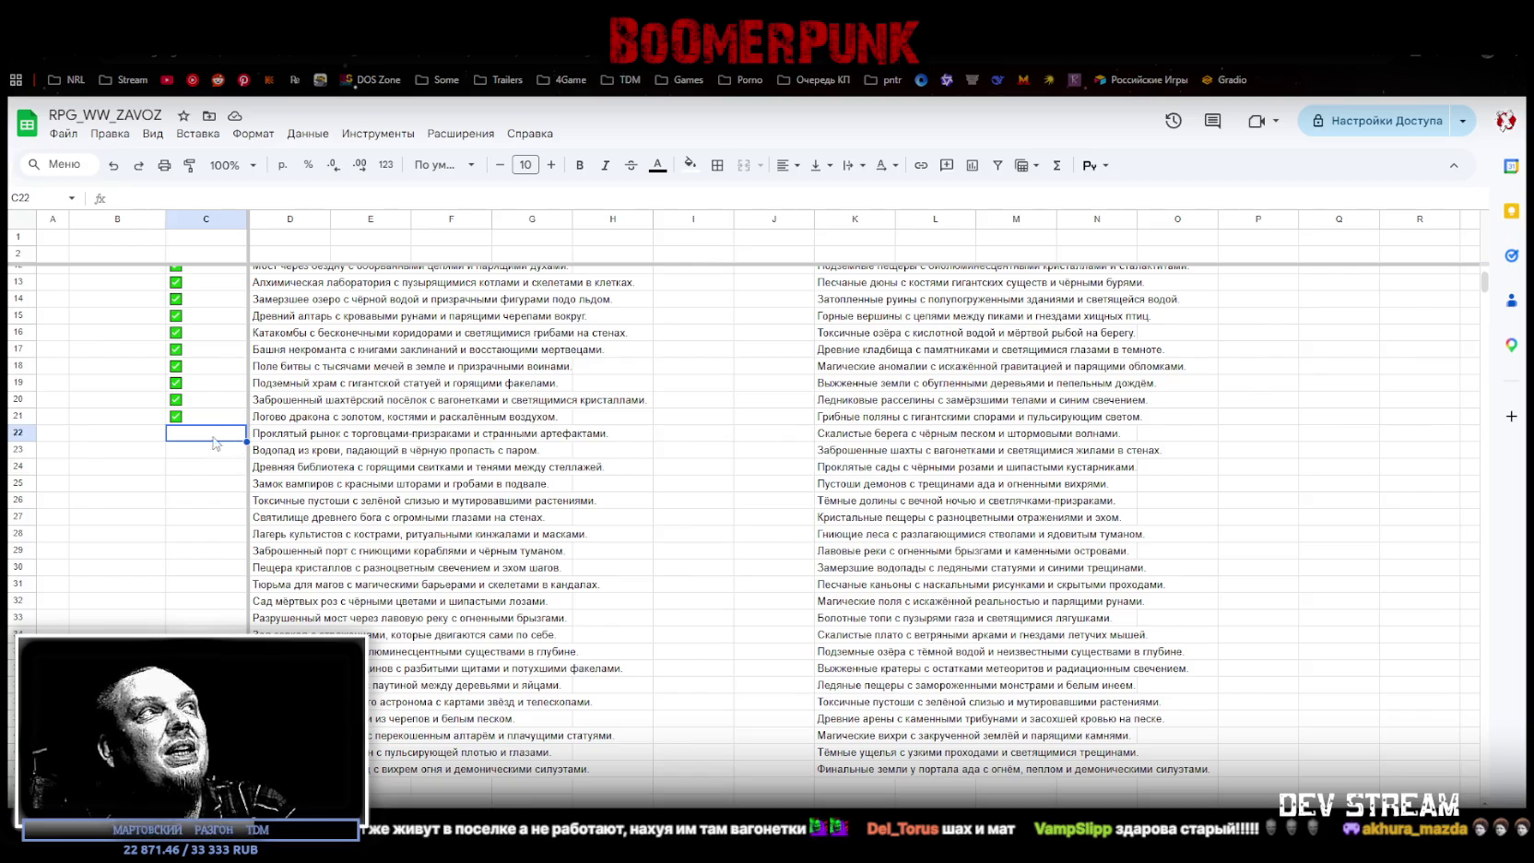
{"action": "key", "text": "ctrl+v"}
{"action": "left_click", "coordinate": [185, 452]}
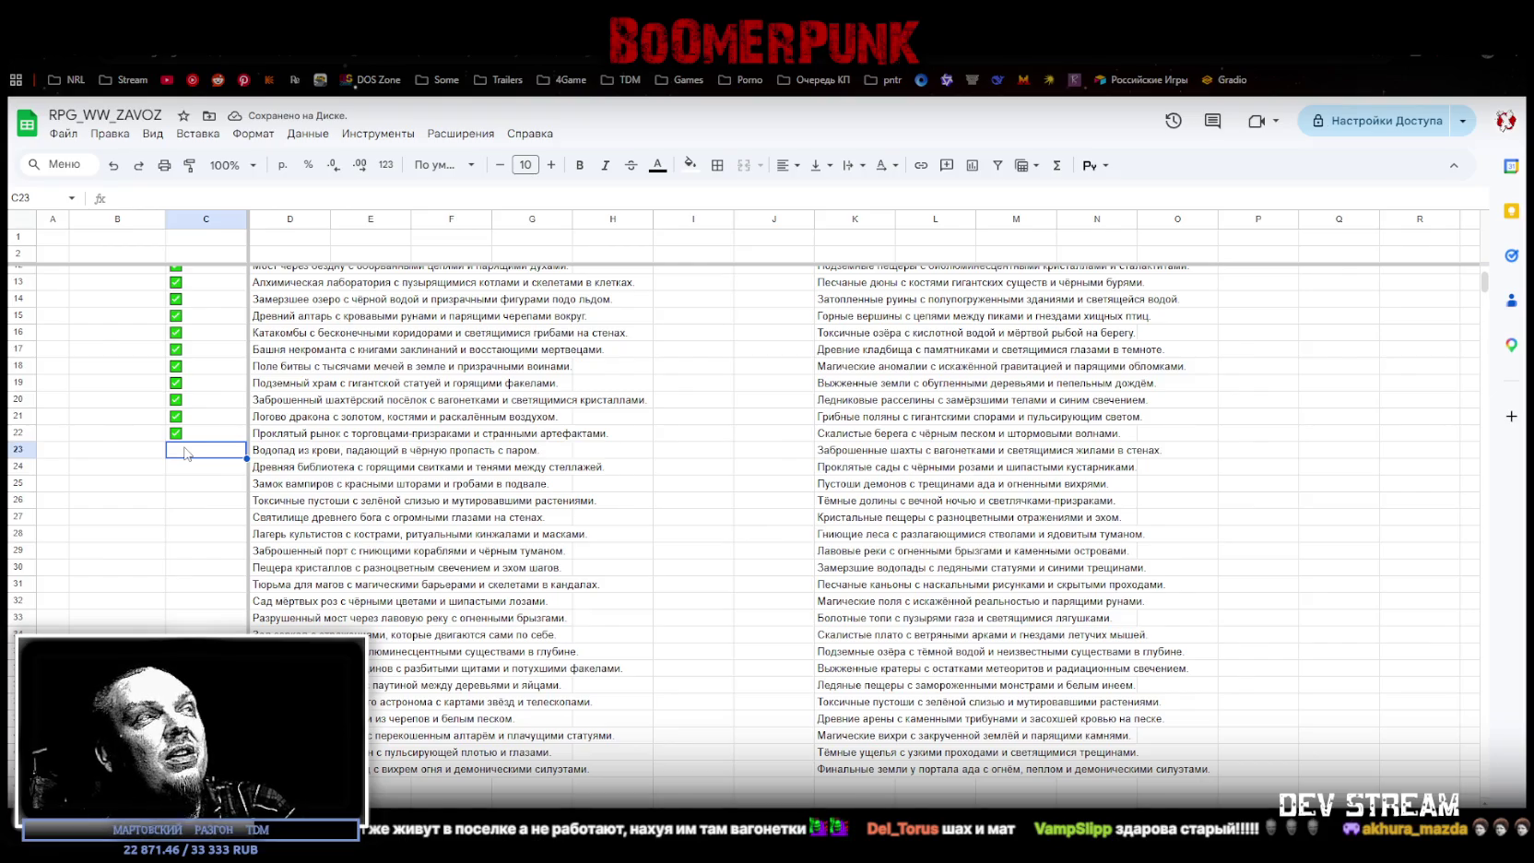
{"action": "key", "text": "ctrl+v"}
{"action": "left_click", "coordinate": [182, 468]}
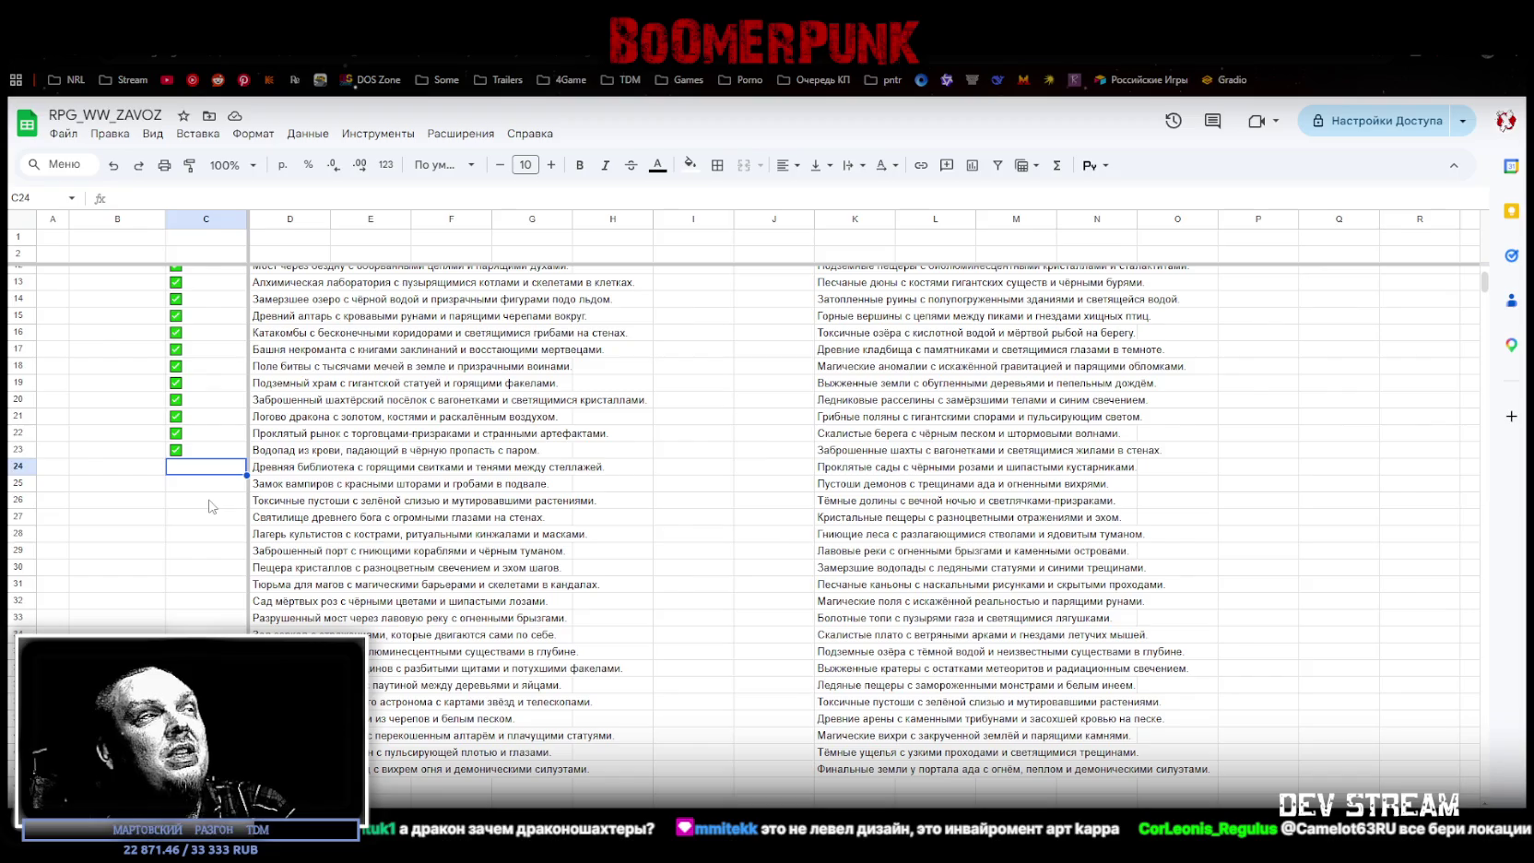
{"action": "key", "text": "ctrl+v"}
Step: Paste checked checkboxes into C25 and C26, then read the D27 location text
{"action": "left_click", "coordinate": [184, 489]}
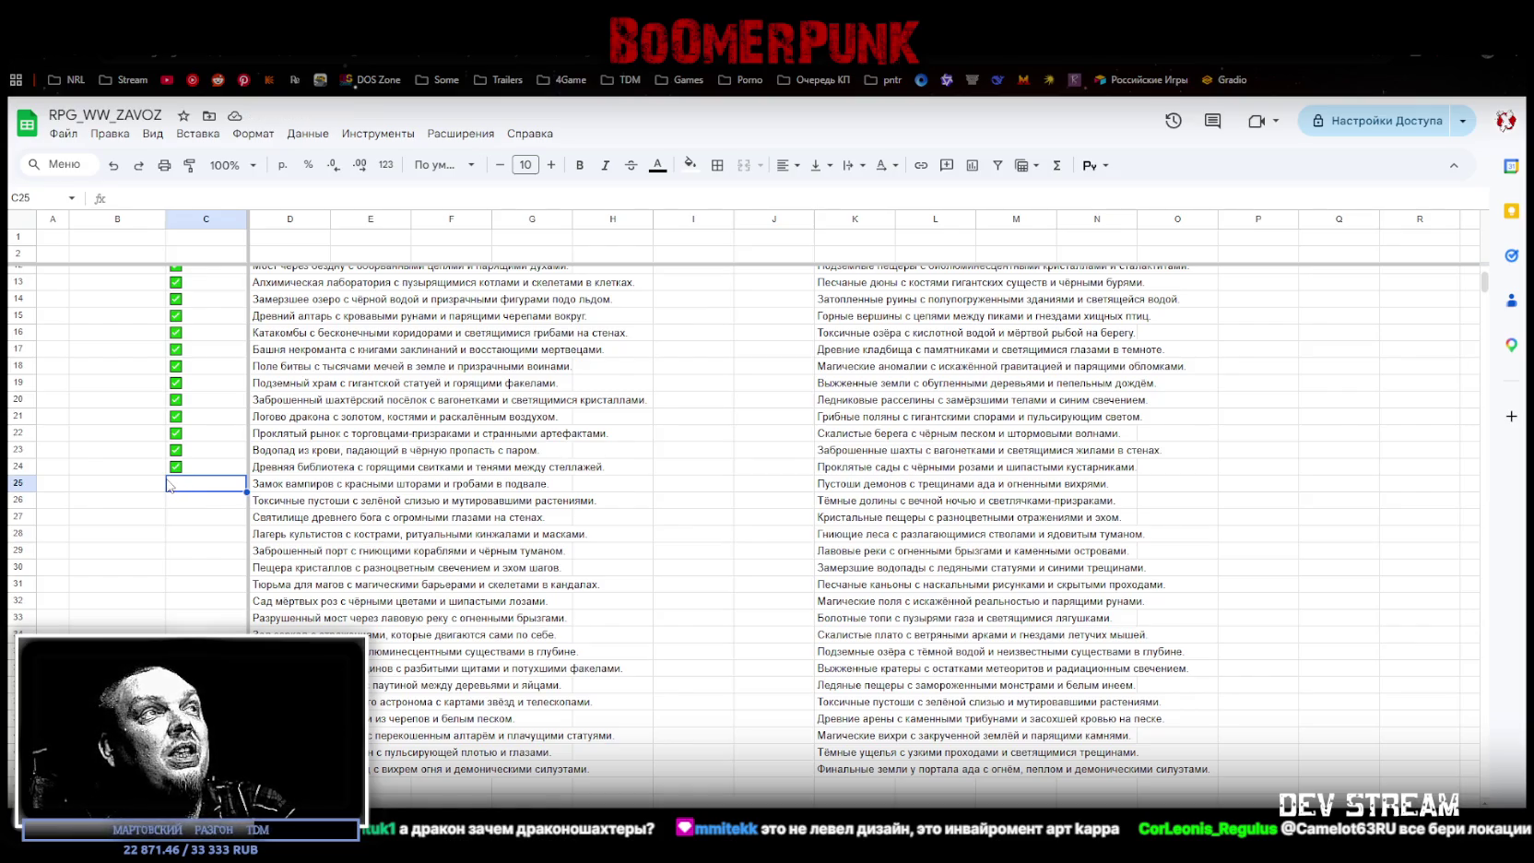
{"action": "key", "text": "ctrl+v"}
{"action": "left_click", "coordinate": [180, 504]}
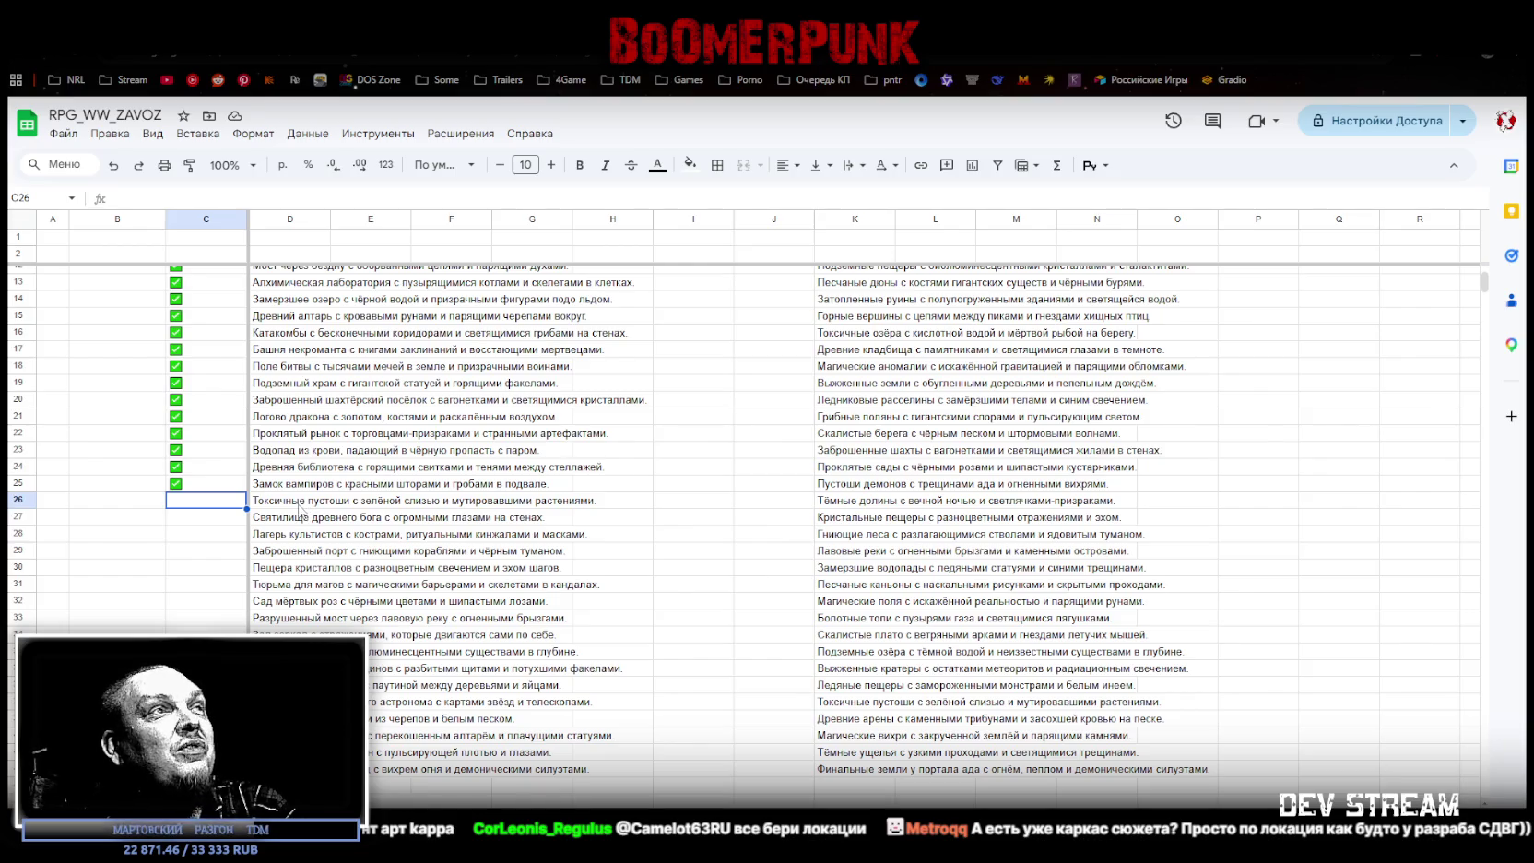
{"action": "left_click", "coordinate": [209, 522]}
{"action": "left_click", "coordinate": [196, 499]}
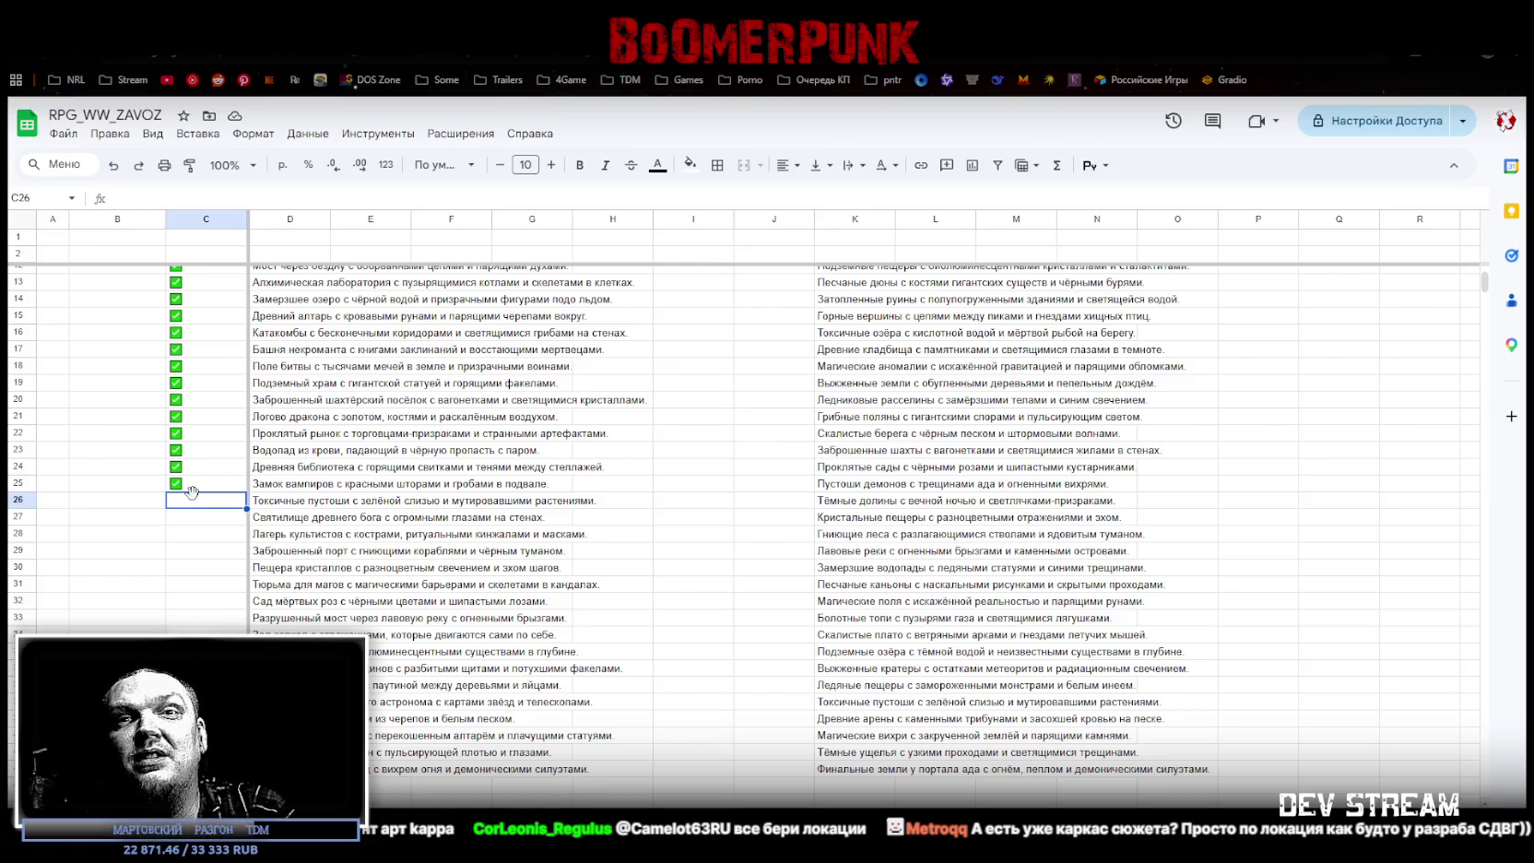
{"action": "key", "text": "ctrl+v"}
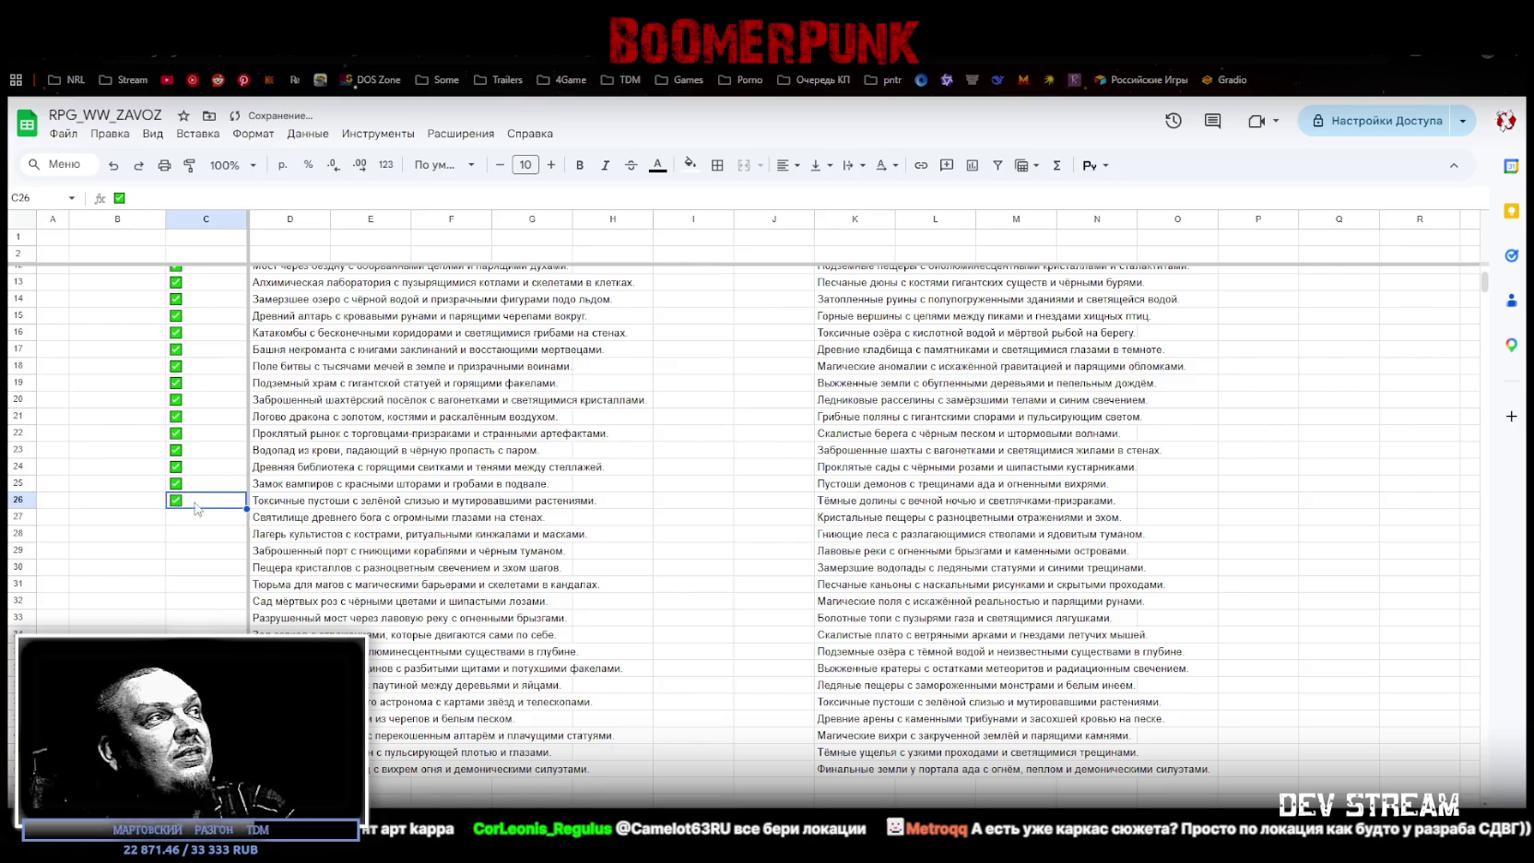
{"action": "left_click", "coordinate": [194, 518]}
{"action": "left_click", "coordinate": [265, 522]}
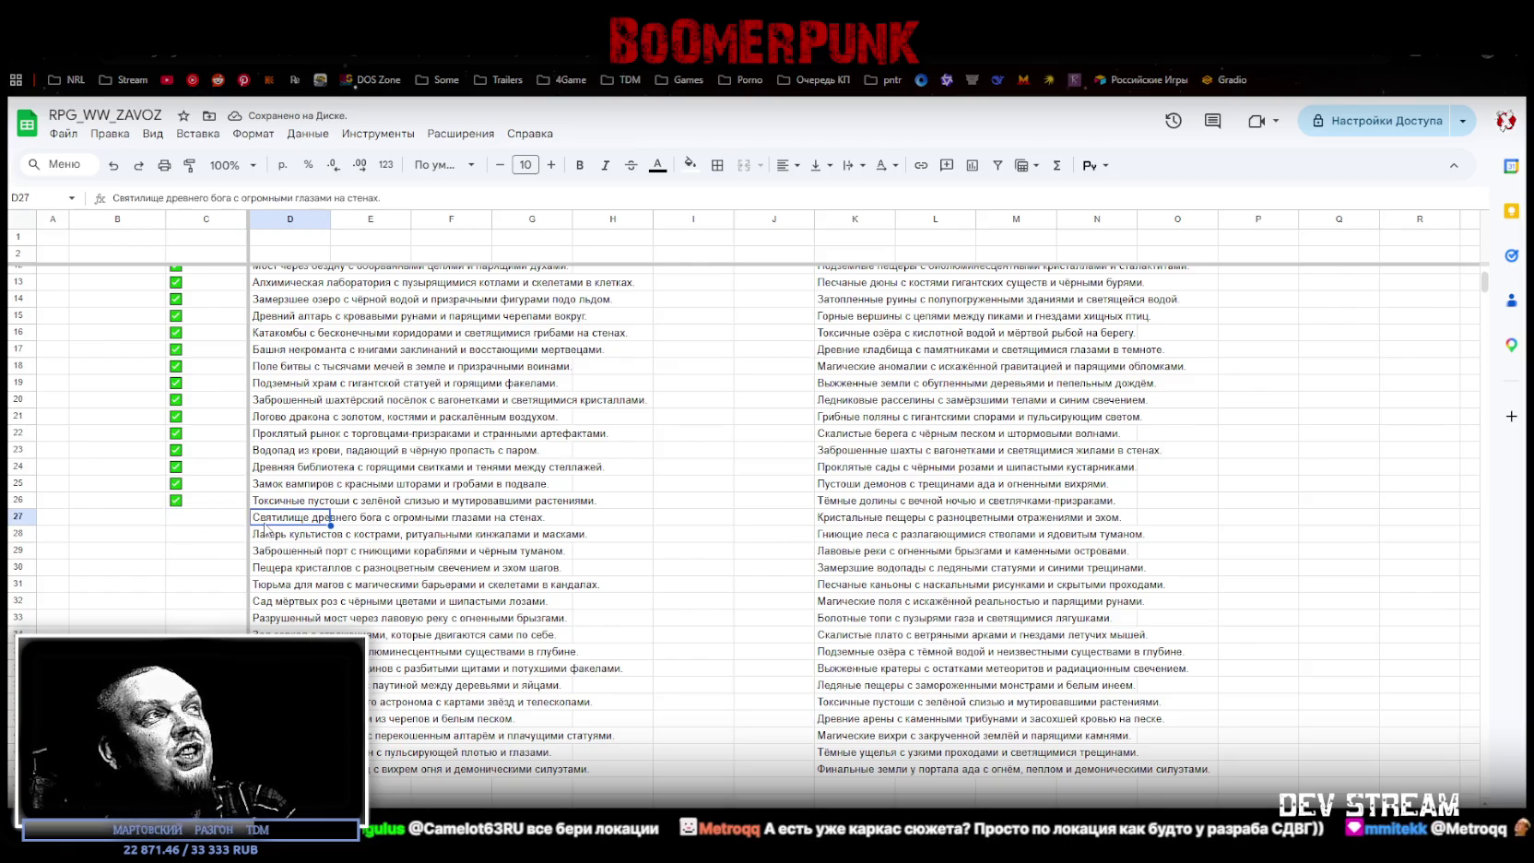
{"action": "left_click", "coordinate": [199, 526]}
Step: Paste checked checkboxes into C27 through C31, stepping down with the arrow key
{"action": "key", "text": "ctrl+v"}
{"action": "left_click", "coordinate": [199, 542]}
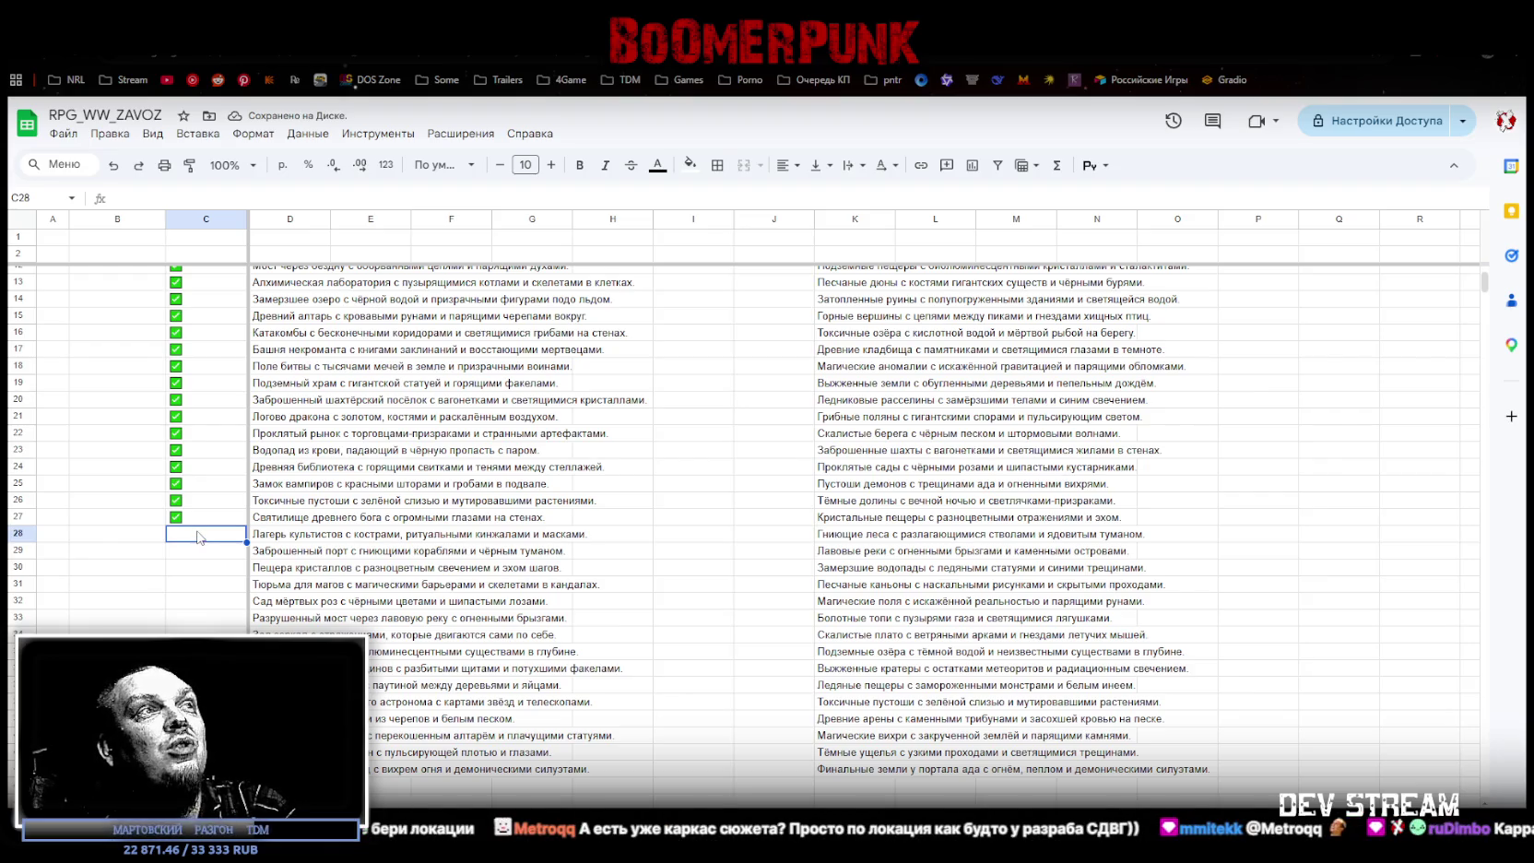
{"action": "key", "text": "ctrl+v"}
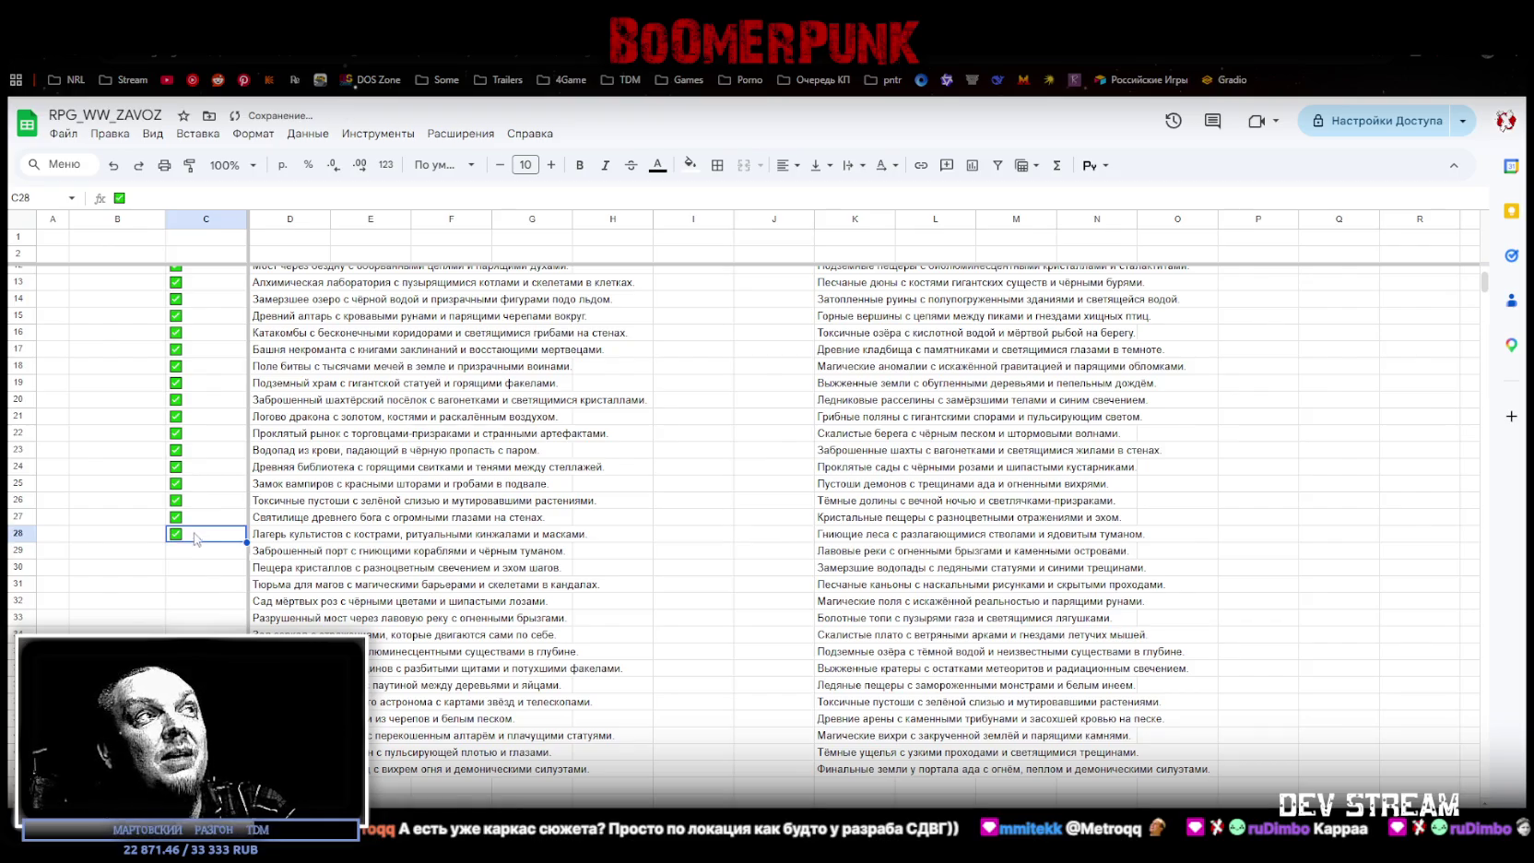
{"action": "left_click", "coordinate": [192, 552]}
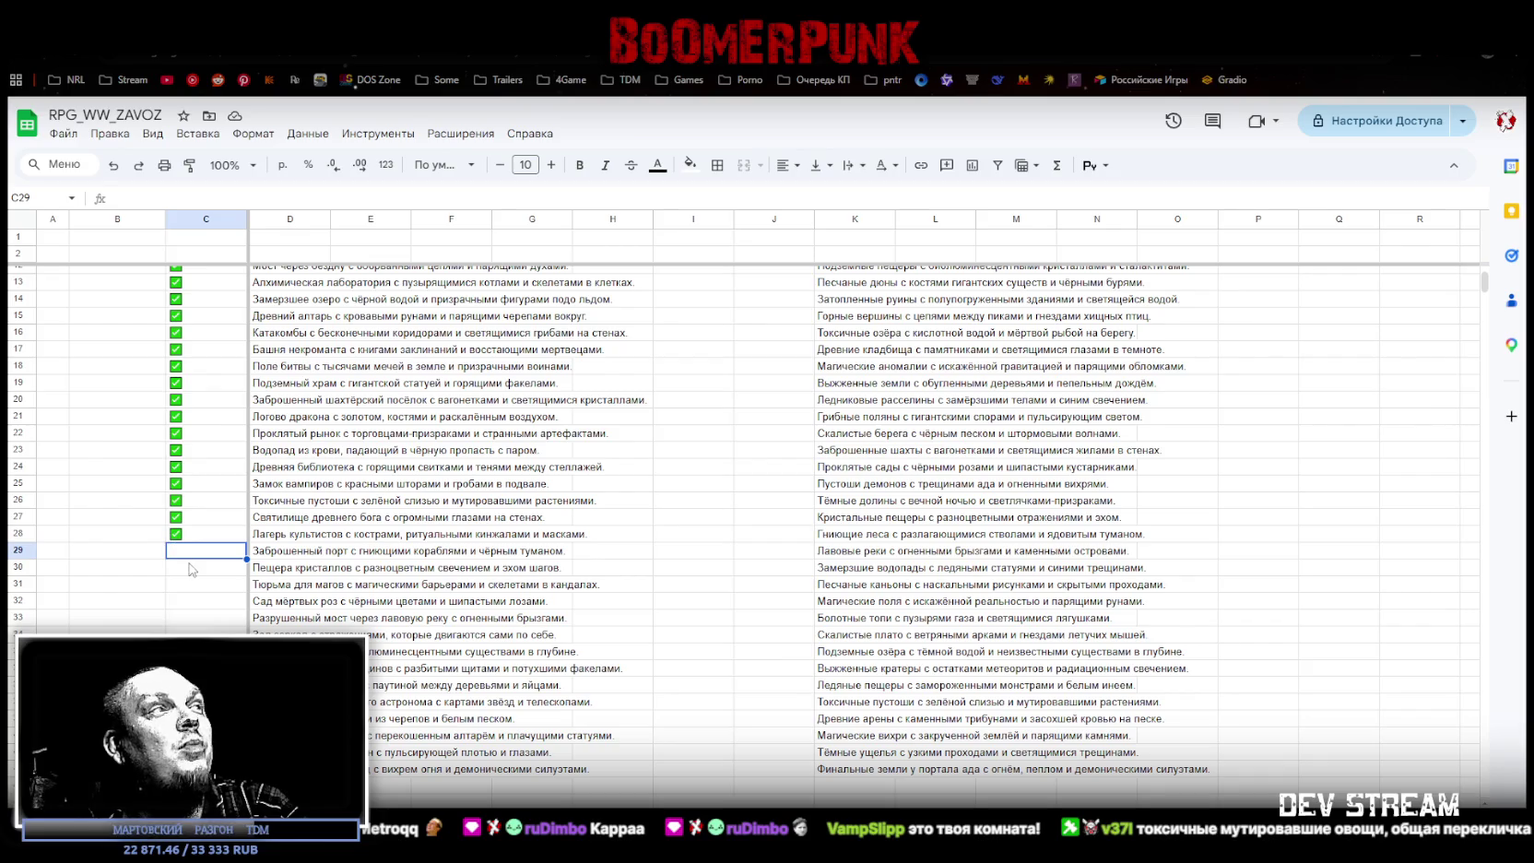
{"action": "key", "text": "ctrl+v"}
{"action": "key", "text": "Down"}
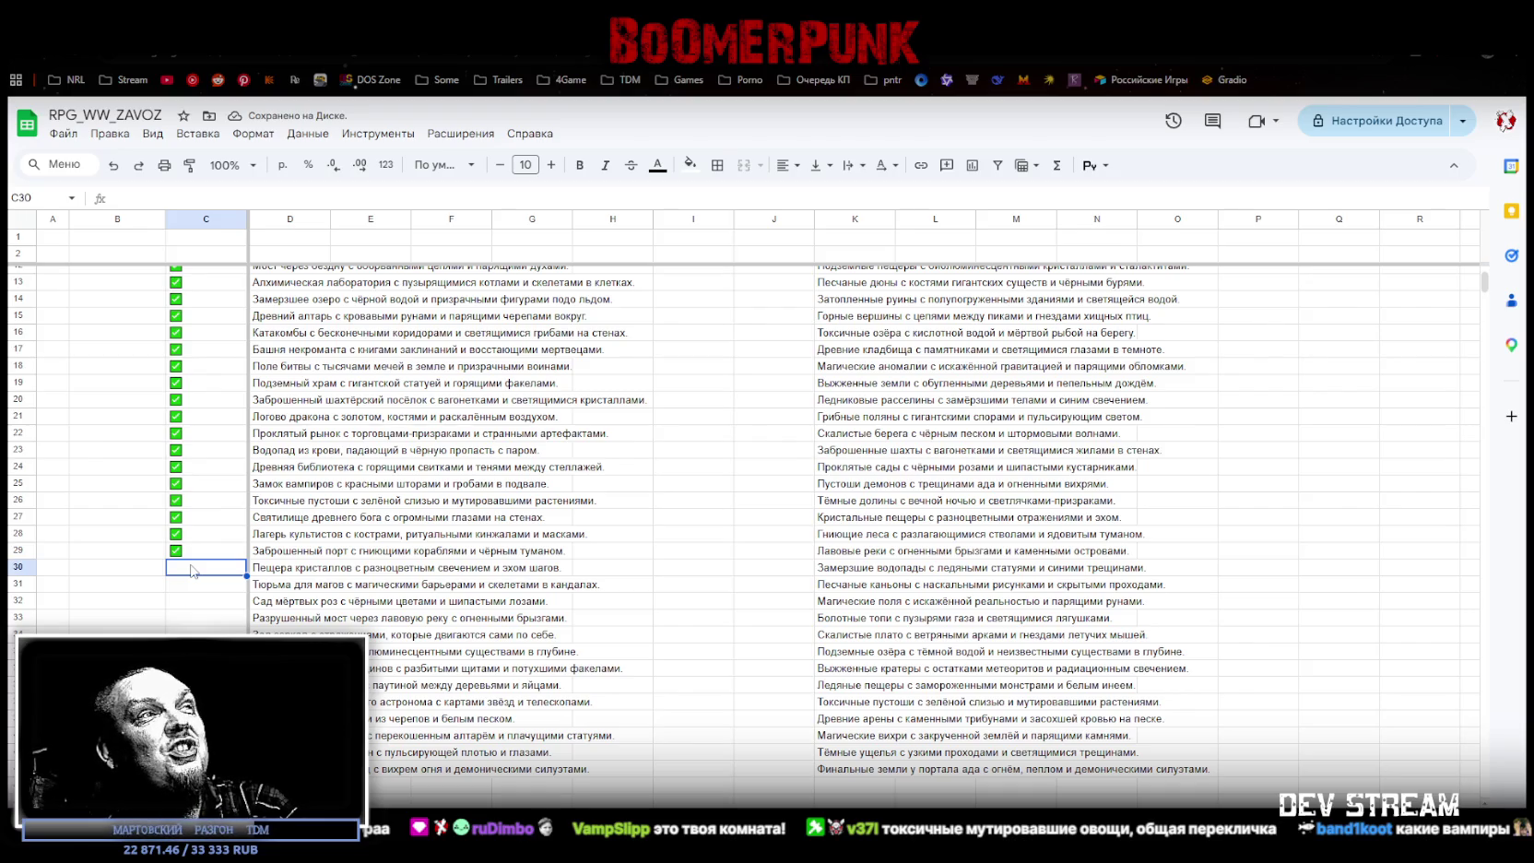
{"action": "key", "text": "ctrl+v"}
{"action": "key", "text": "Down"}
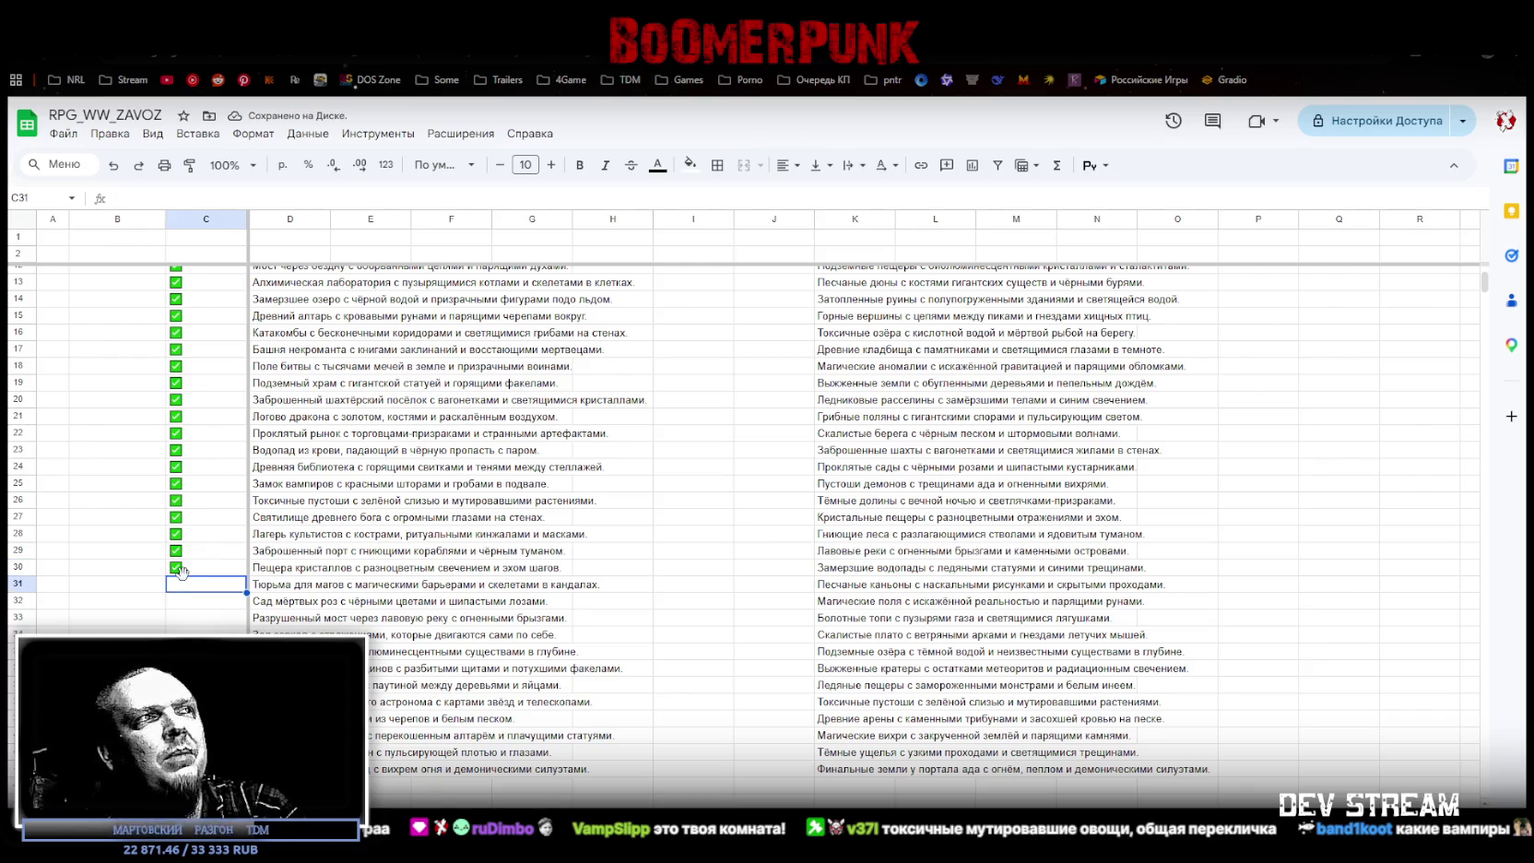
{"action": "key", "text": "ctrl+v"}
{"action": "key", "text": "Down"}
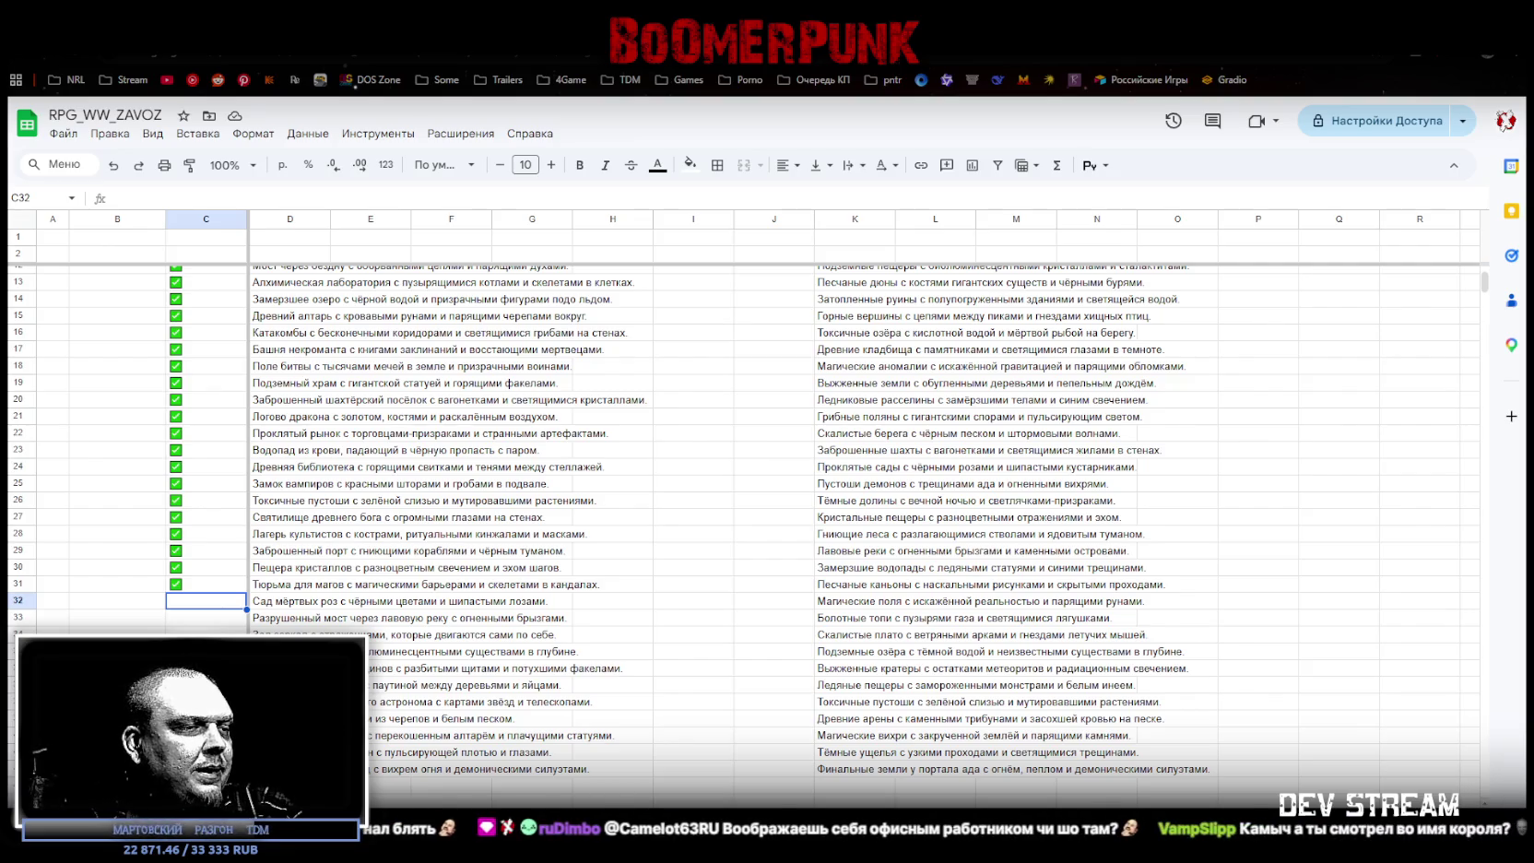
Step: Hide the browser to show the Windows desktop
{"action": "key", "text": "super+d"}
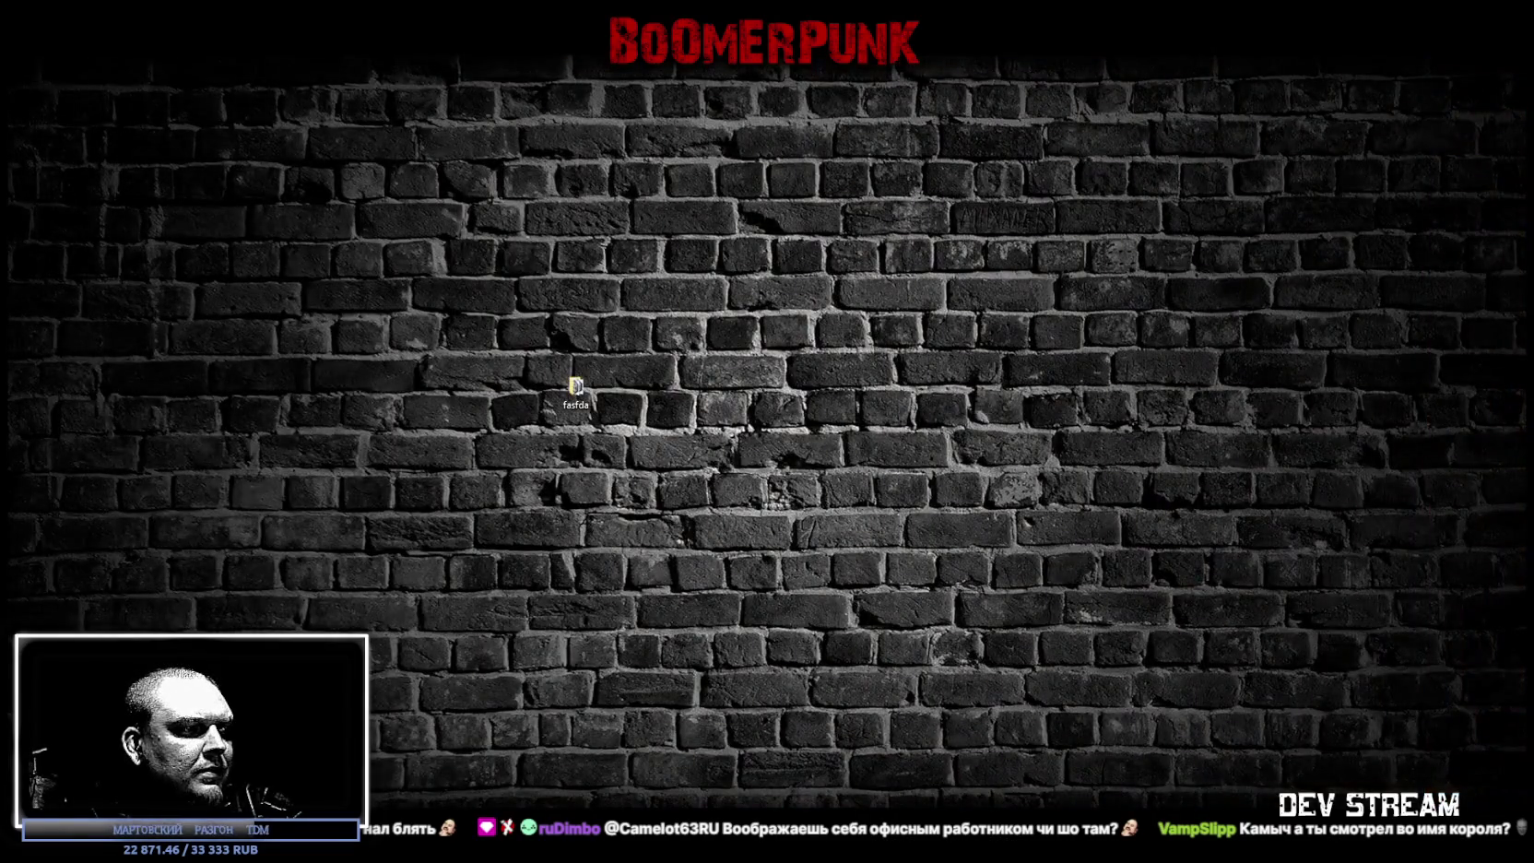
Step: Bring the spreadsheet back and put checked checkboxes in C32 and C33
{"action": "key", "text": "super+d"}
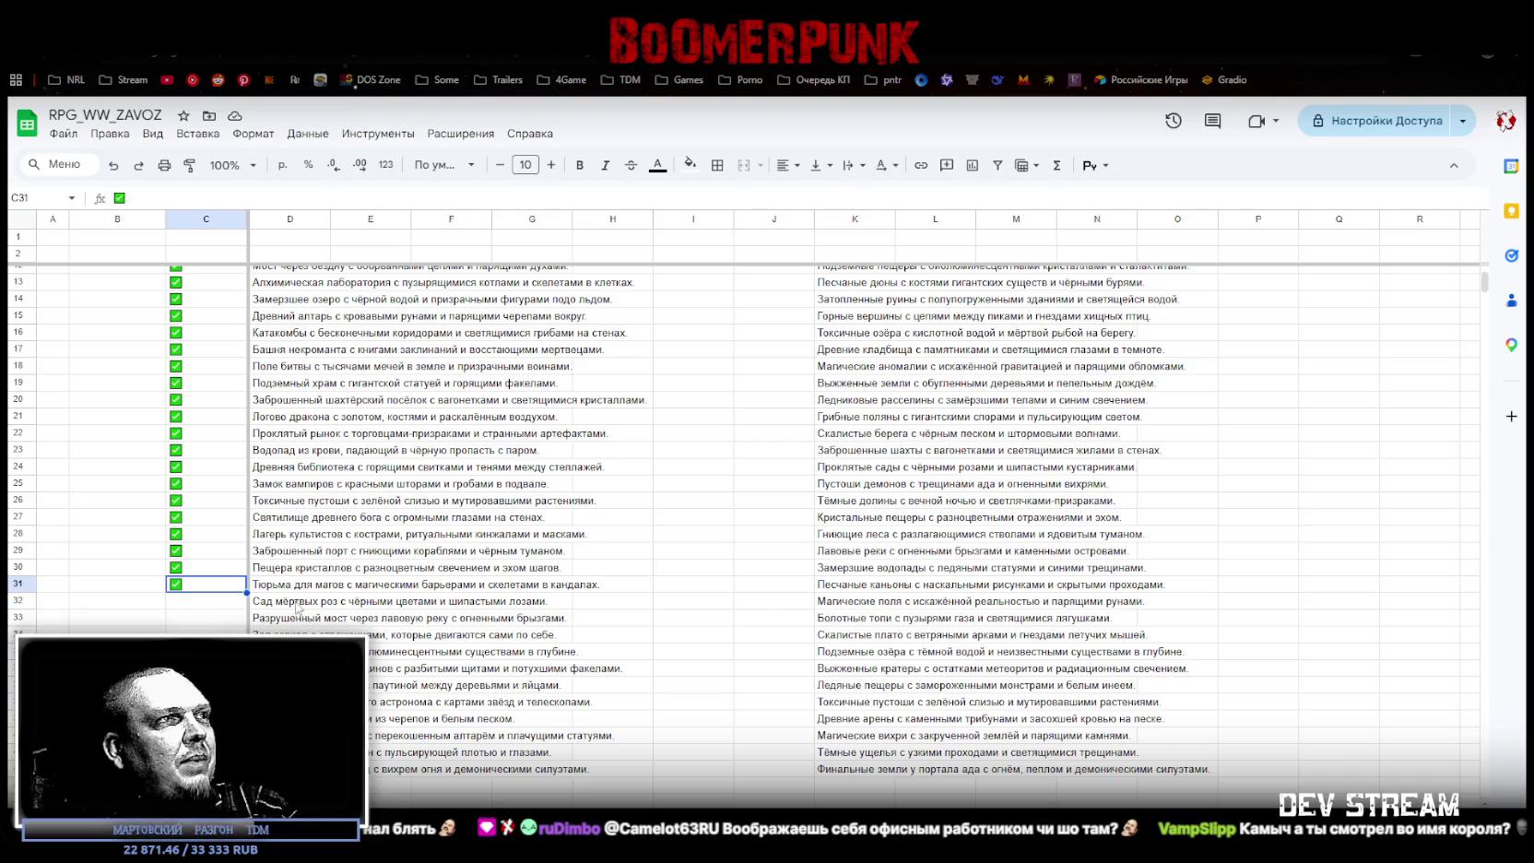
{"action": "key", "text": "ctrl+v"}
{"action": "left_click", "coordinate": [269, 620]}
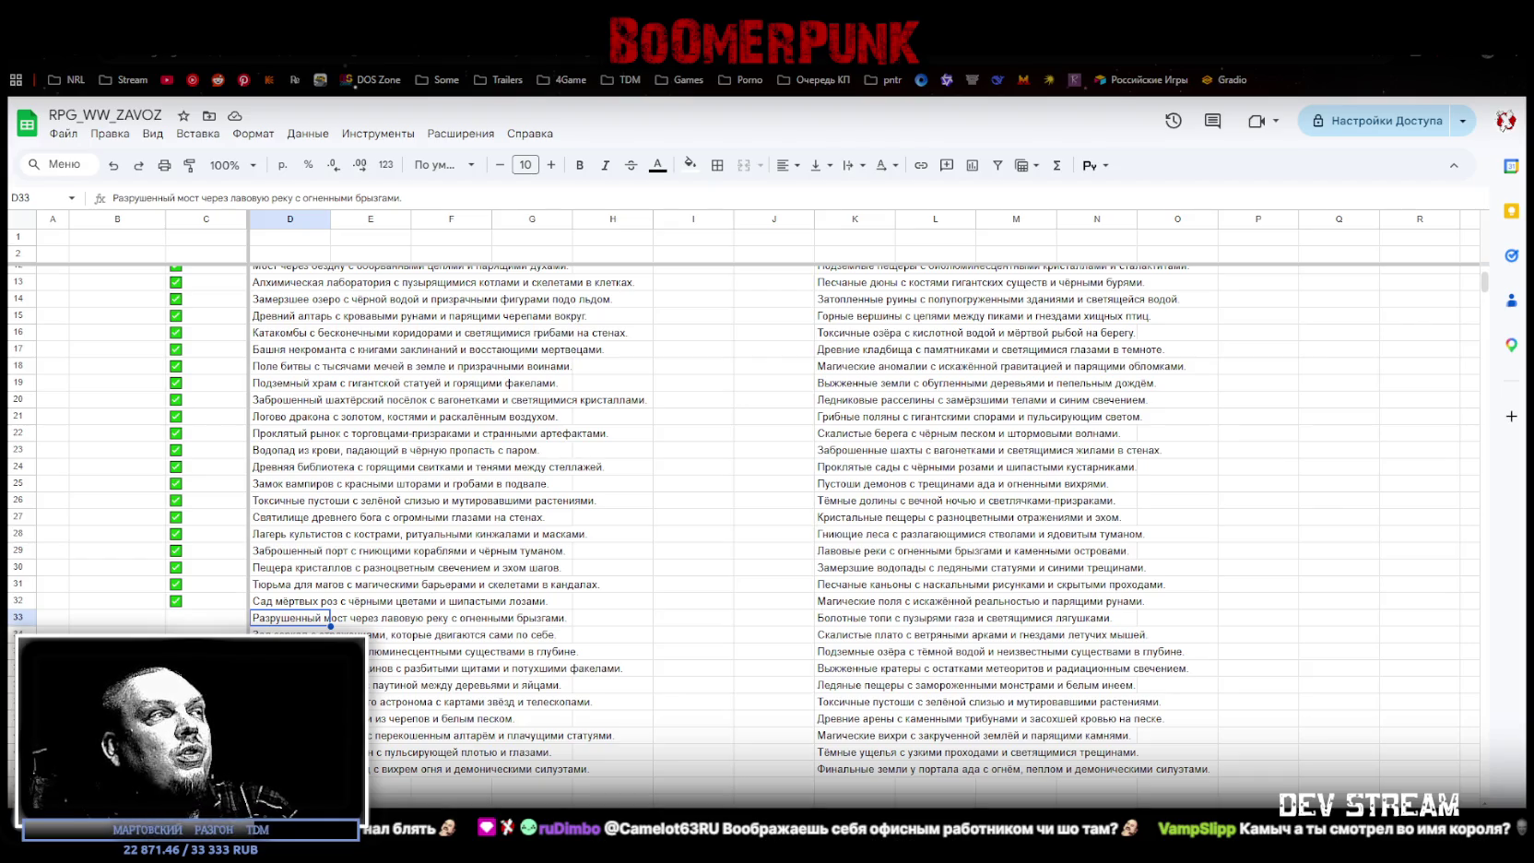
{"action": "left_click", "coordinate": [185, 607]}
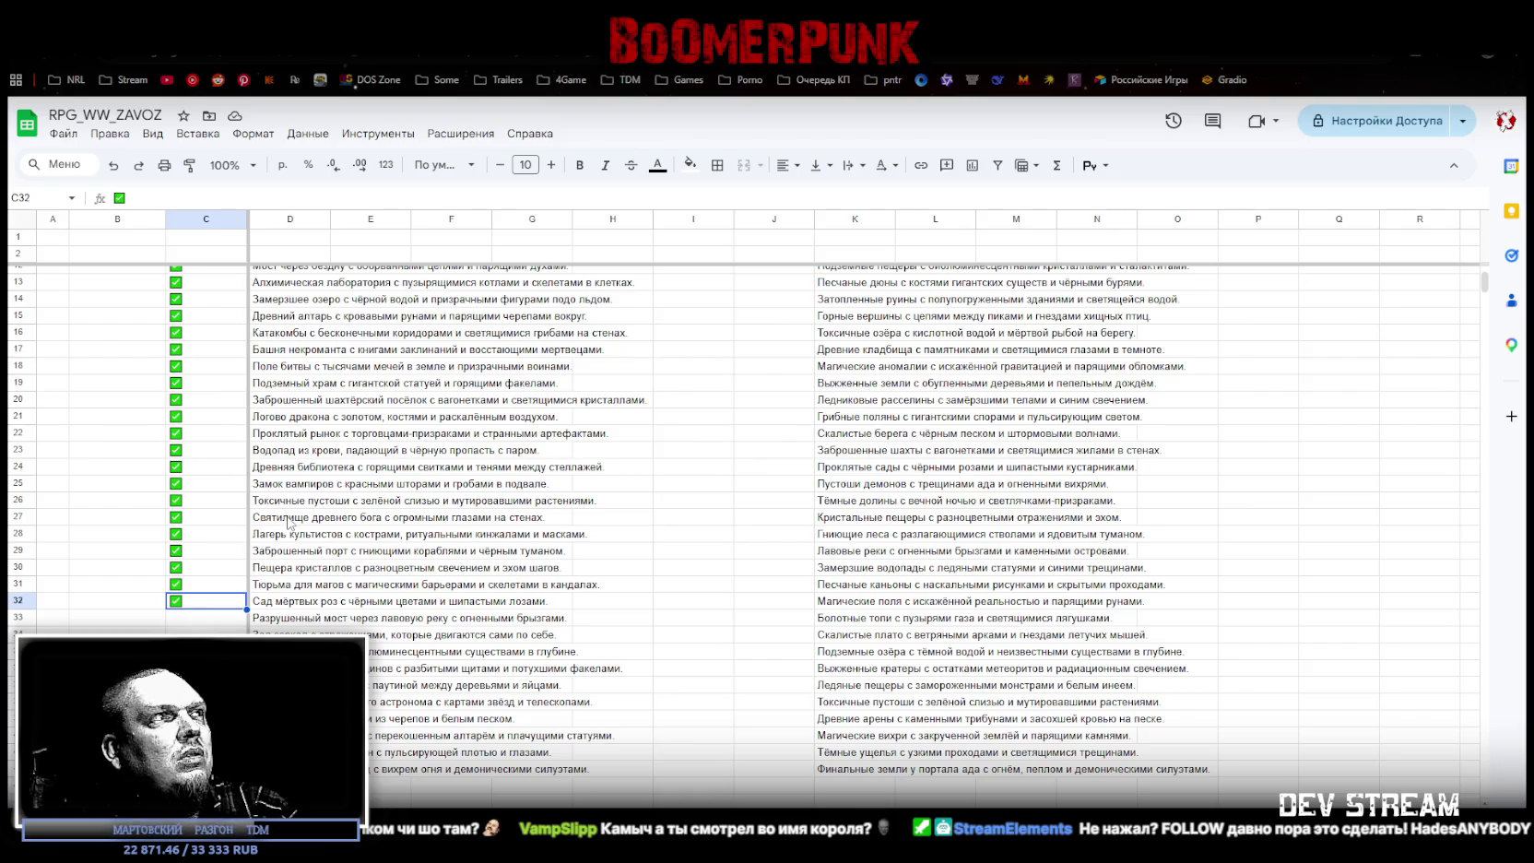
{"action": "key", "text": "ctrl+c"}
{"action": "left_click", "coordinate": [173, 619]}
{"action": "key", "text": "ctrl+v"}
{"action": "key", "text": "Down"}
{"action": "key", "text": "Right"}
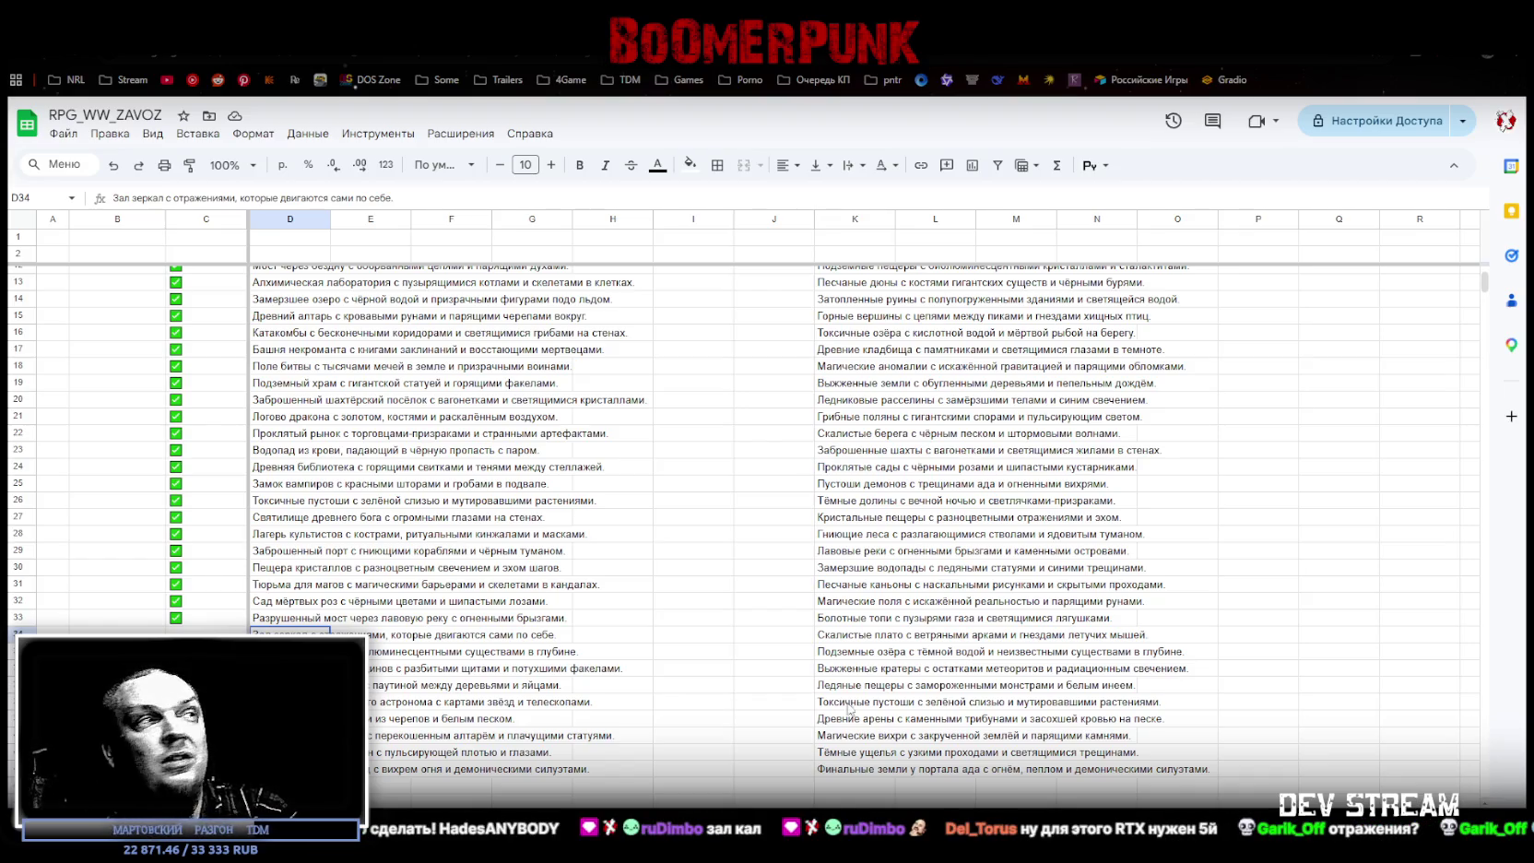
Step: Copy the checked checkbox from C33 and paste it into C35
{"action": "left_click", "coordinate": [289, 651]}
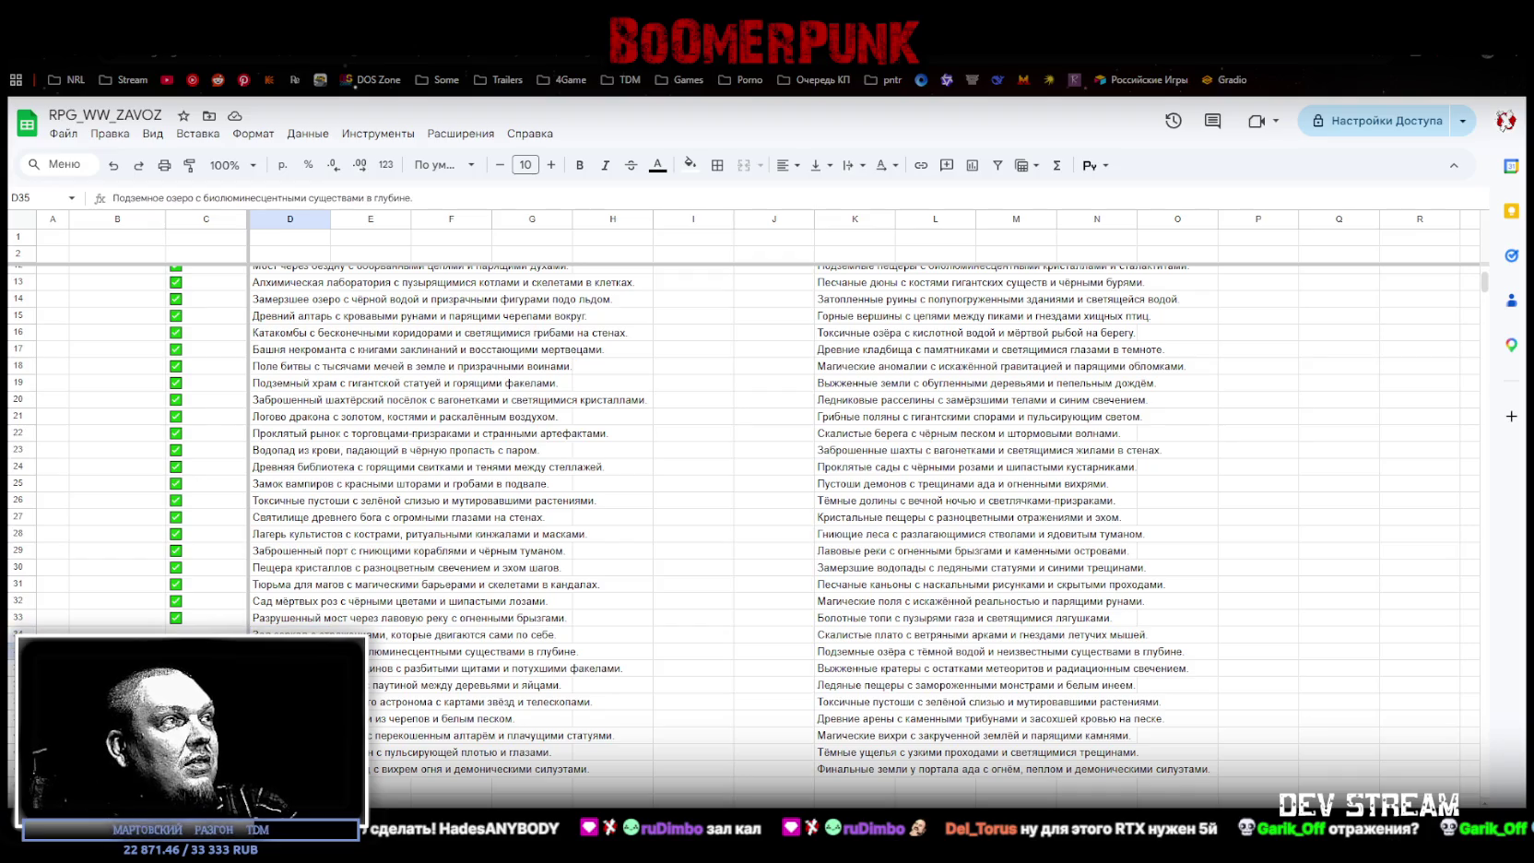
{"action": "left_click", "coordinate": [18, 632]}
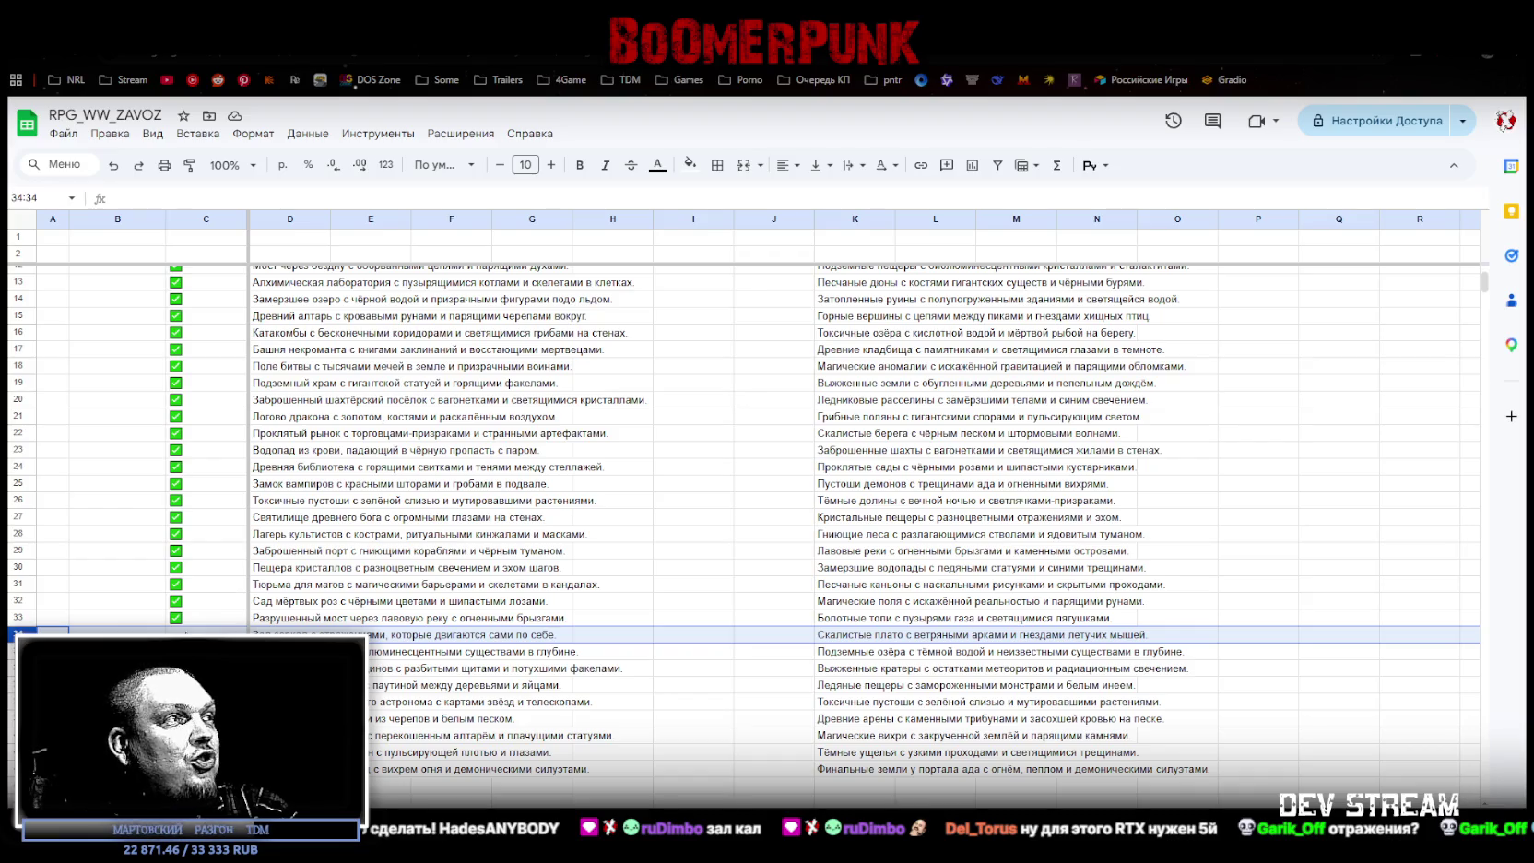
{"action": "left_click", "coordinate": [179, 623]}
{"action": "key", "text": "ctrl+c"}
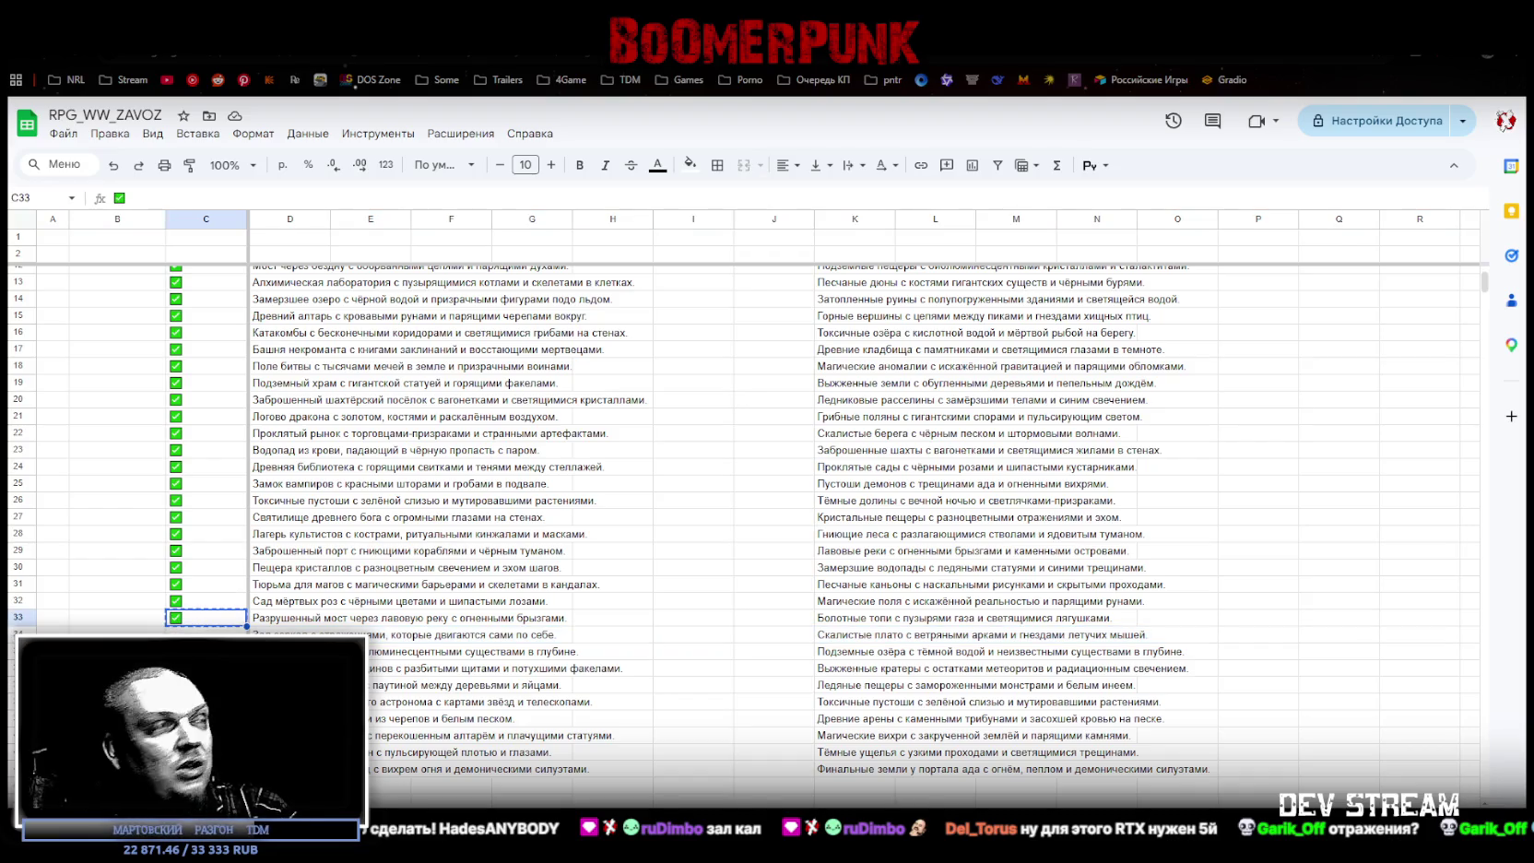
{"action": "left_click", "coordinate": [184, 651]}
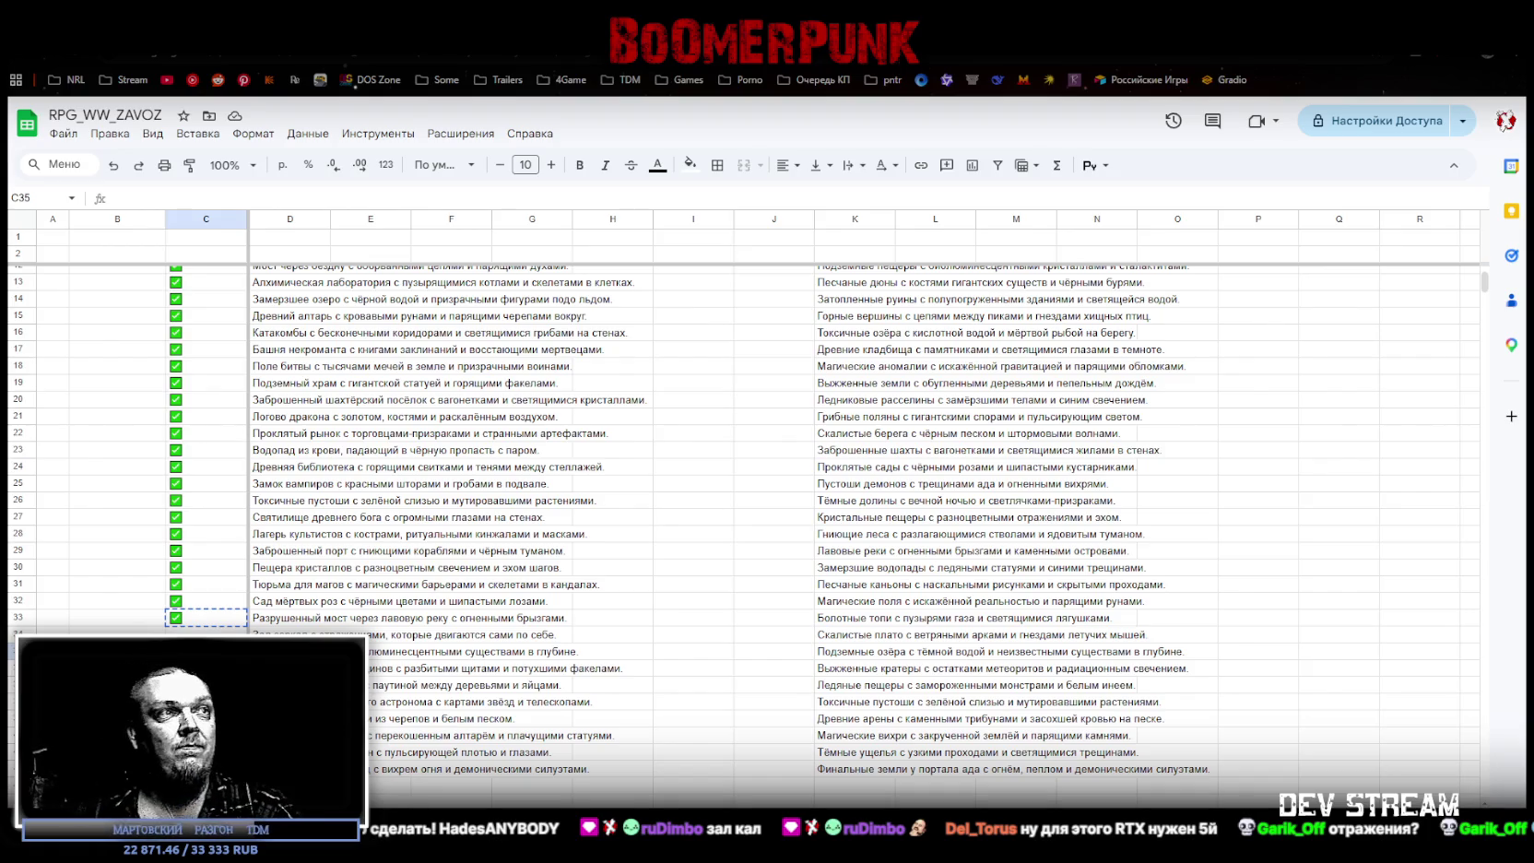
{"action": "key", "text": "ctrl+v"}
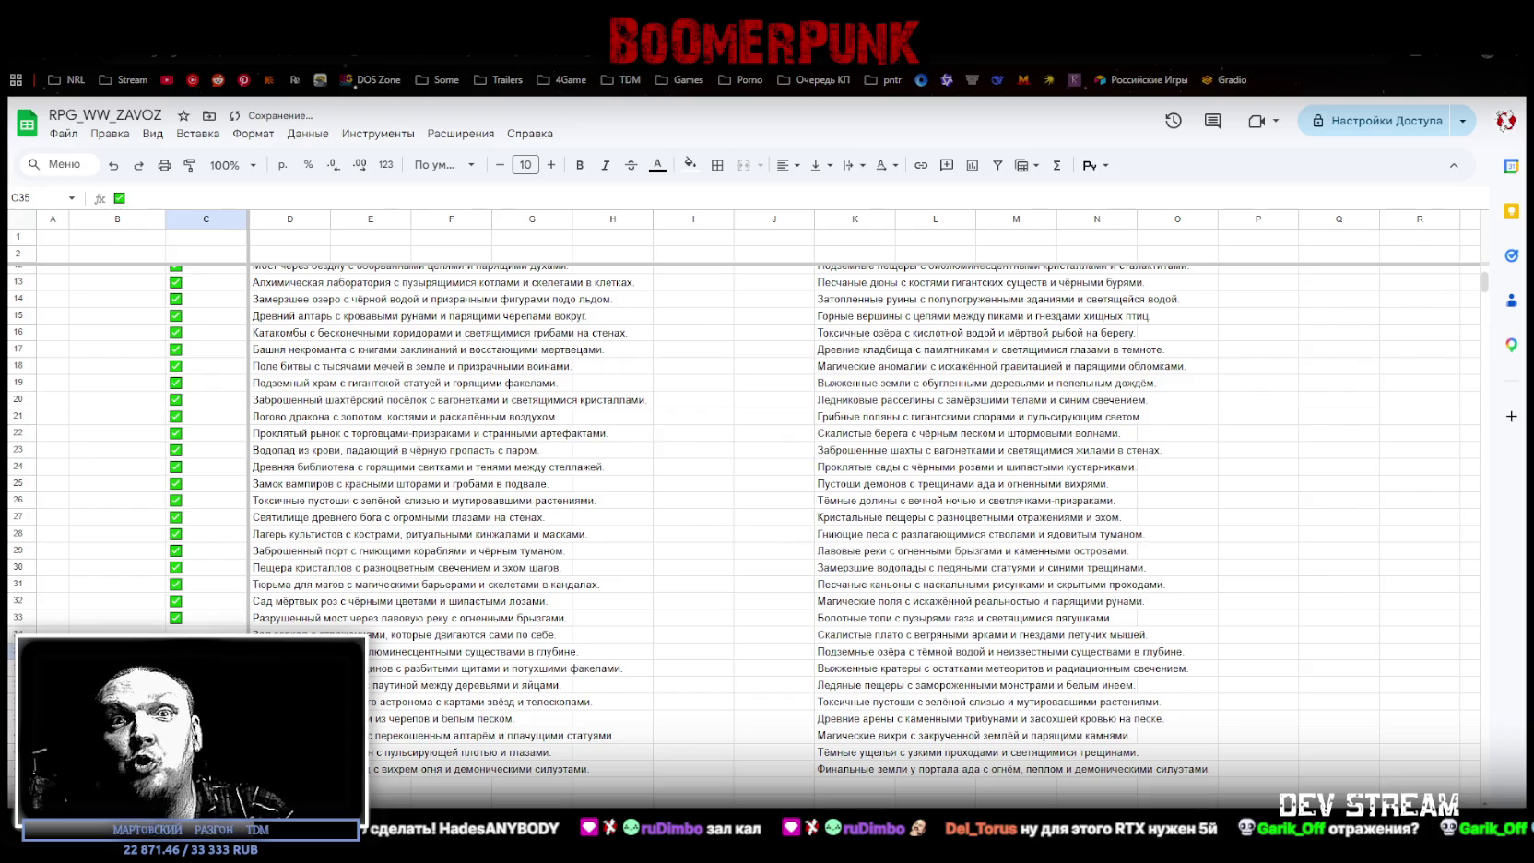
Step: Tick the checkboxes in C36 and C37 as well
{"action": "left_click", "coordinate": [206, 668]}
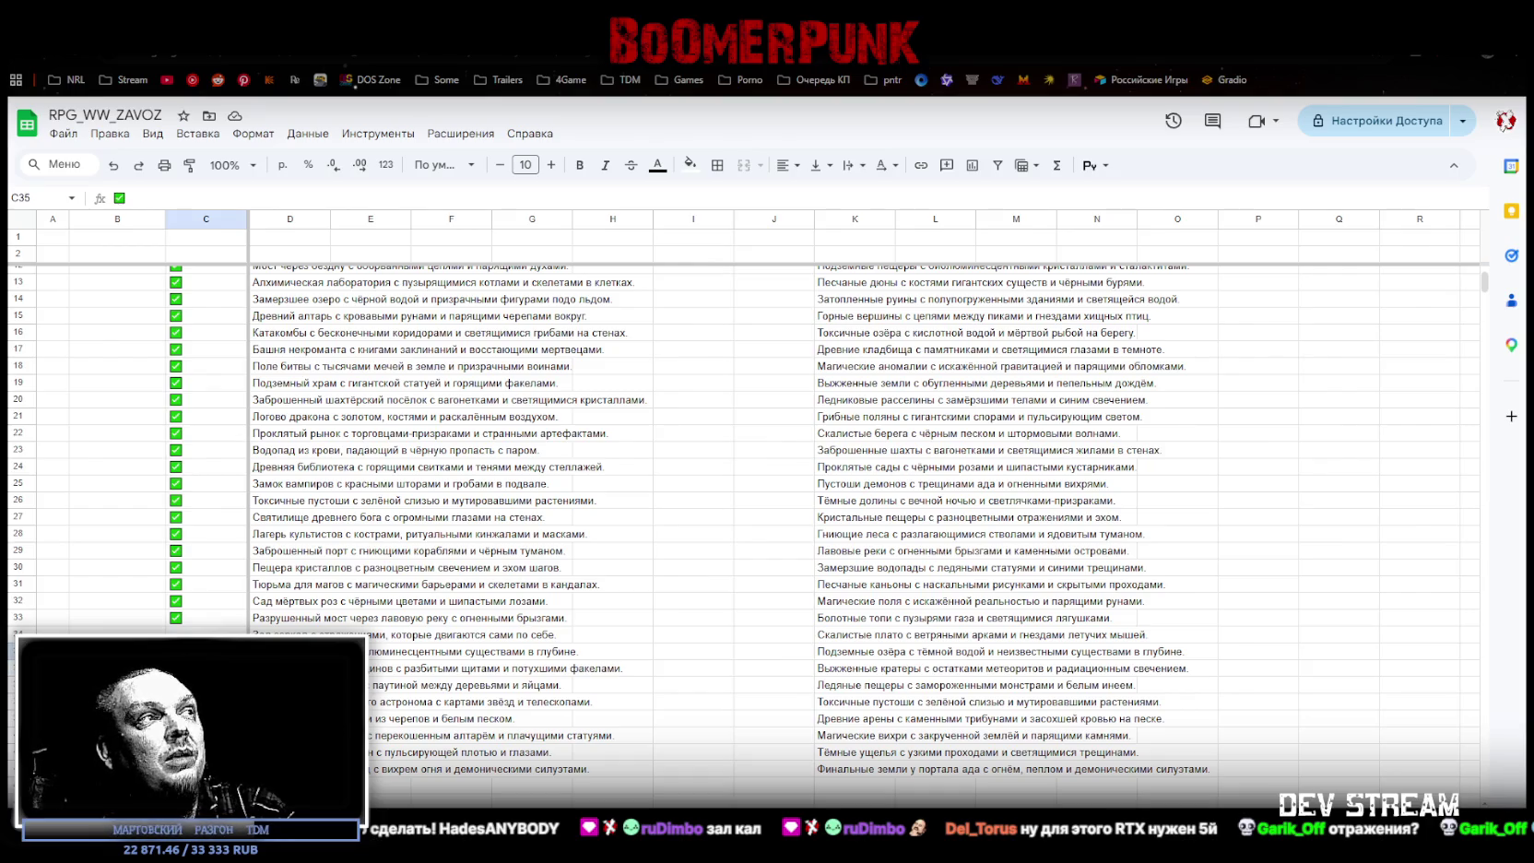
{"action": "key", "text": "ctrl+v"}
{"action": "key", "text": "Down"}
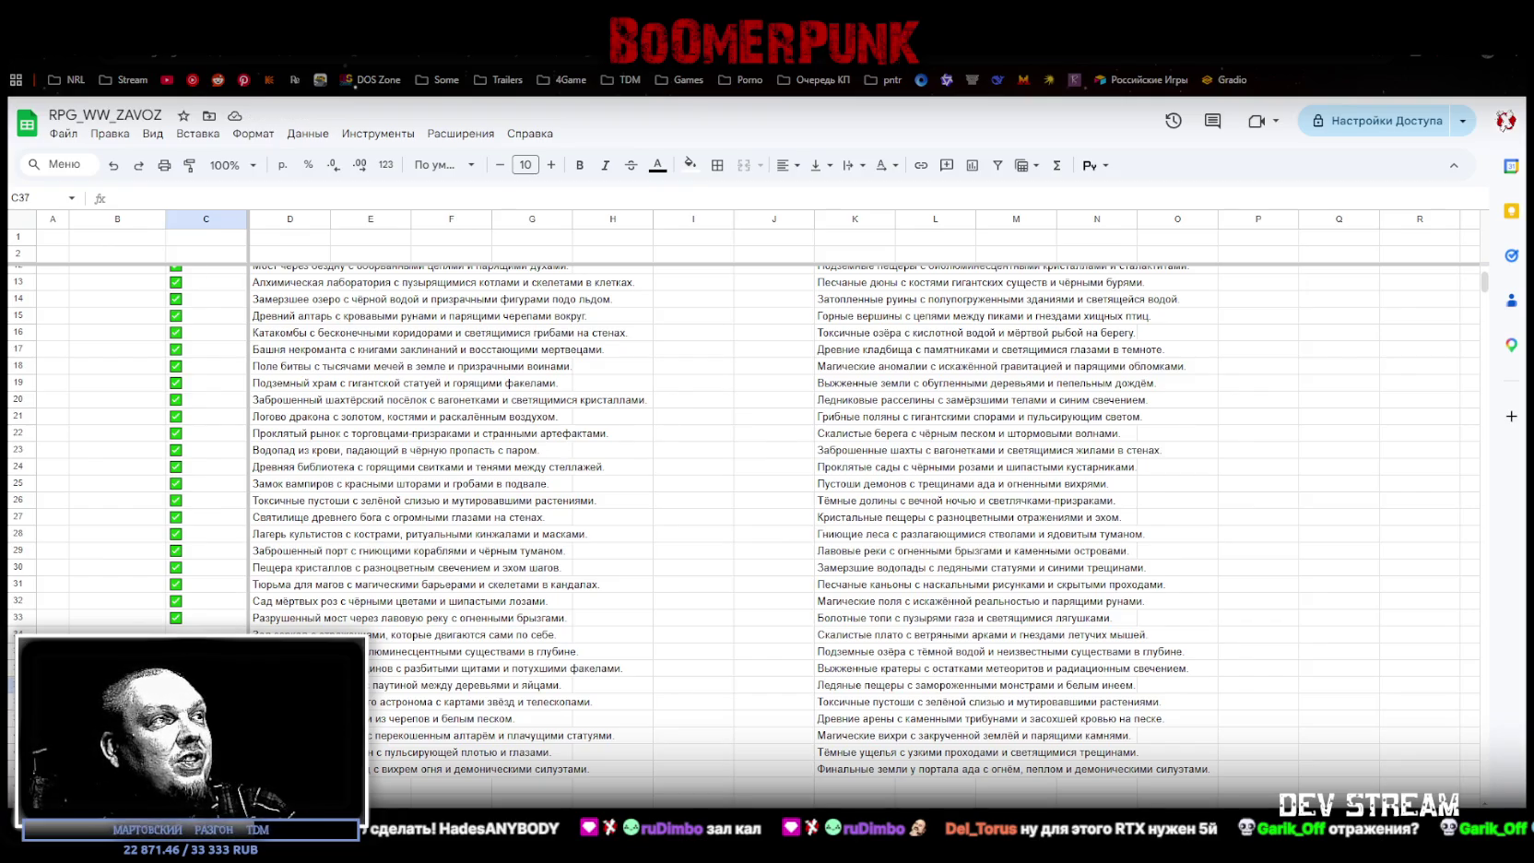
{"action": "left_click", "coordinate": [205, 668]}
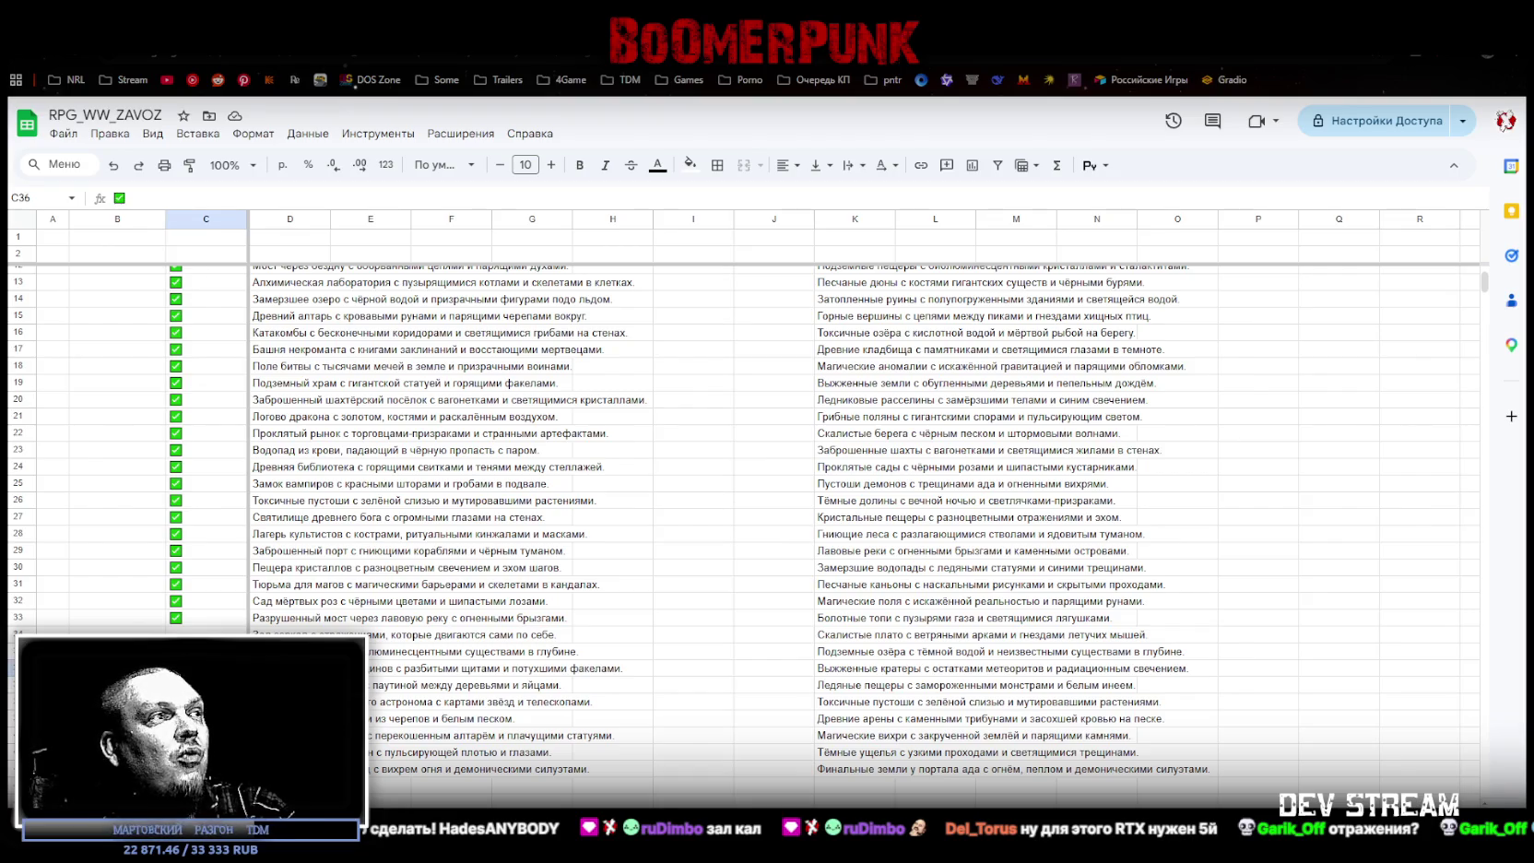
{"action": "left_click", "coordinate": [206, 684]}
{"action": "key", "text": "space"}
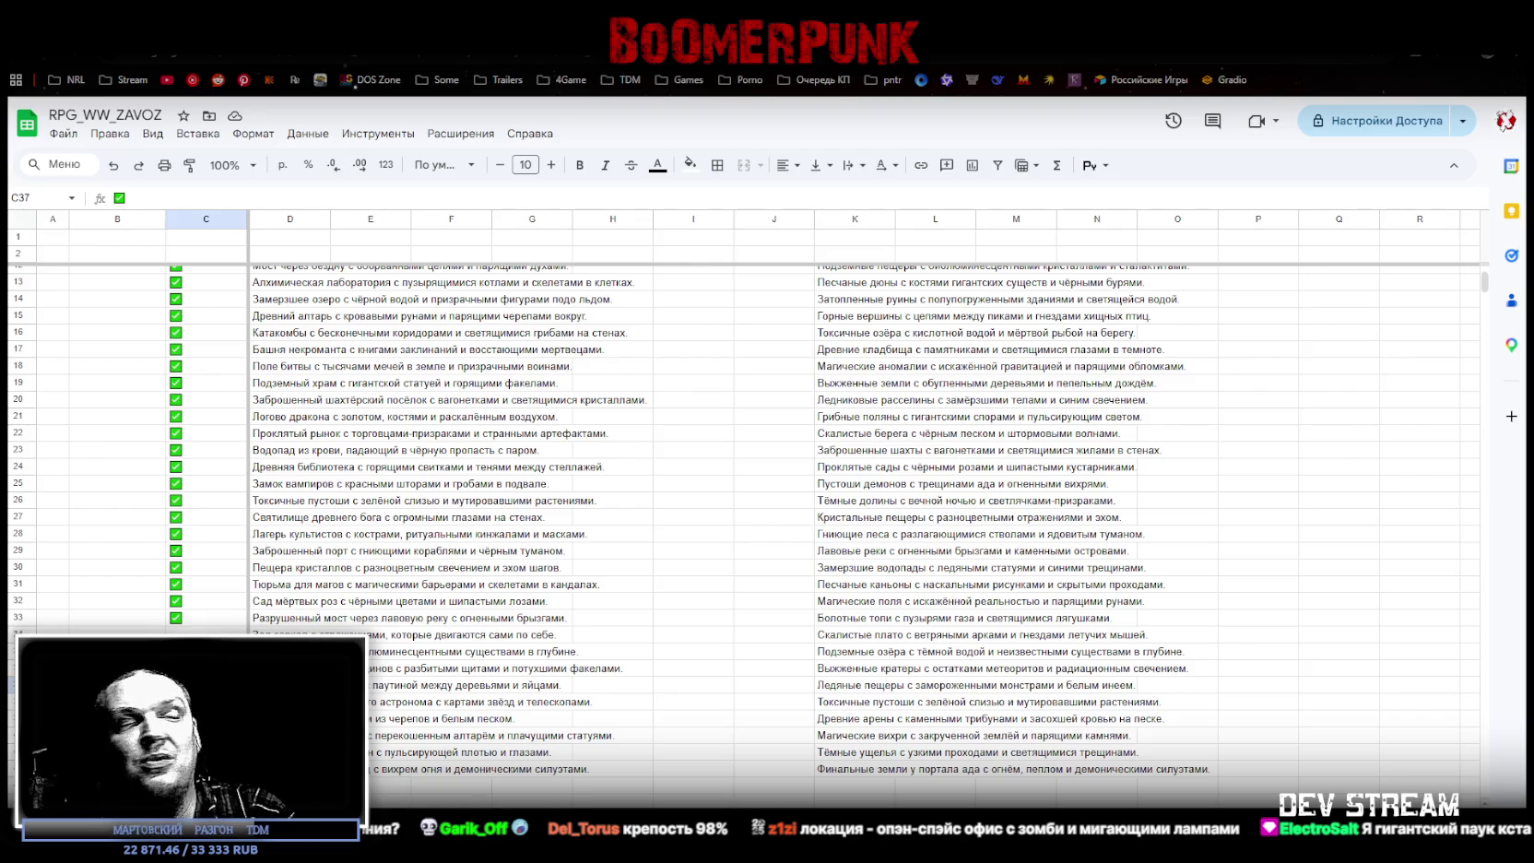
{"action": "left_click", "coordinate": [175, 702]}
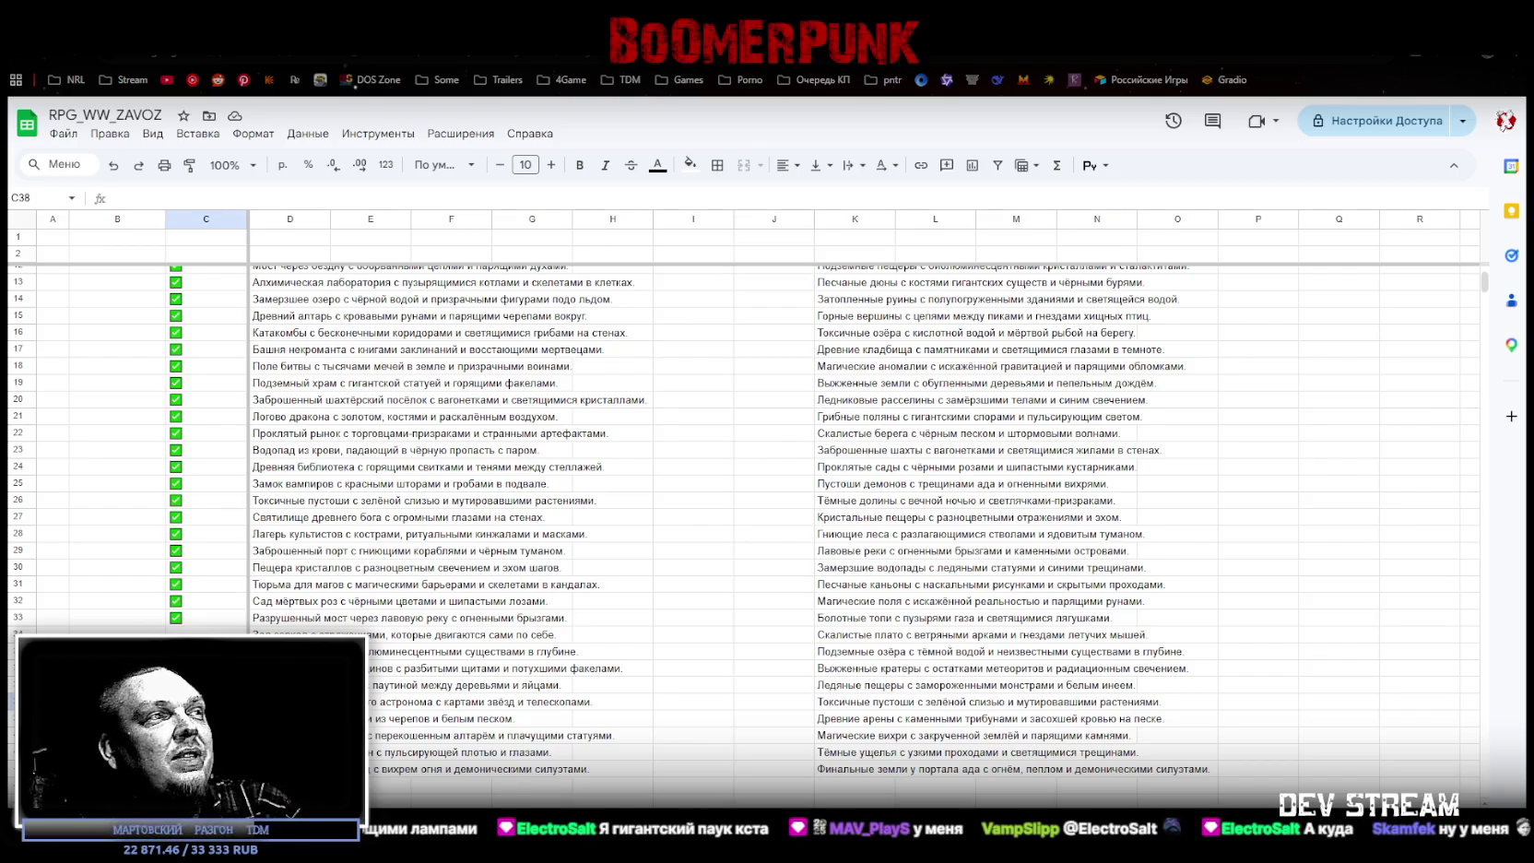
Step: Tick the checkboxes in C38, C39, C40 and C41
{"action": "key", "text": "ctrl+v"}
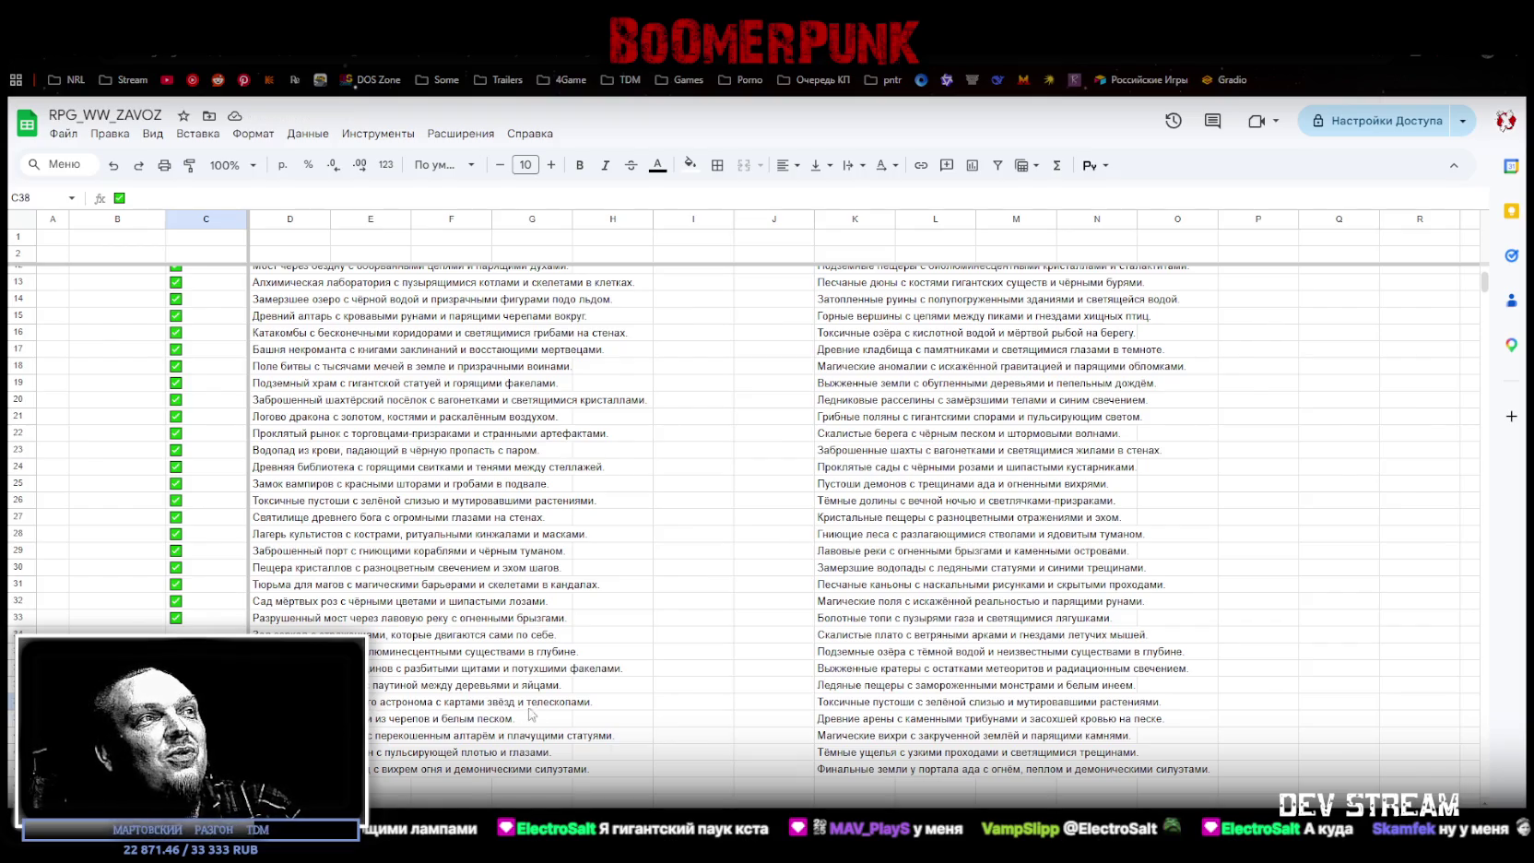
{"action": "key", "text": "Down"}
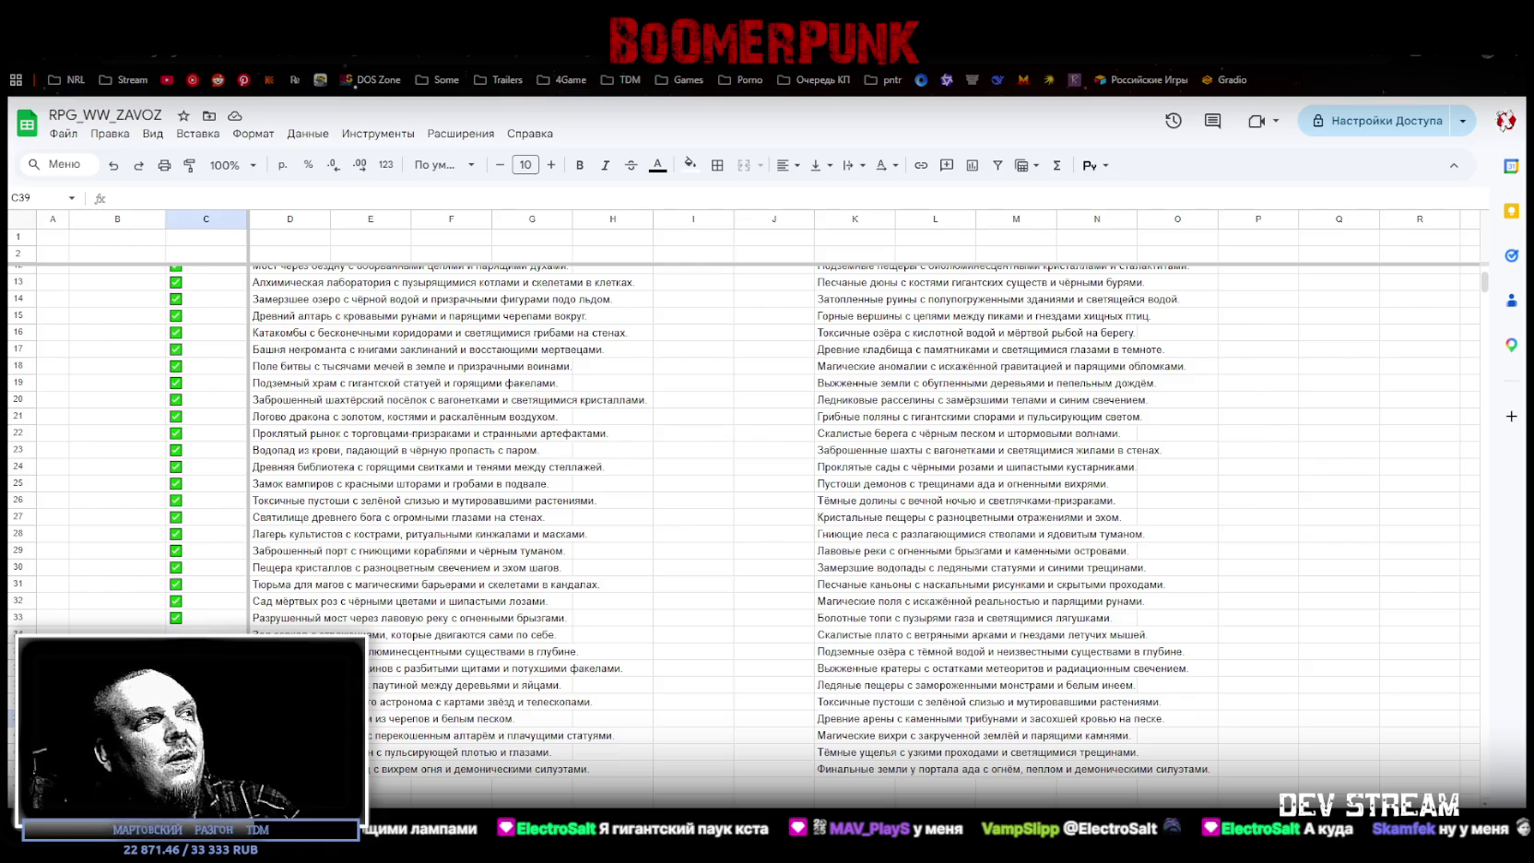
{"action": "key", "text": "ctrl+v"}
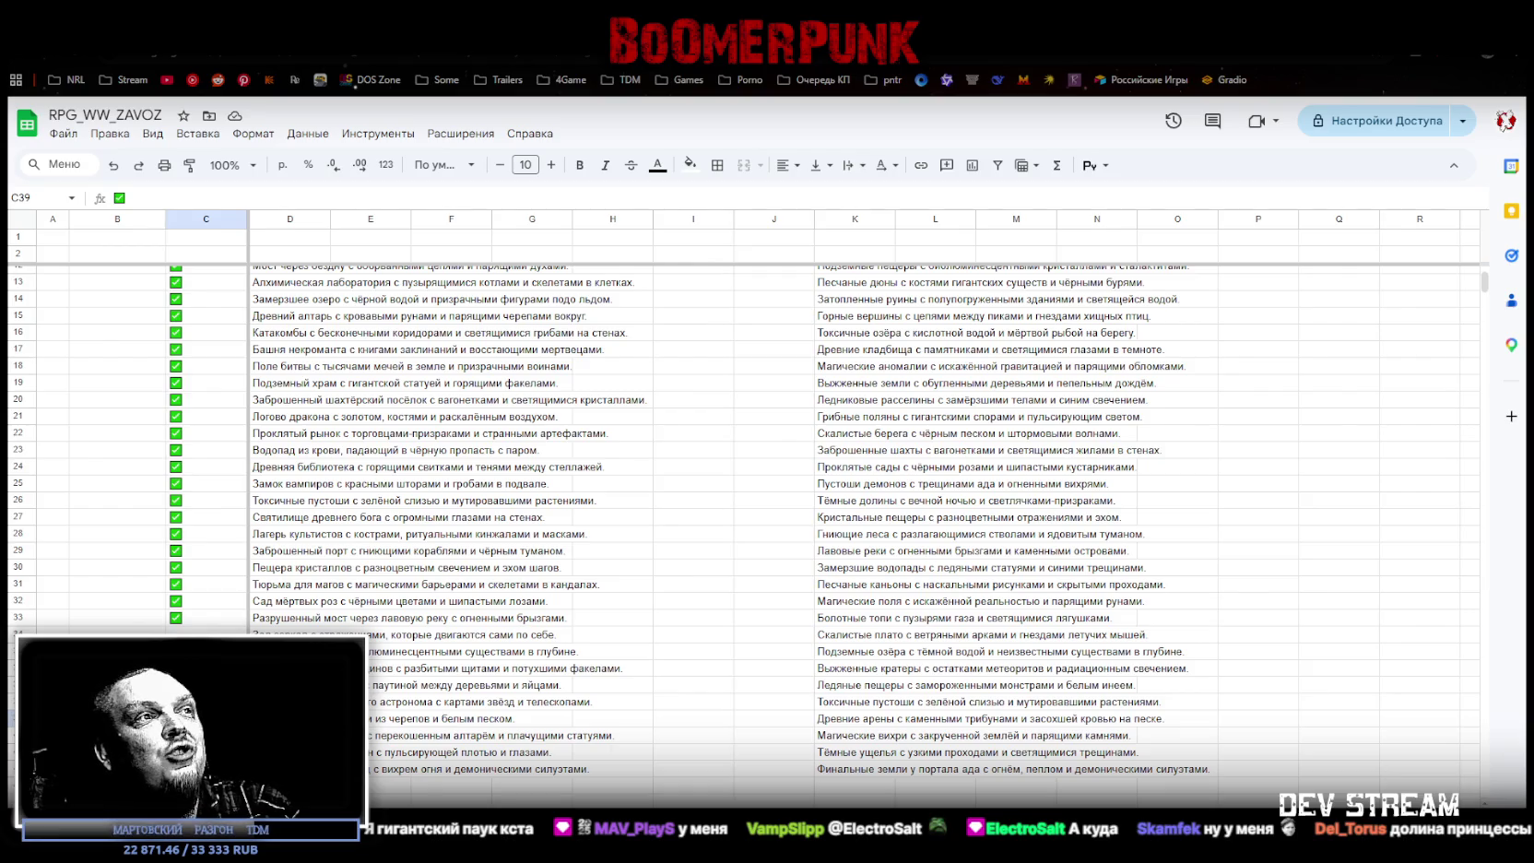
{"action": "left_click", "coordinate": [206, 735]}
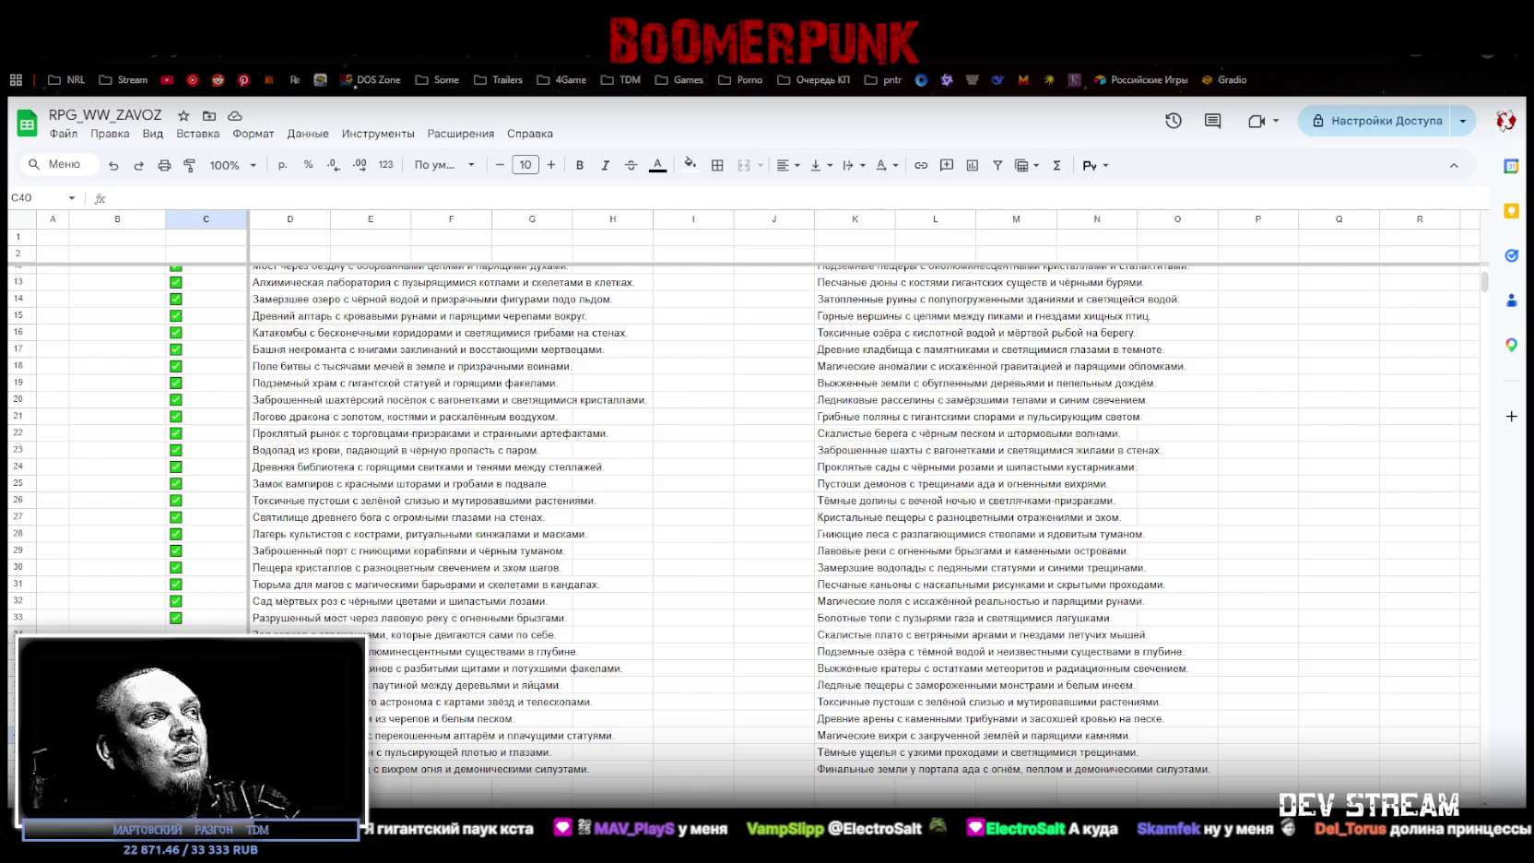
{"action": "left_click", "coordinate": [206, 752]}
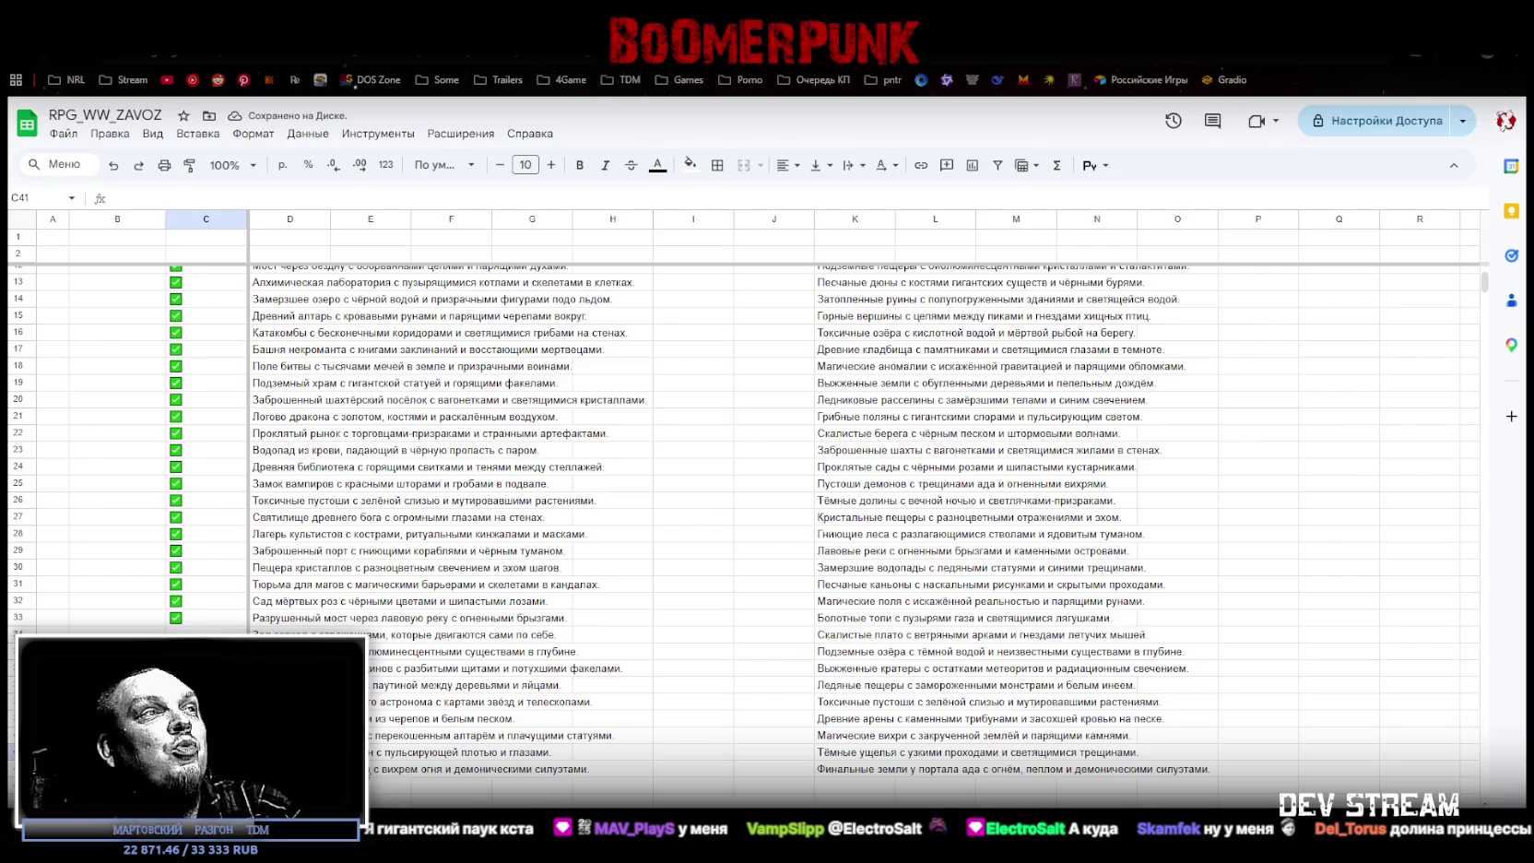
{"action": "key", "text": "space"}
{"action": "key", "text": "Down"}
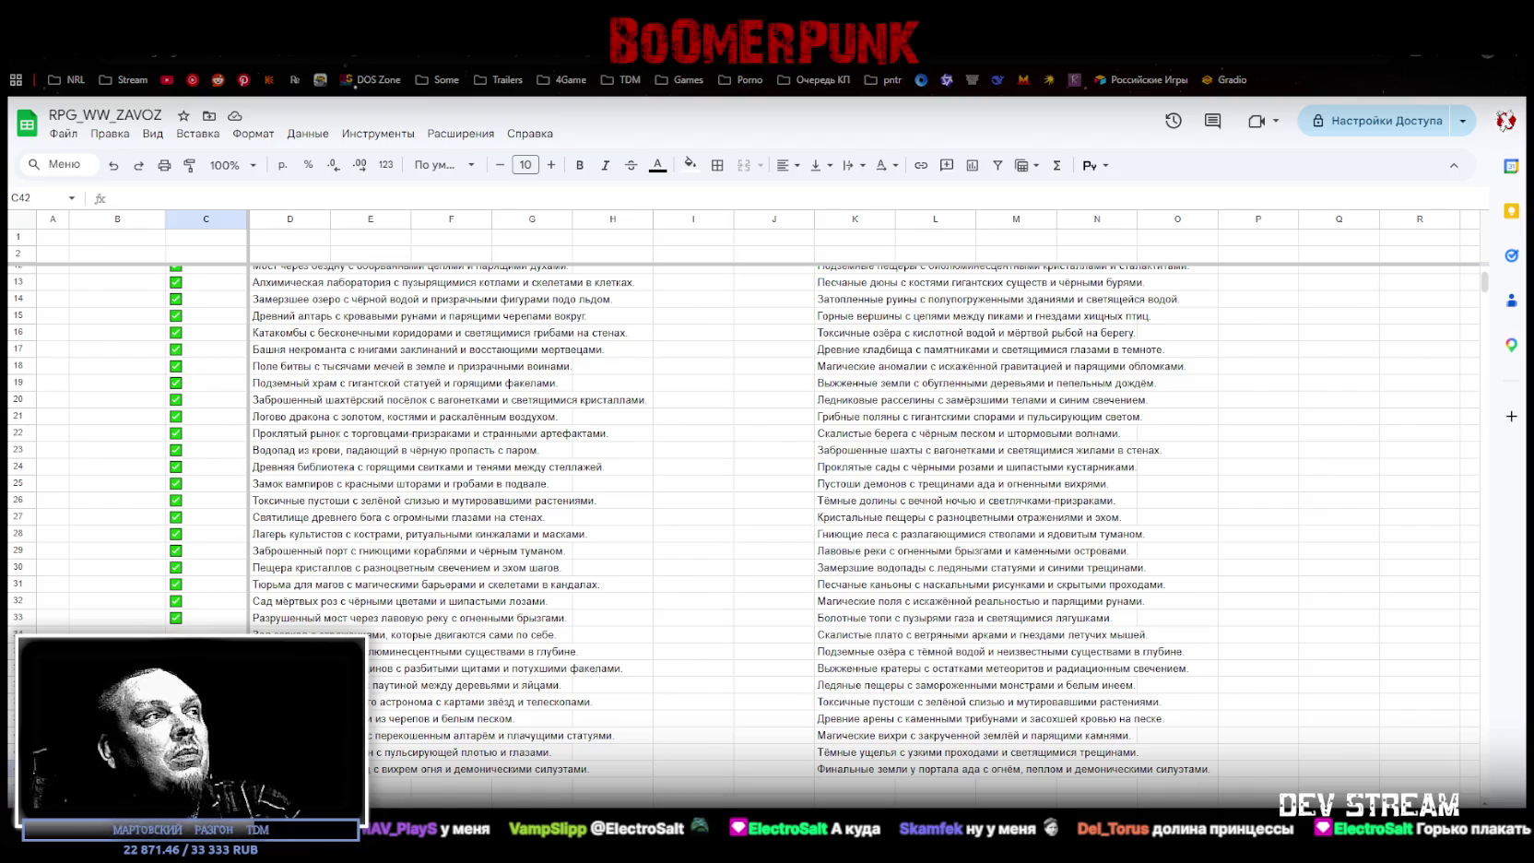
{"action": "left_click", "coordinate": [290, 769]}
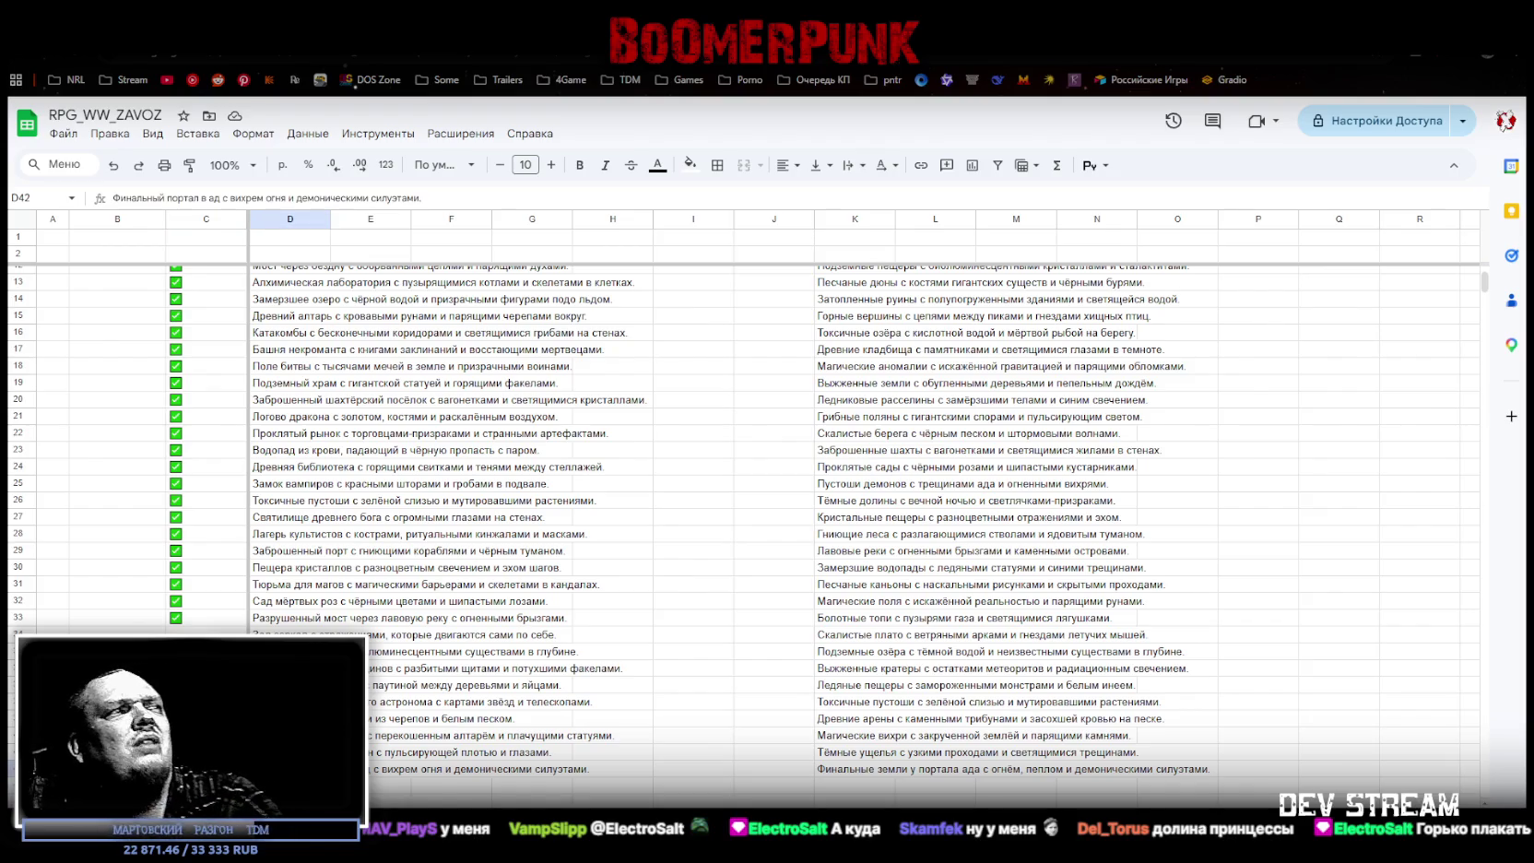
Step: Clear D42, shift C35:D41 up into the row 34 gap, and delete row 41's duplicate
{"action": "key", "text": "Delete"}
{"action": "mouse_move", "coordinate": [205, 785]}
{"action": "left_mouse_down"}
{"action": "mouse_move", "coordinate": [206, 651]}
{"action": "mouse_move", "coordinate": [289, 752]}
{"action": "left_mouse_up"}
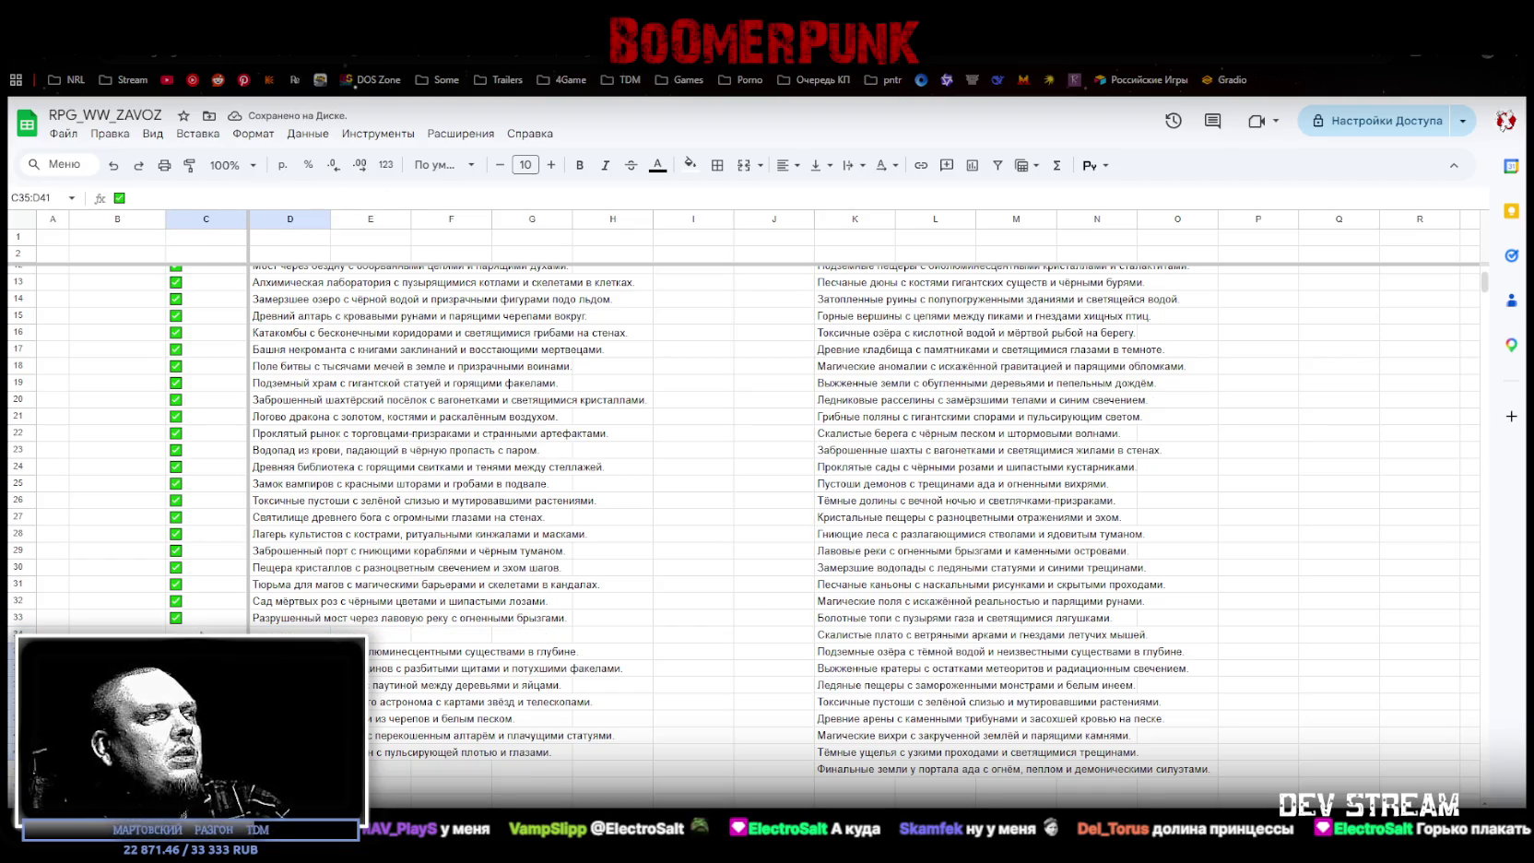
{"action": "left_click_drag", "start_coordinate": [207, 643], "coordinate": [207, 627]}
{"action": "left_click_drag", "start_coordinate": [206, 752], "coordinate": [289, 751]}
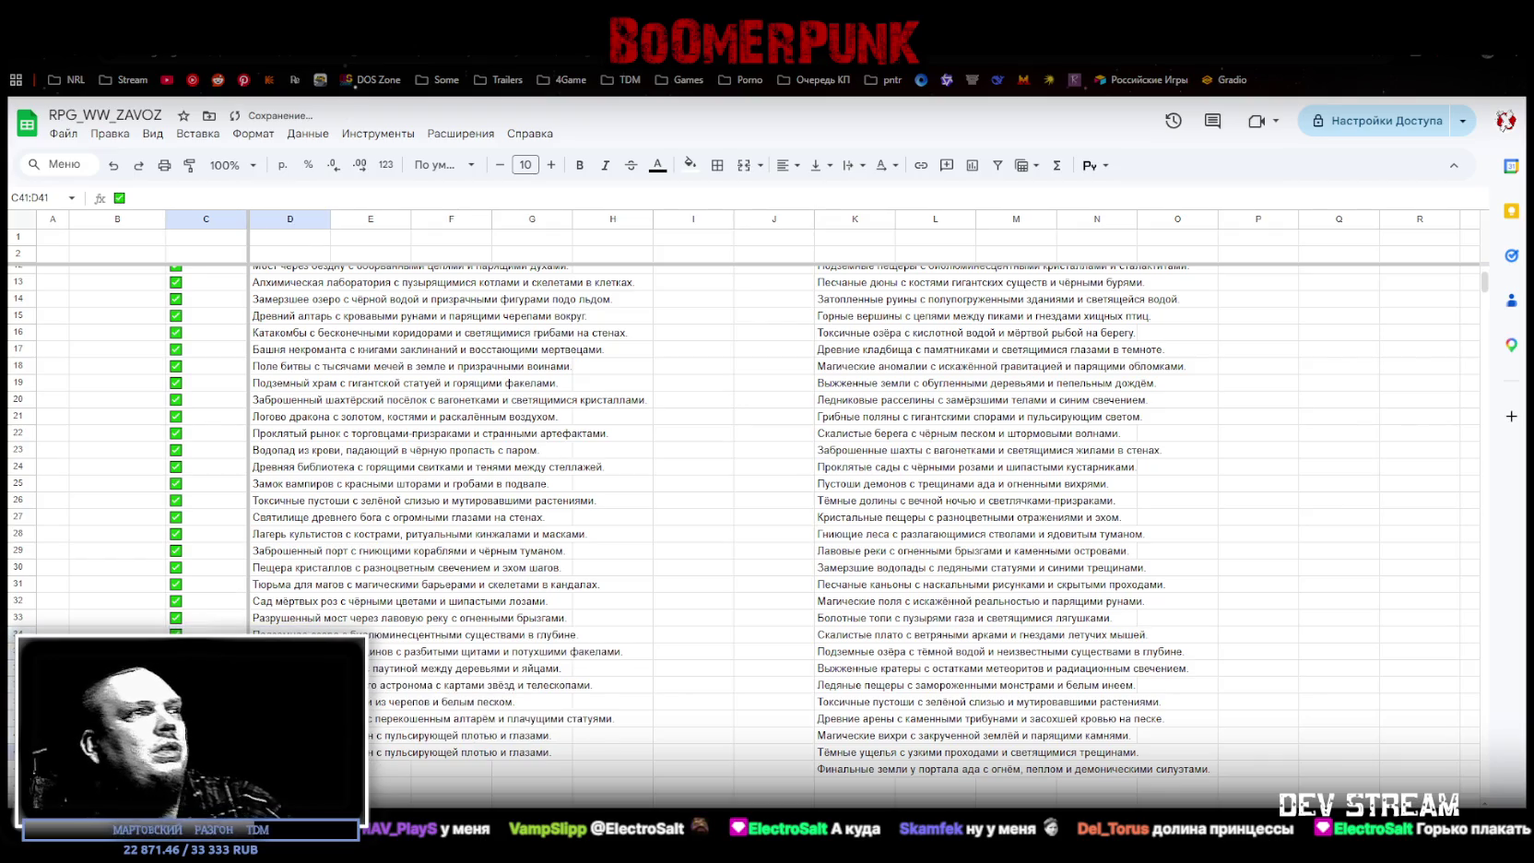
{"action": "key", "text": "Delete"}
{"action": "scroll", "coordinate": [69, 728], "scroll_direction": "up", "scroll_amount": 5}
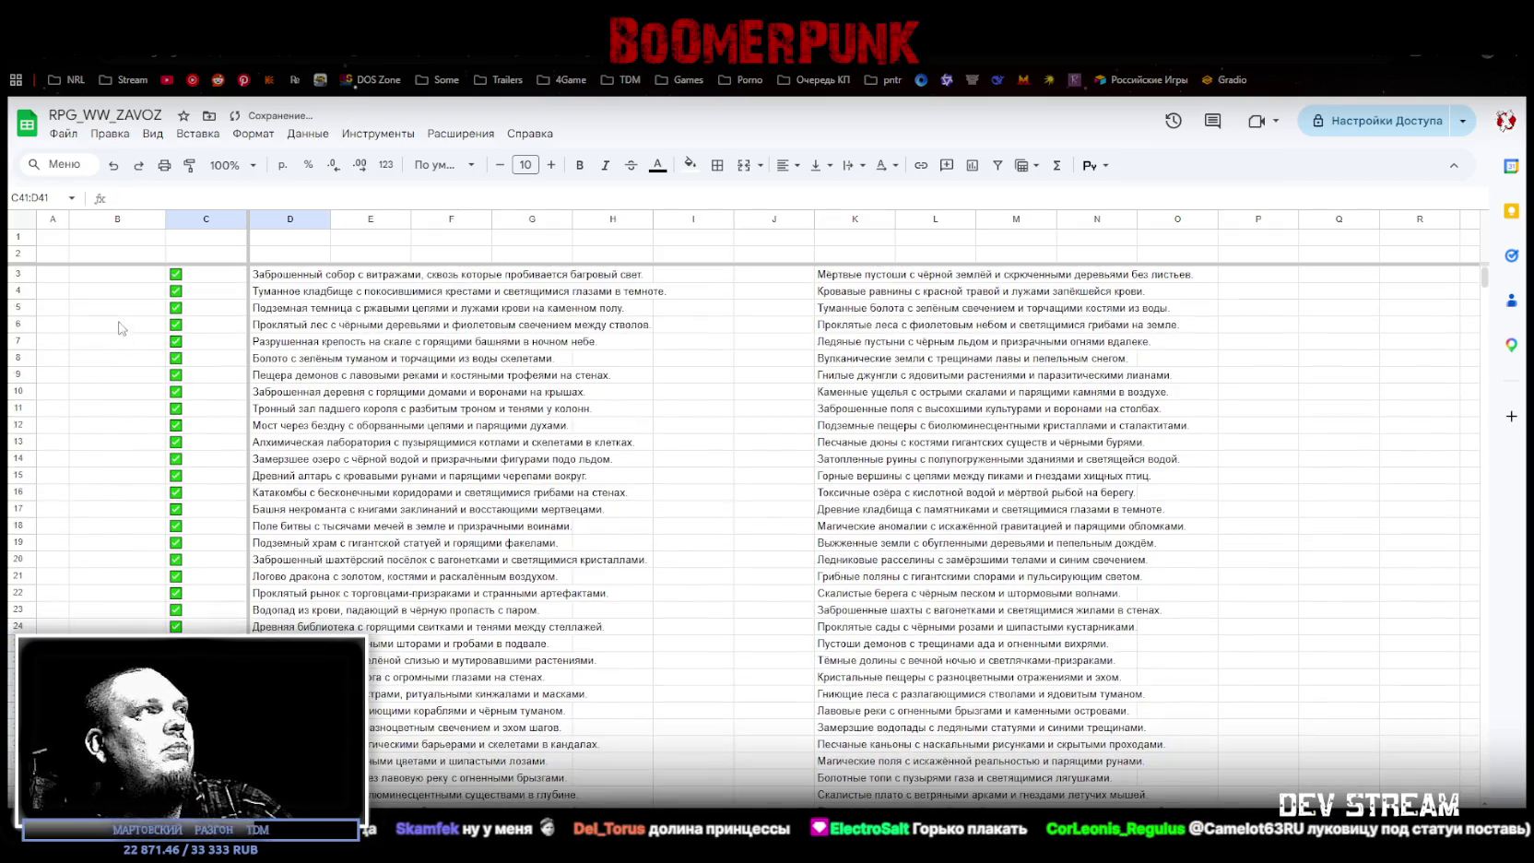
{"action": "left_click", "coordinate": [101, 274]}
Step: Enter 1 and 2 in A3:A4 and fill the numbering down to 43 in A45
{"action": "left_click", "coordinate": [52, 274]}
{"action": "type", "text": "1"}
{"action": "key", "text": "Return"}
{"action": "type", "text": "2"}
{"action": "key", "text": "Return"}
{"action": "left_click_drag", "start_coordinate": [53, 274], "coordinate": [67, 578]}
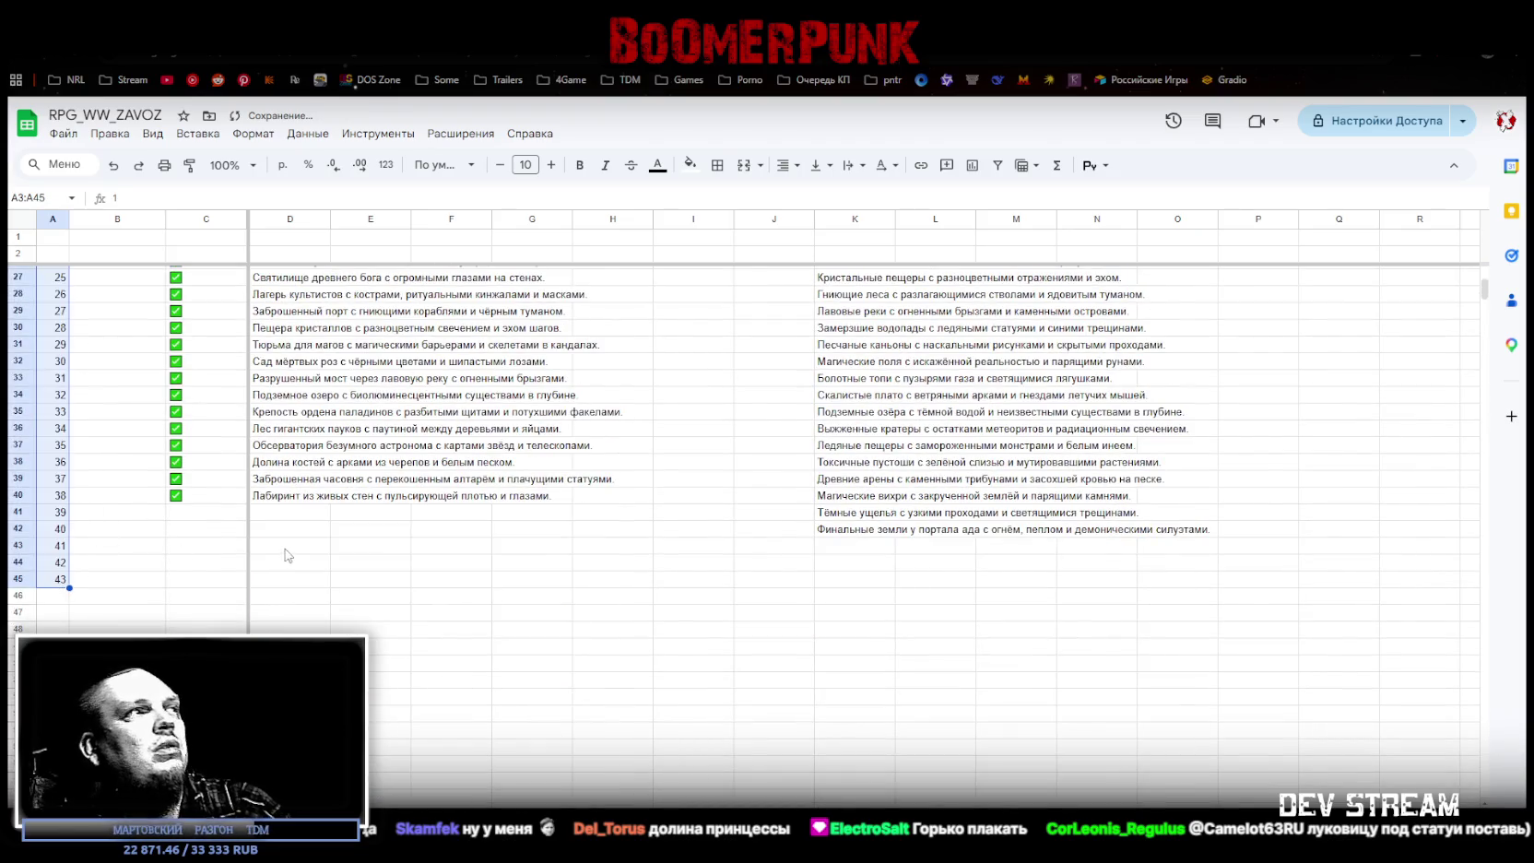
{"action": "scroll", "coordinate": [285, 546], "scroll_direction": "up", "scroll_amount": 2}
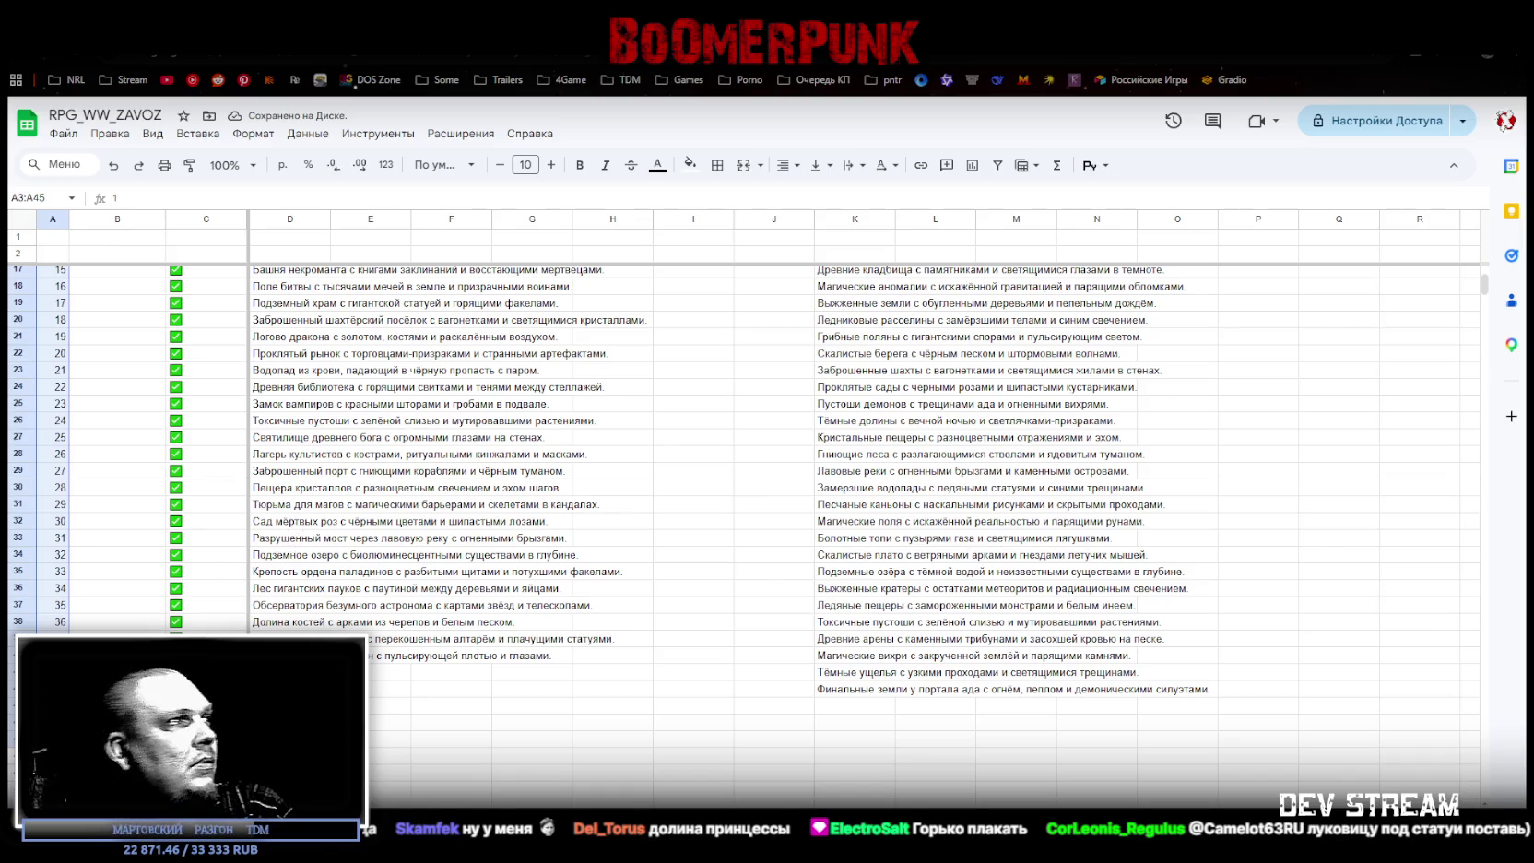
{"action": "left_click", "coordinate": [304, 656]}
{"action": "scroll", "coordinate": [644, 649], "scroll_direction": "up", "scroll_amount": 5}
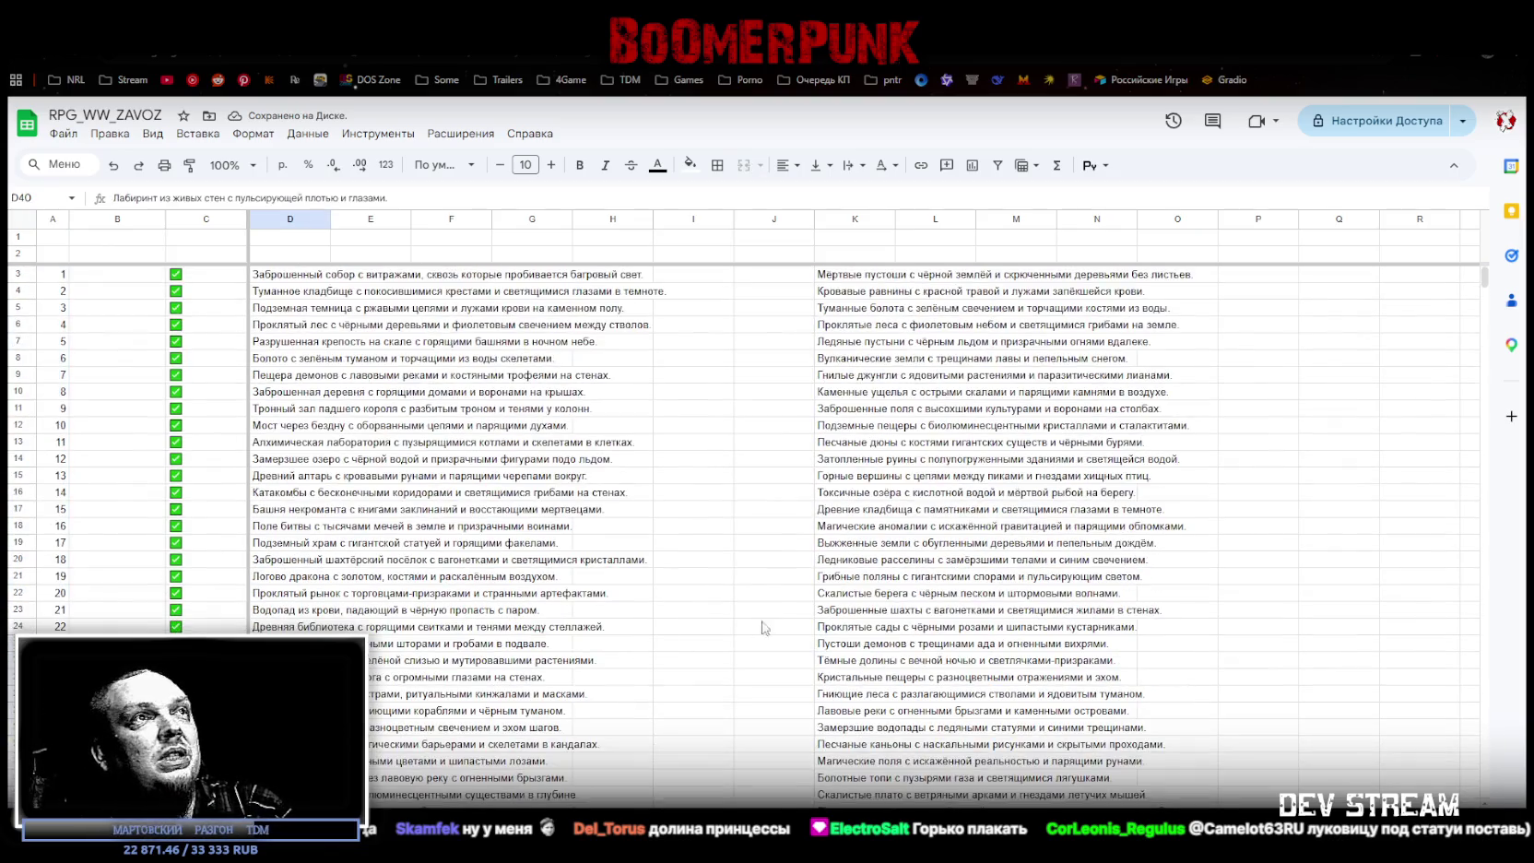
{"action": "left_click", "coordinate": [184, 282]}
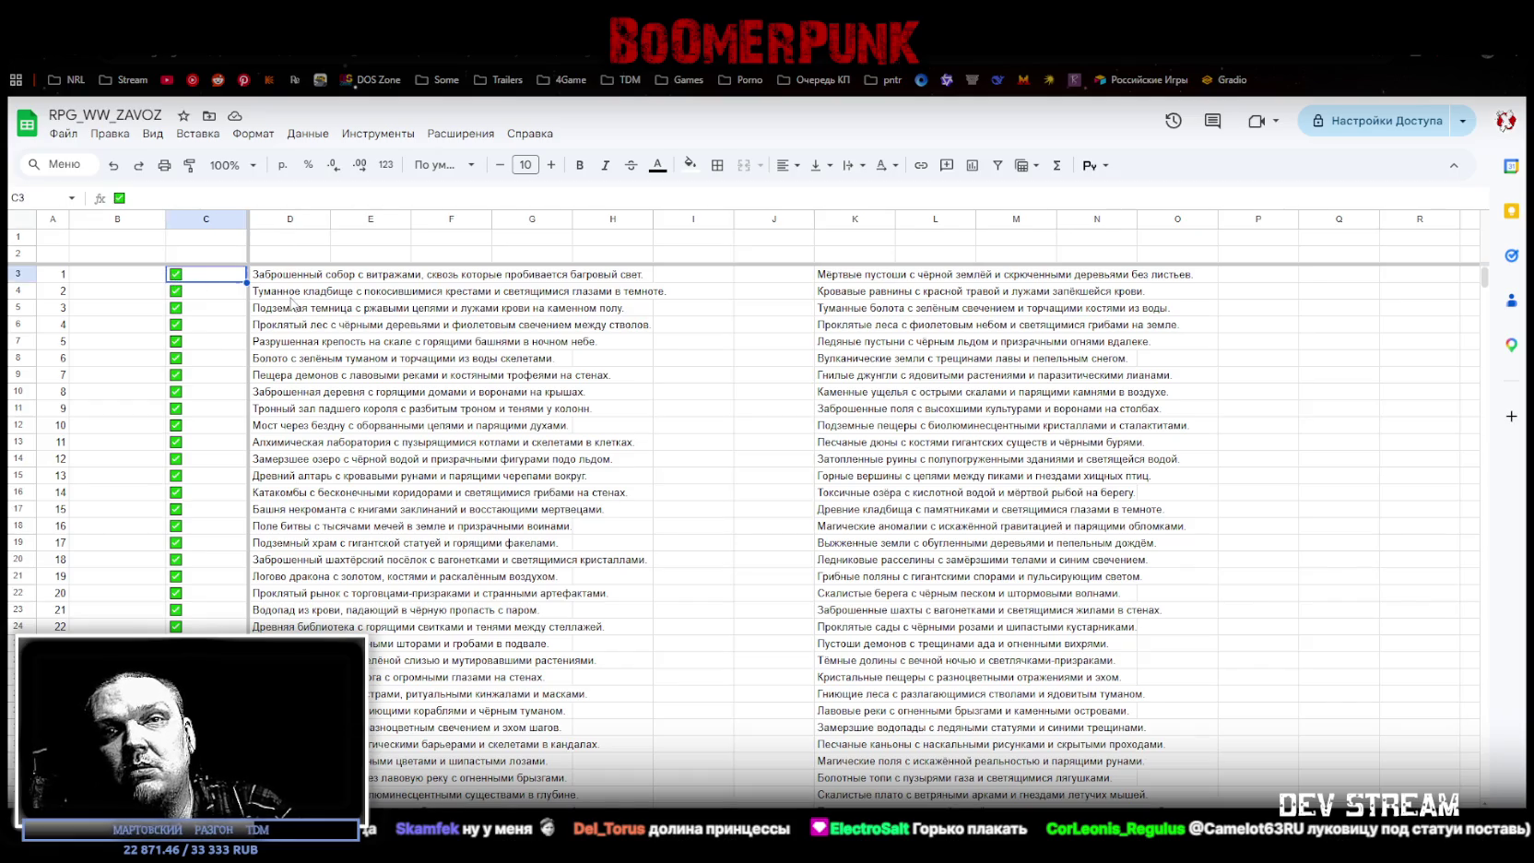
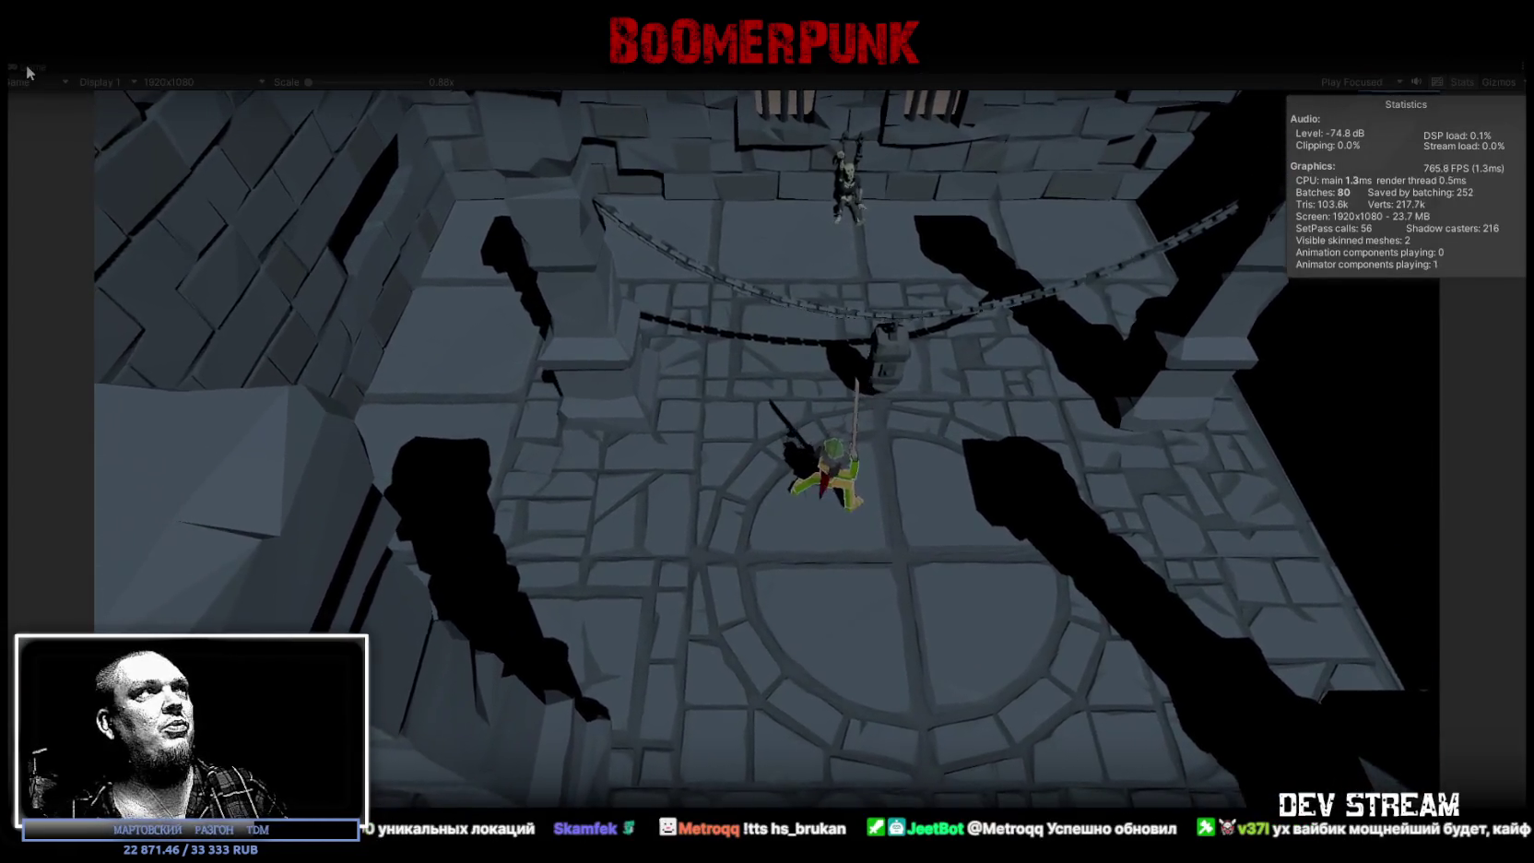
Step: Restore the full editor layout and select RPG-Character to inspect its components
{"action": "double_click", "coordinate": [28, 70]}
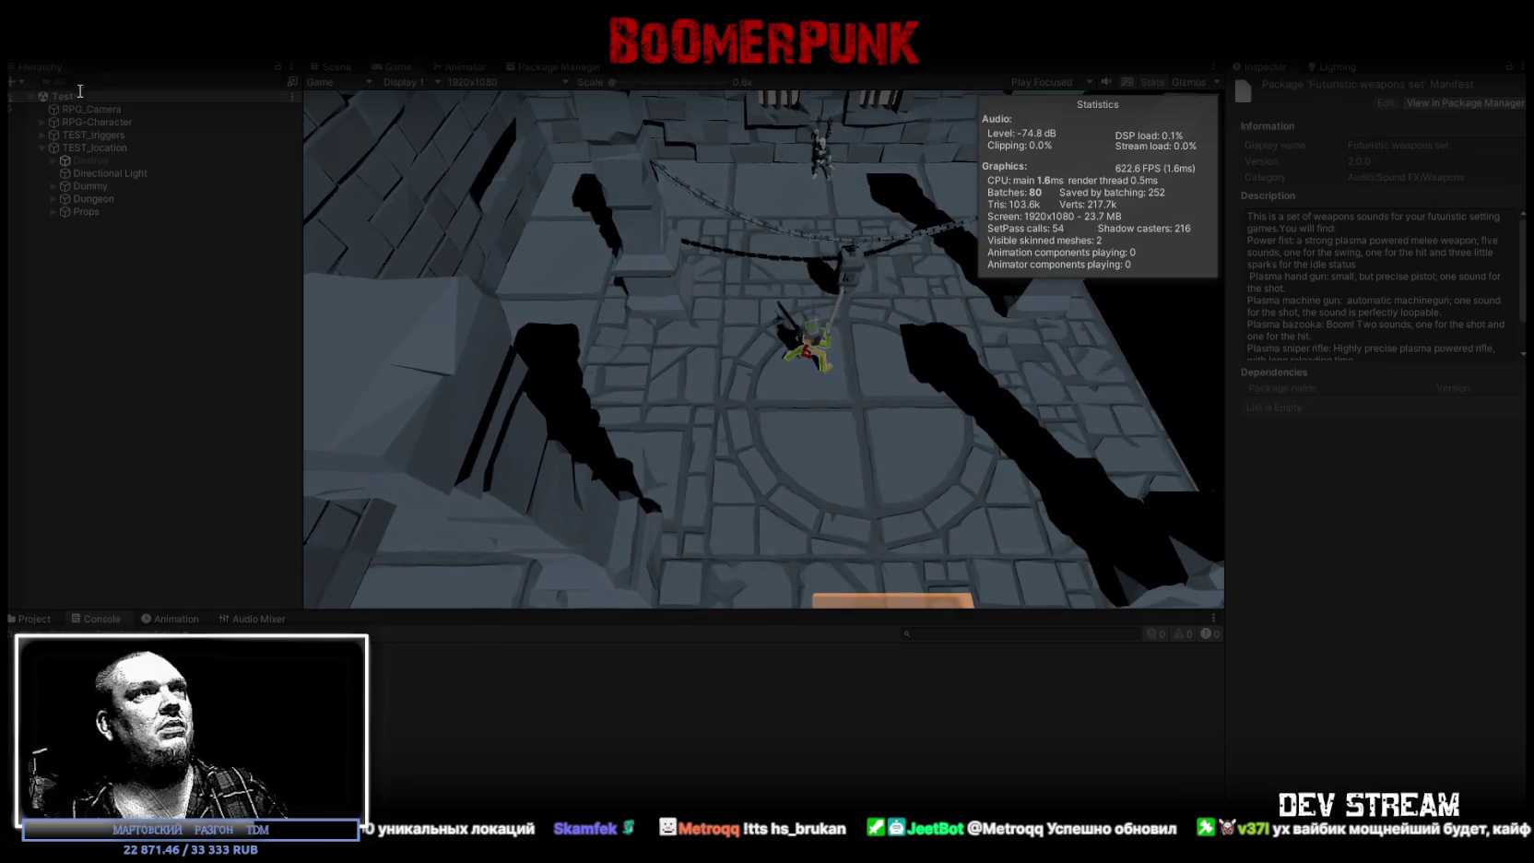
{"action": "left_click", "coordinate": [95, 123]}
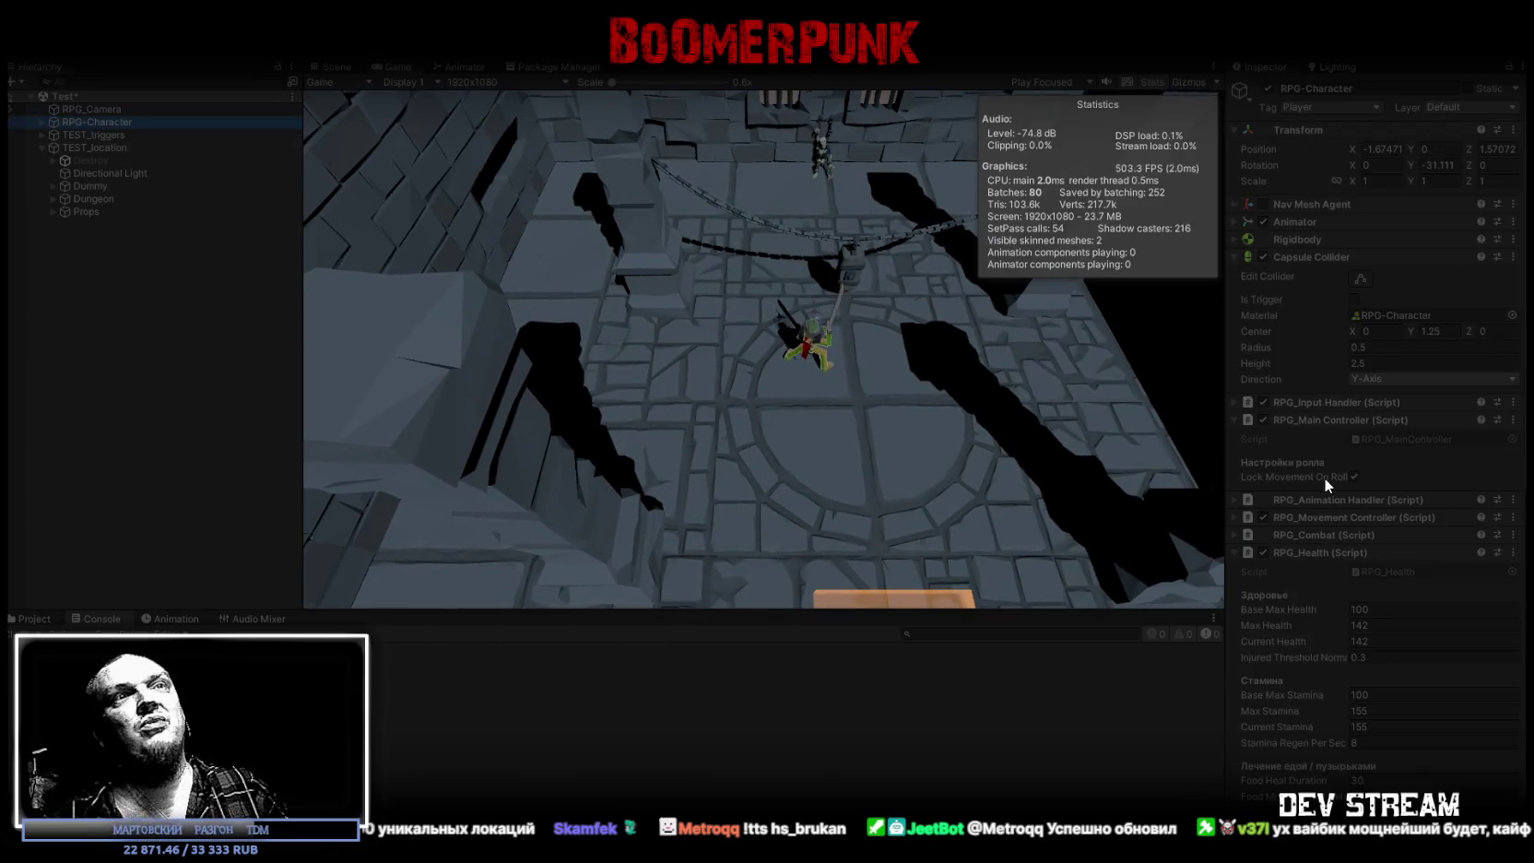
{"action": "scroll", "coordinate": [1337, 484], "scroll_direction": "down", "scroll_amount": 10}
{"action": "scroll", "coordinate": [1352, 486], "scroll_direction": "down", "scroll_amount": 2}
{"action": "scroll", "coordinate": [1398, 445], "scroll_direction": "down", "scroll_amount": 2}
Step: Expand the RPG_Equipment System and RPG_Equipment Visuals components in the Inspector
{"action": "left_click", "coordinate": [1236, 711]}
{"action": "scroll", "coordinate": [1422, 388], "scroll_direction": "down", "scroll_amount": 3}
{"action": "scroll", "coordinate": [1351, 600], "scroll_direction": "down", "scroll_amount": 3}
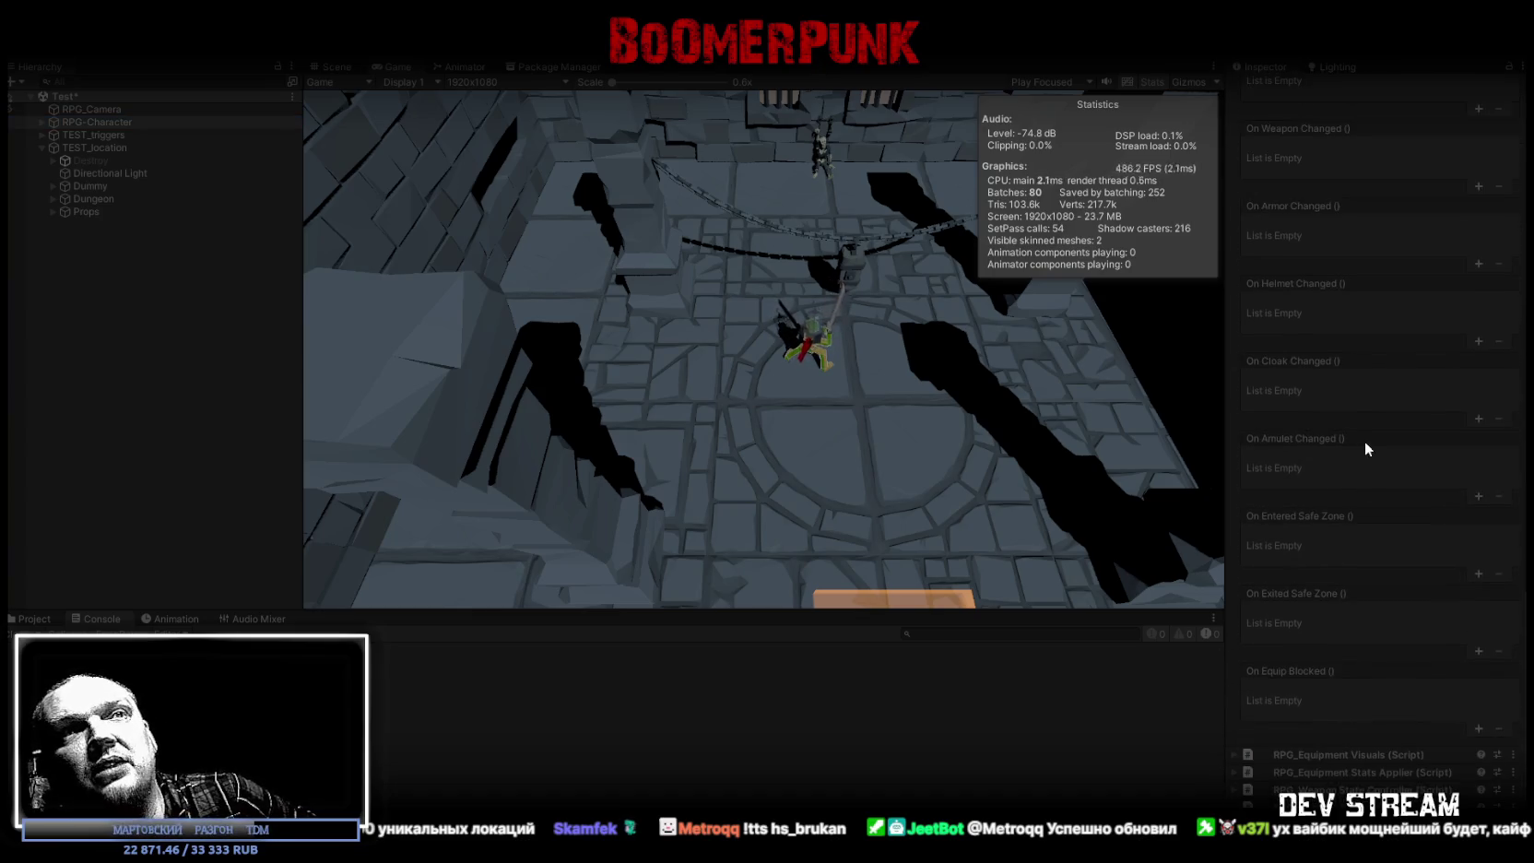
{"action": "scroll", "coordinate": [1364, 446], "scroll_direction": "down", "scroll_amount": 5}
{"action": "left_click", "coordinate": [1233, 731]}
{"action": "scroll", "coordinate": [1367, 583], "scroll_direction": "down", "scroll_amount": 4}
{"action": "scroll", "coordinate": [1388, 535], "scroll_direction": "down", "scroll_amount": 5}
{"action": "scroll", "coordinate": [1397, 503], "scroll_direction": "down", "scroll_amount": 5}
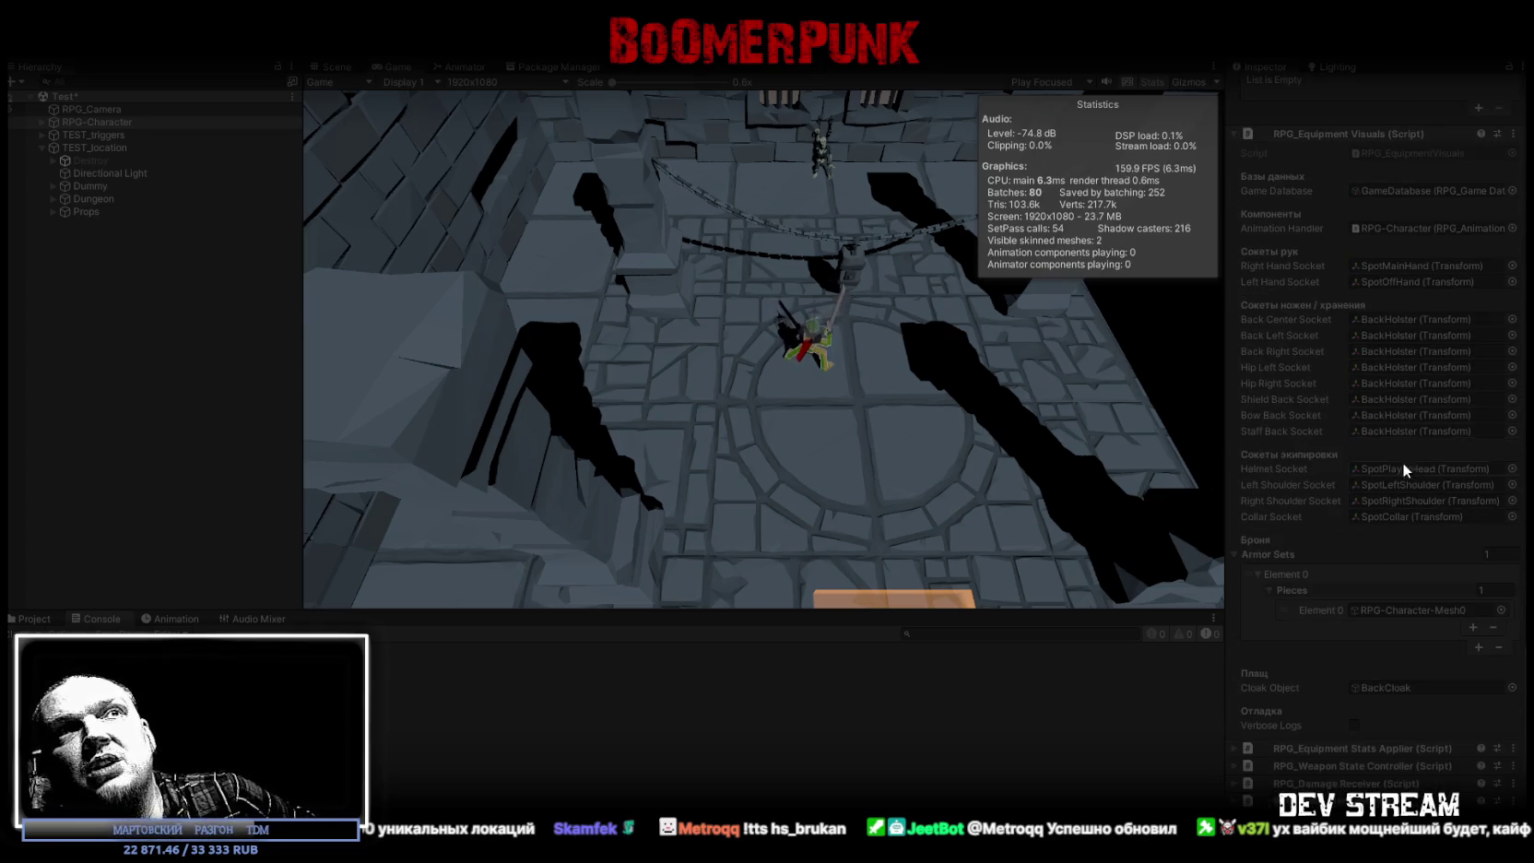
Step: Expand the Equipment Stats Applier, Weapon State Controller and Damage Receiver components
{"action": "left_click", "coordinate": [1234, 749]}
{"action": "scroll", "coordinate": [1388, 571], "scroll_direction": "down", "scroll_amount": 10}
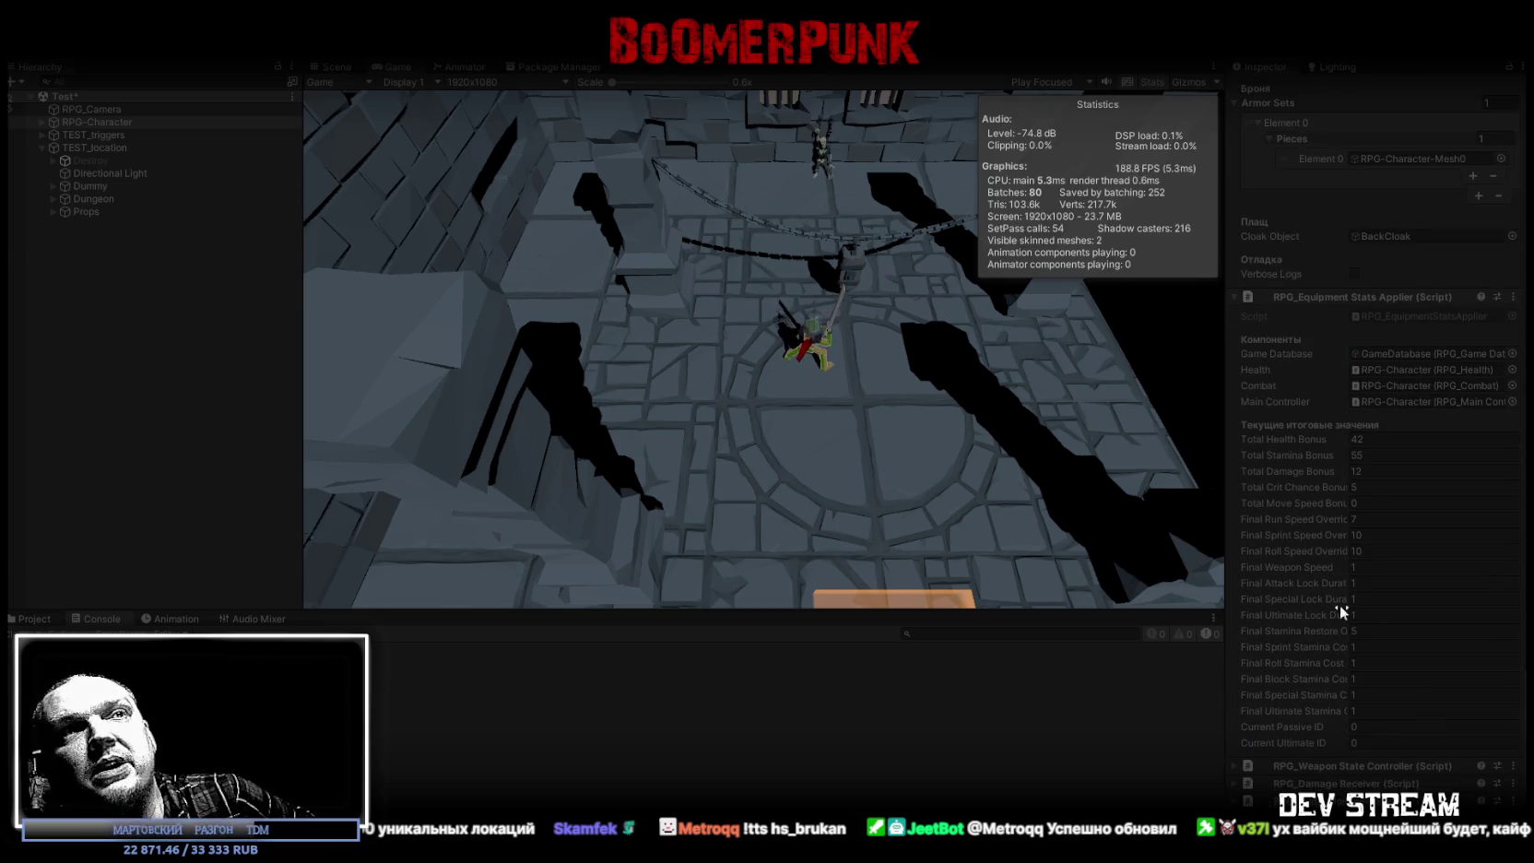
{"action": "left_click", "coordinate": [1234, 768]}
{"action": "scroll", "coordinate": [1343, 580], "scroll_direction": "down", "scroll_amount": 7}
{"action": "scroll", "coordinate": [1383, 507], "scroll_direction": "down", "scroll_amount": 6}
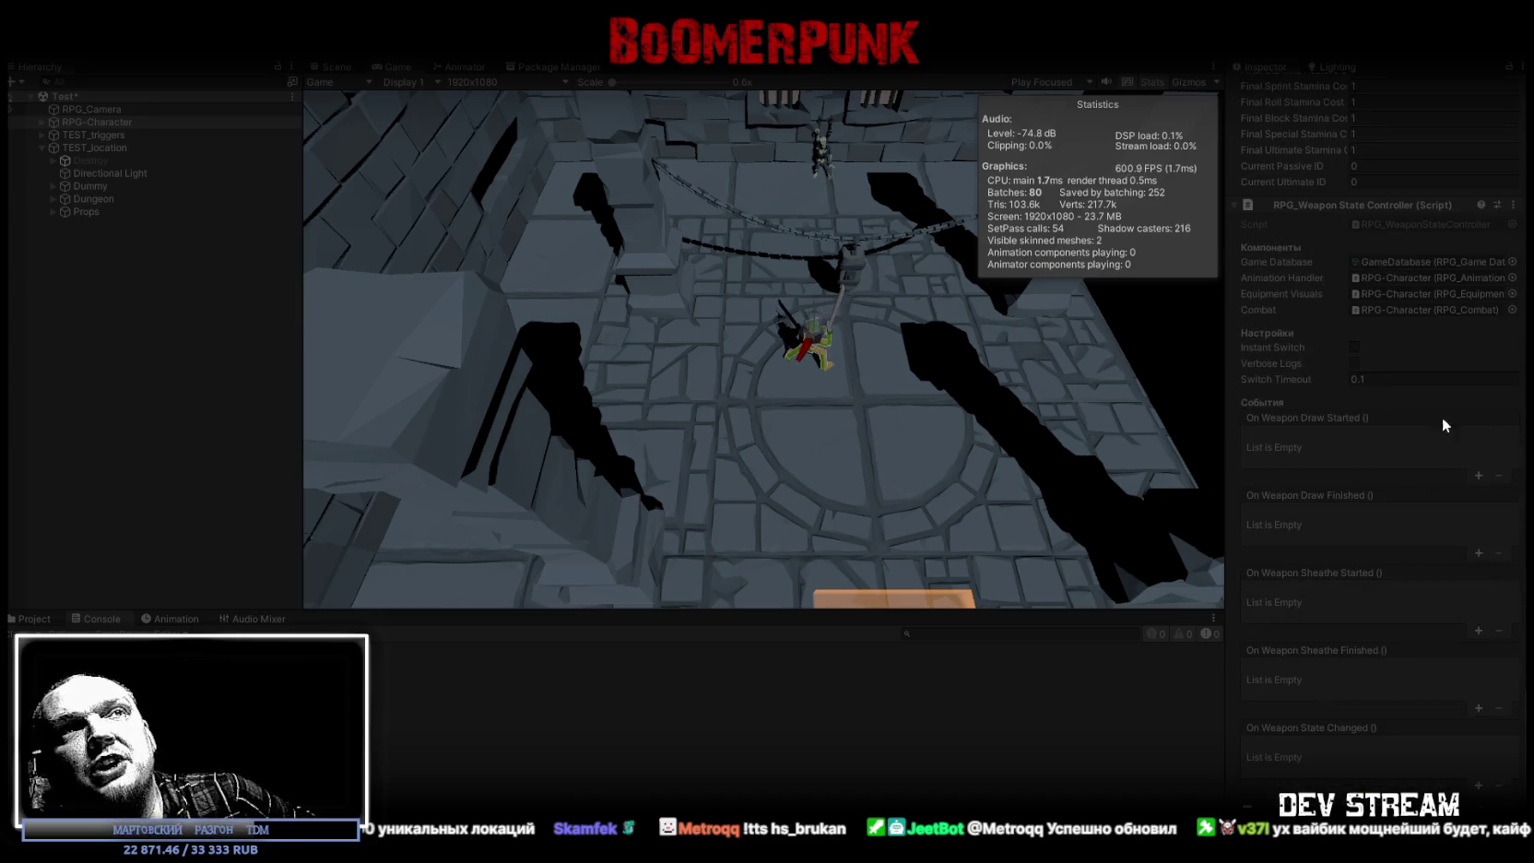
{"action": "scroll", "coordinate": [1365, 452], "scroll_direction": "down", "scroll_amount": 1}
{"action": "left_click", "coordinate": [1235, 783]}
{"action": "scroll", "coordinate": [1388, 498], "scroll_direction": "down", "scroll_amount": 10}
Step: Tick Can Take Damage on the RPG_Damage Receiver component
{"action": "left_click", "coordinate": [1354, 403]}
{"action": "scroll", "coordinate": [1343, 436], "scroll_direction": "down", "scroll_amount": 2}
{"action": "scroll", "coordinate": [1362, 683], "scroll_direction": "down", "scroll_amount": 3}
{"action": "scroll", "coordinate": [1360, 686], "scroll_direction": "down", "scroll_amount": 3}
{"action": "scroll", "coordinate": [1359, 686], "scroll_direction": "down", "scroll_amount": 3}
{"action": "scroll", "coordinate": [1354, 686], "scroll_direction": "down", "scroll_amount": 3}
{"action": "scroll", "coordinate": [1354, 682], "scroll_direction": "up", "scroll_amount": 10}
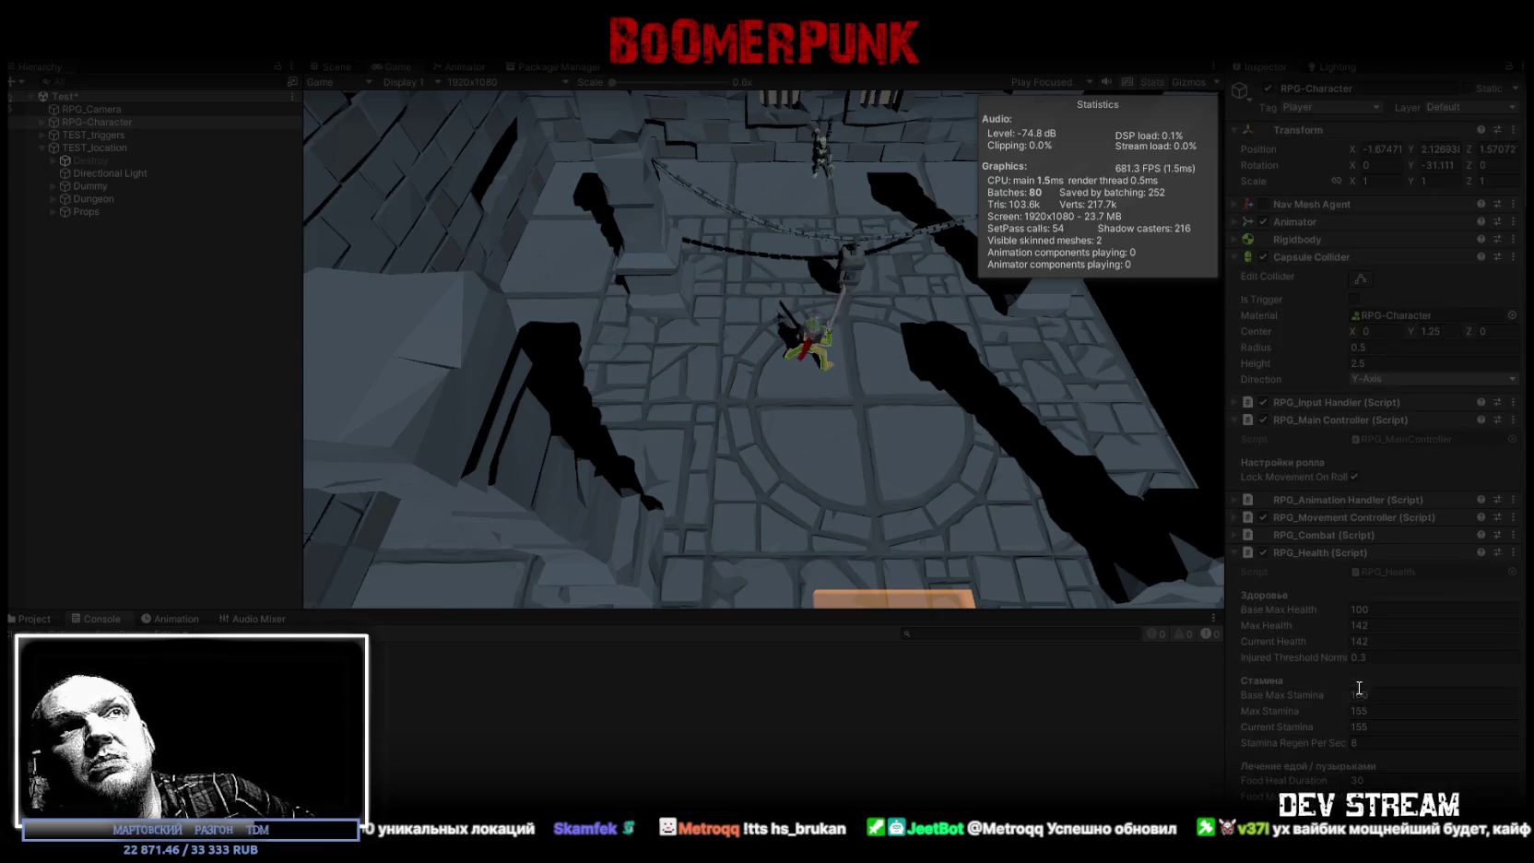
Step: Expand the RPG_Combat, RPG_Movement Controller and RPG_Animation Handler components
{"action": "left_click", "coordinate": [1235, 535]}
{"action": "scroll", "coordinate": [1357, 643], "scroll_direction": "down", "scroll_amount": 5}
{"action": "scroll", "coordinate": [1351, 640], "scroll_direction": "up", "scroll_amount": 2}
{"action": "scroll", "coordinate": [1351, 640], "scroll_direction": "up", "scroll_amount": 1}
{"action": "scroll", "coordinate": [1351, 640], "scroll_direction": "up", "scroll_amount": 1}
{"action": "scroll", "coordinate": [1348, 624], "scroll_direction": "up", "scroll_amount": 1}
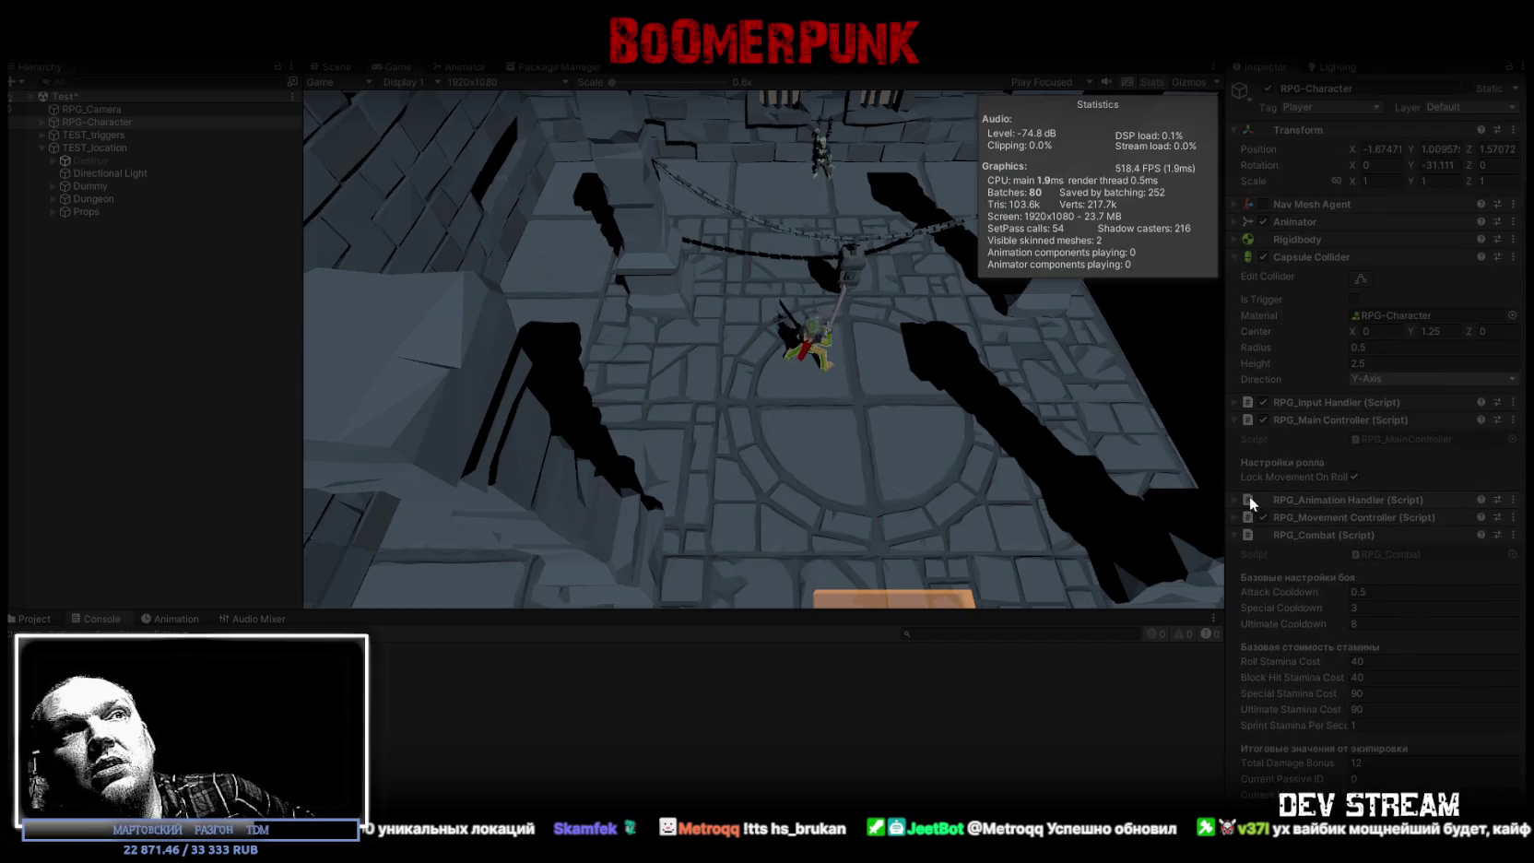
{"action": "left_click", "coordinate": [1238, 516]}
{"action": "scroll", "coordinate": [1318, 536], "scroll_direction": "down", "scroll_amount": 10}
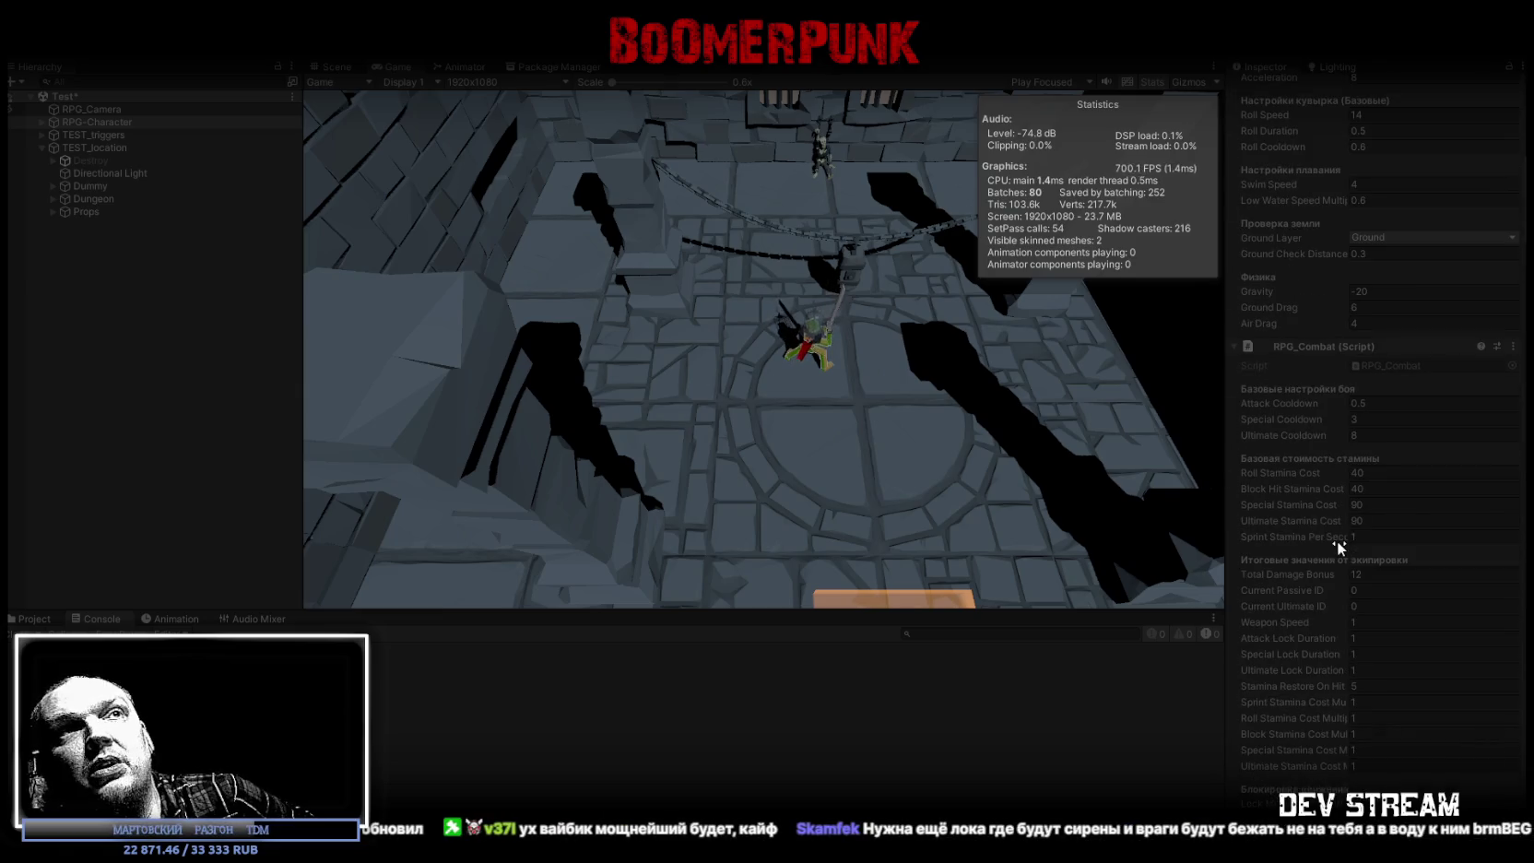
{"action": "scroll", "coordinate": [1337, 540], "scroll_direction": "up", "scroll_amount": 13}
{"action": "left_click", "coordinate": [1238, 499]}
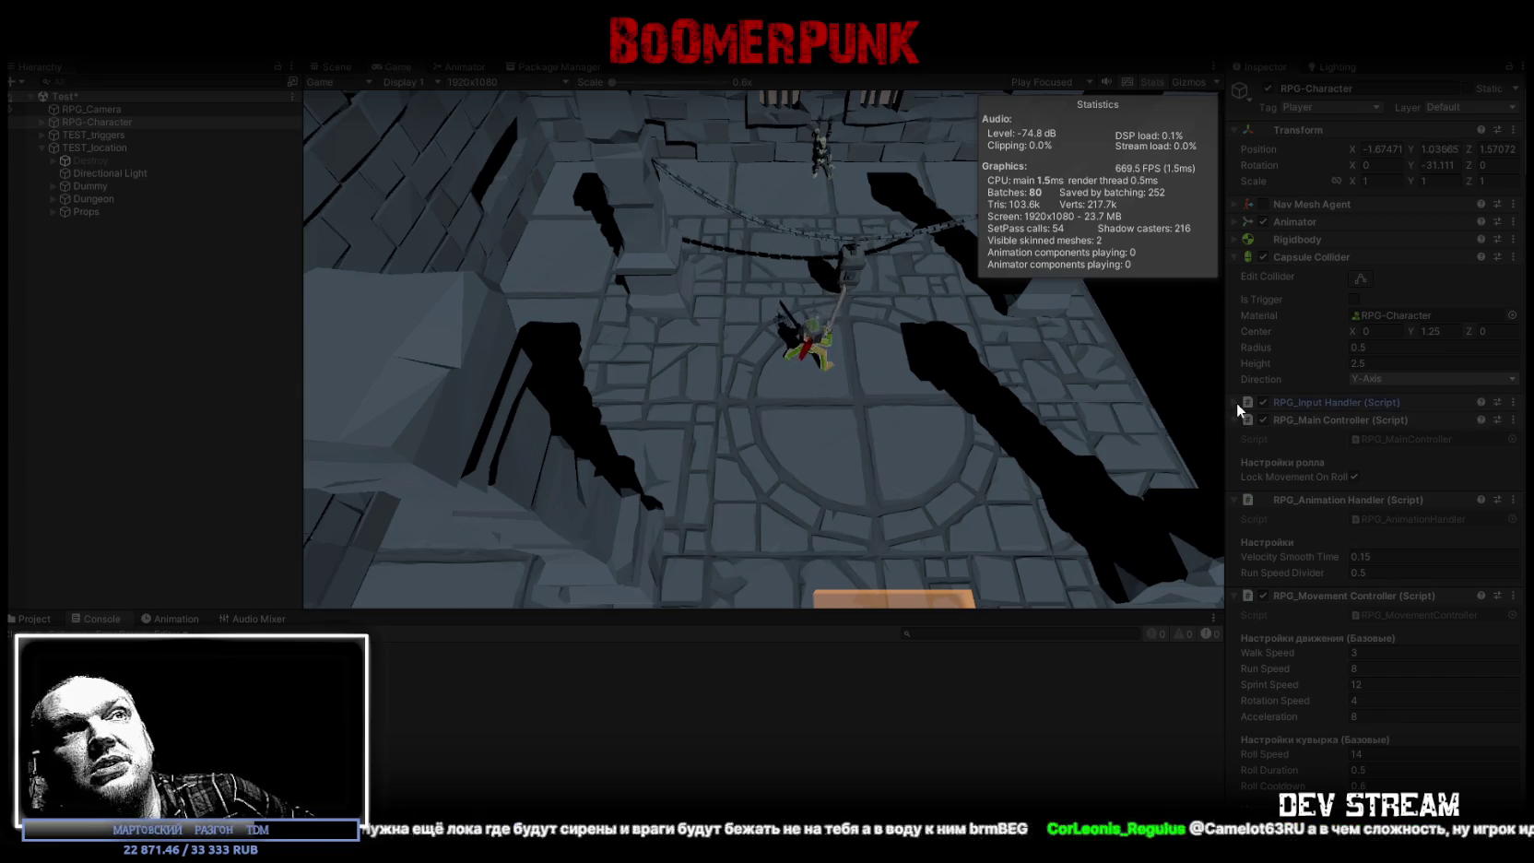
Step: Collapse all eleven components from Main Controller to Damage Receiver, then have the character raise its sword
{"action": "left_click", "coordinate": [1234, 420]}
{"action": "left_click", "coordinate": [1235, 437]}
{"action": "left_click", "coordinate": [1236, 456]}
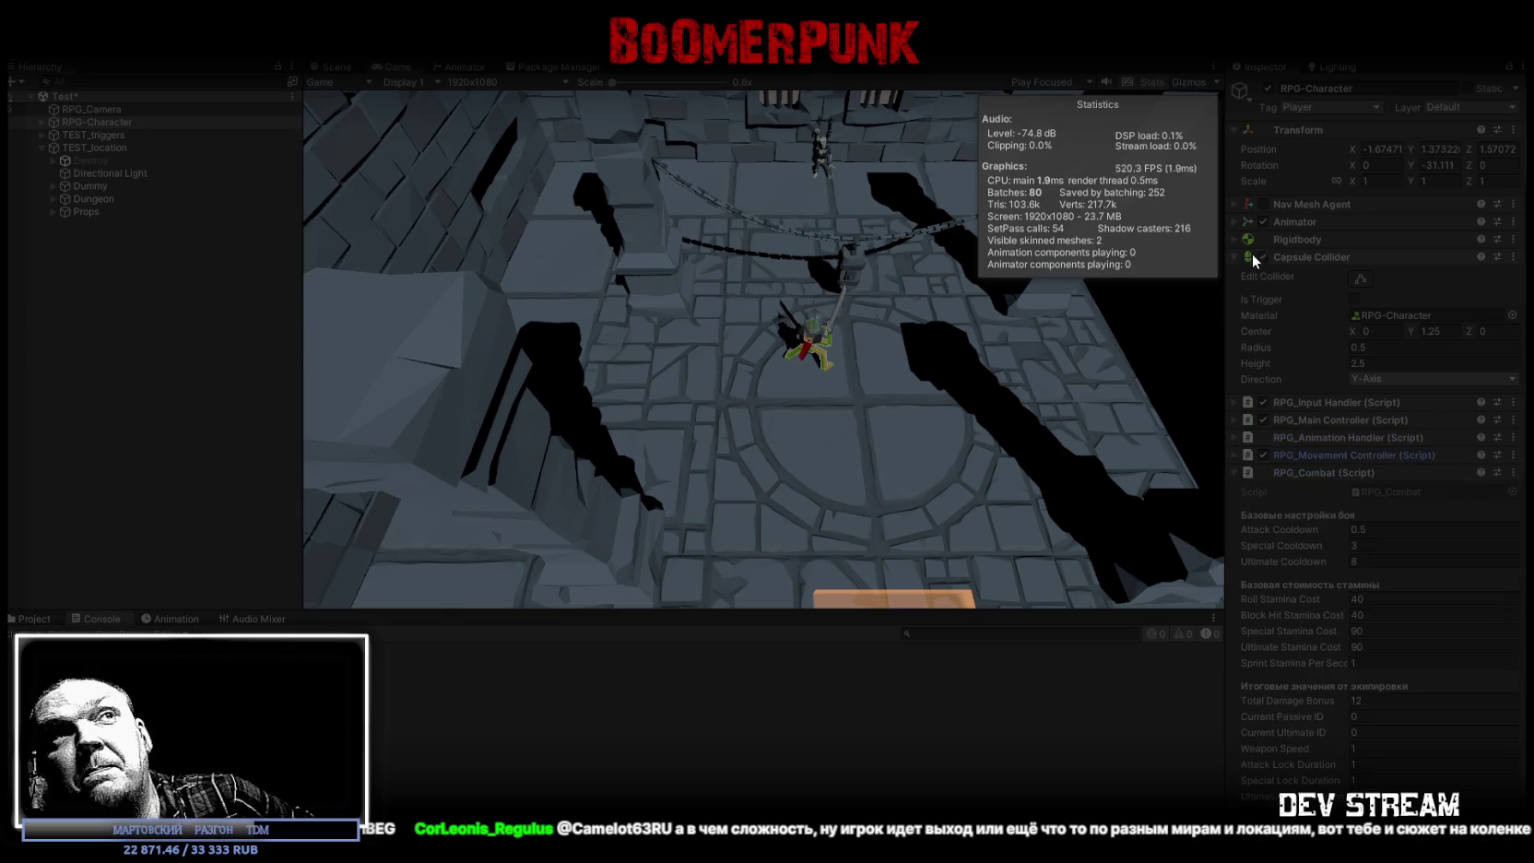
{"action": "left_click", "coordinate": [1236, 257]}
{"action": "left_click", "coordinate": [1235, 345]}
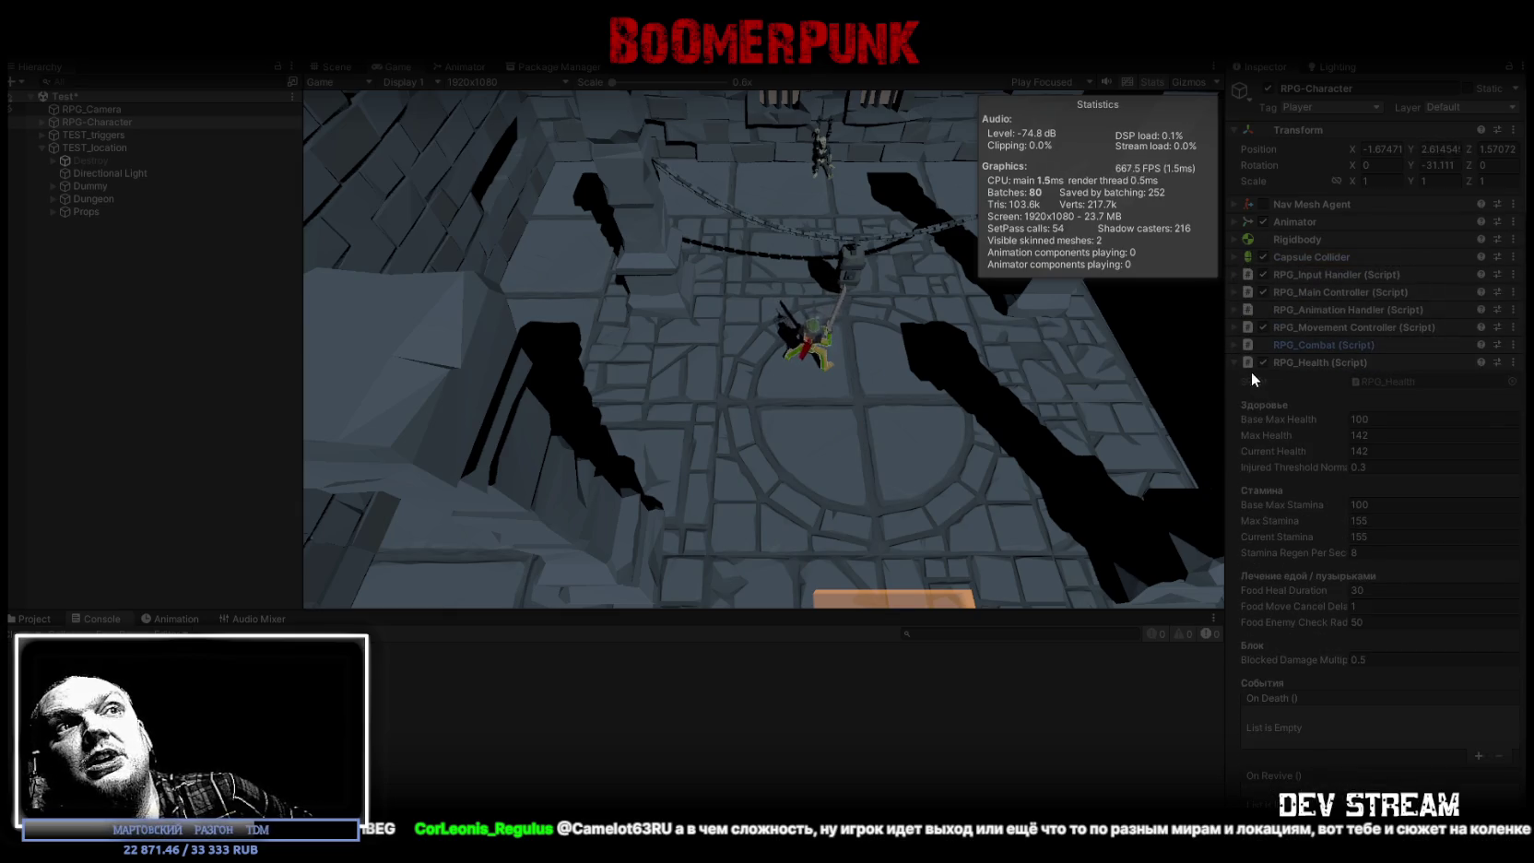
{"action": "left_click", "coordinate": [1235, 362]}
{"action": "left_click", "coordinate": [1236, 380]}
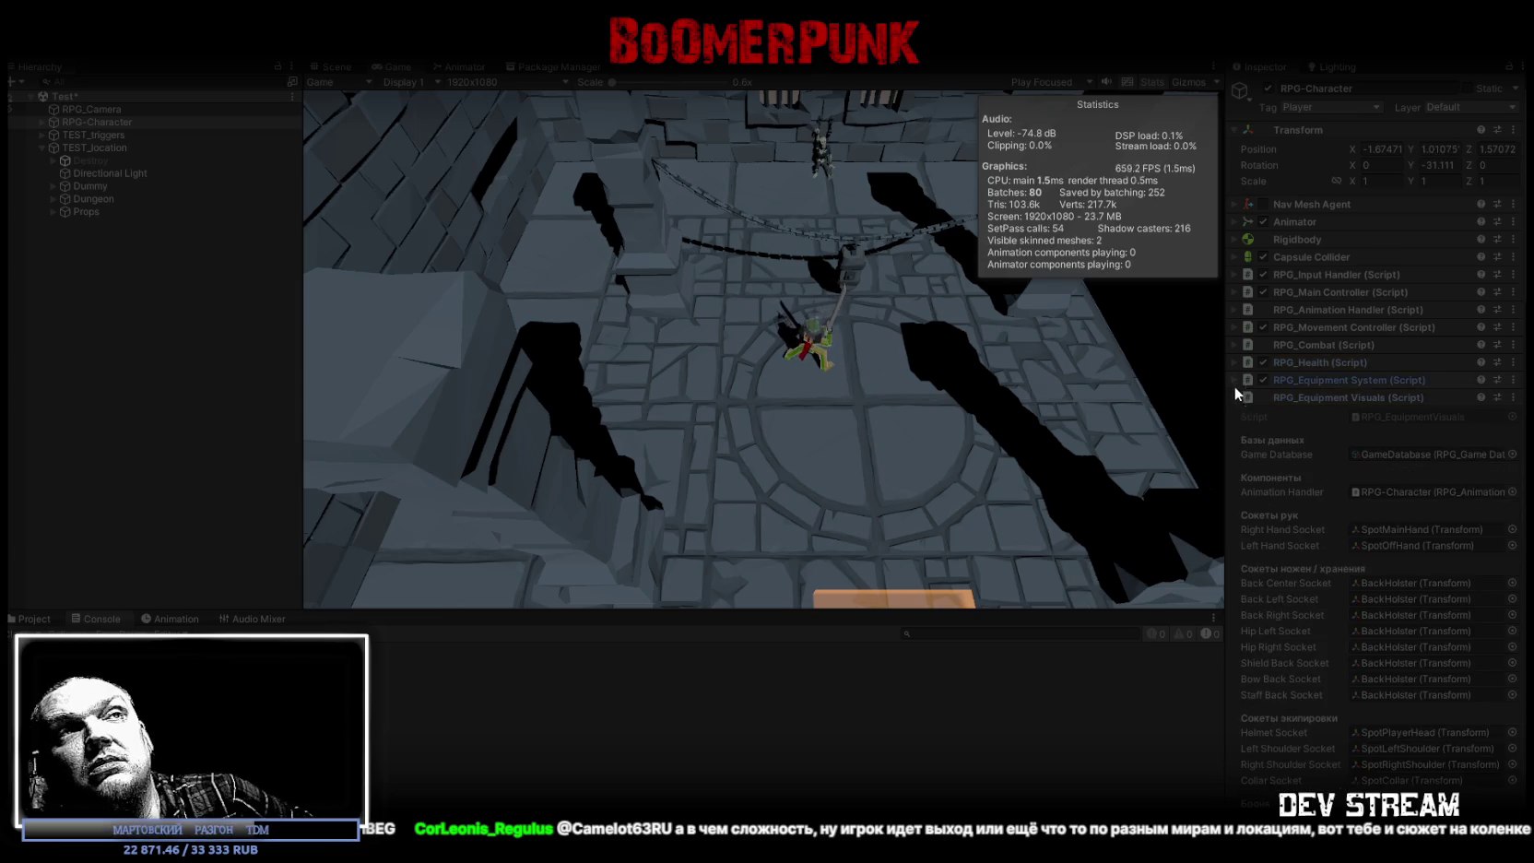
{"action": "left_click", "coordinate": [1237, 397]}
{"action": "left_click", "coordinate": [1234, 415]}
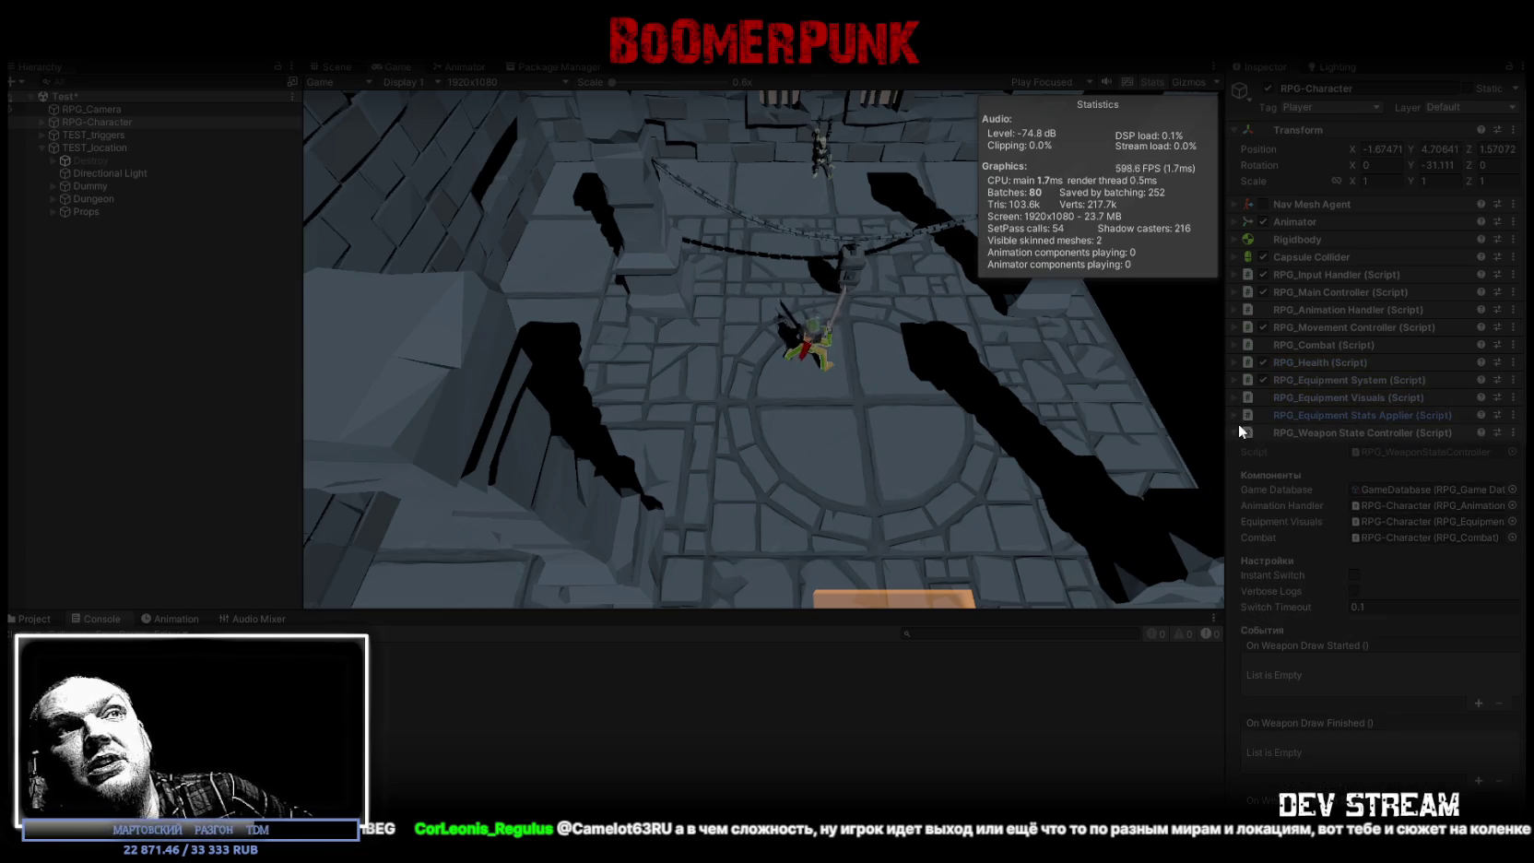
{"action": "left_click", "coordinate": [1237, 433]}
{"action": "left_click", "coordinate": [1238, 450]}
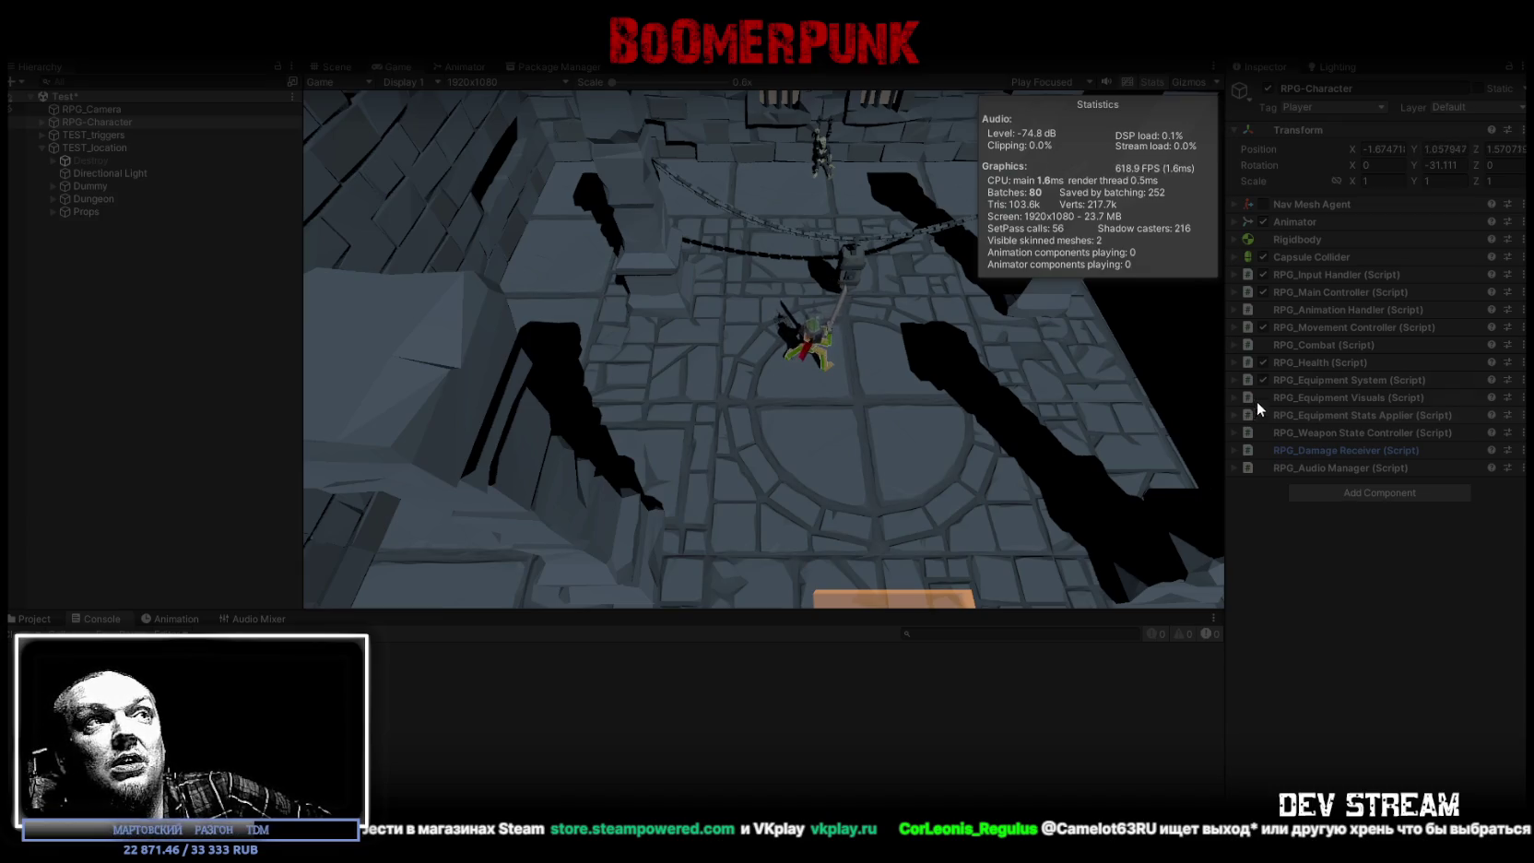
{"action": "left_click", "coordinate": [922, 415]}
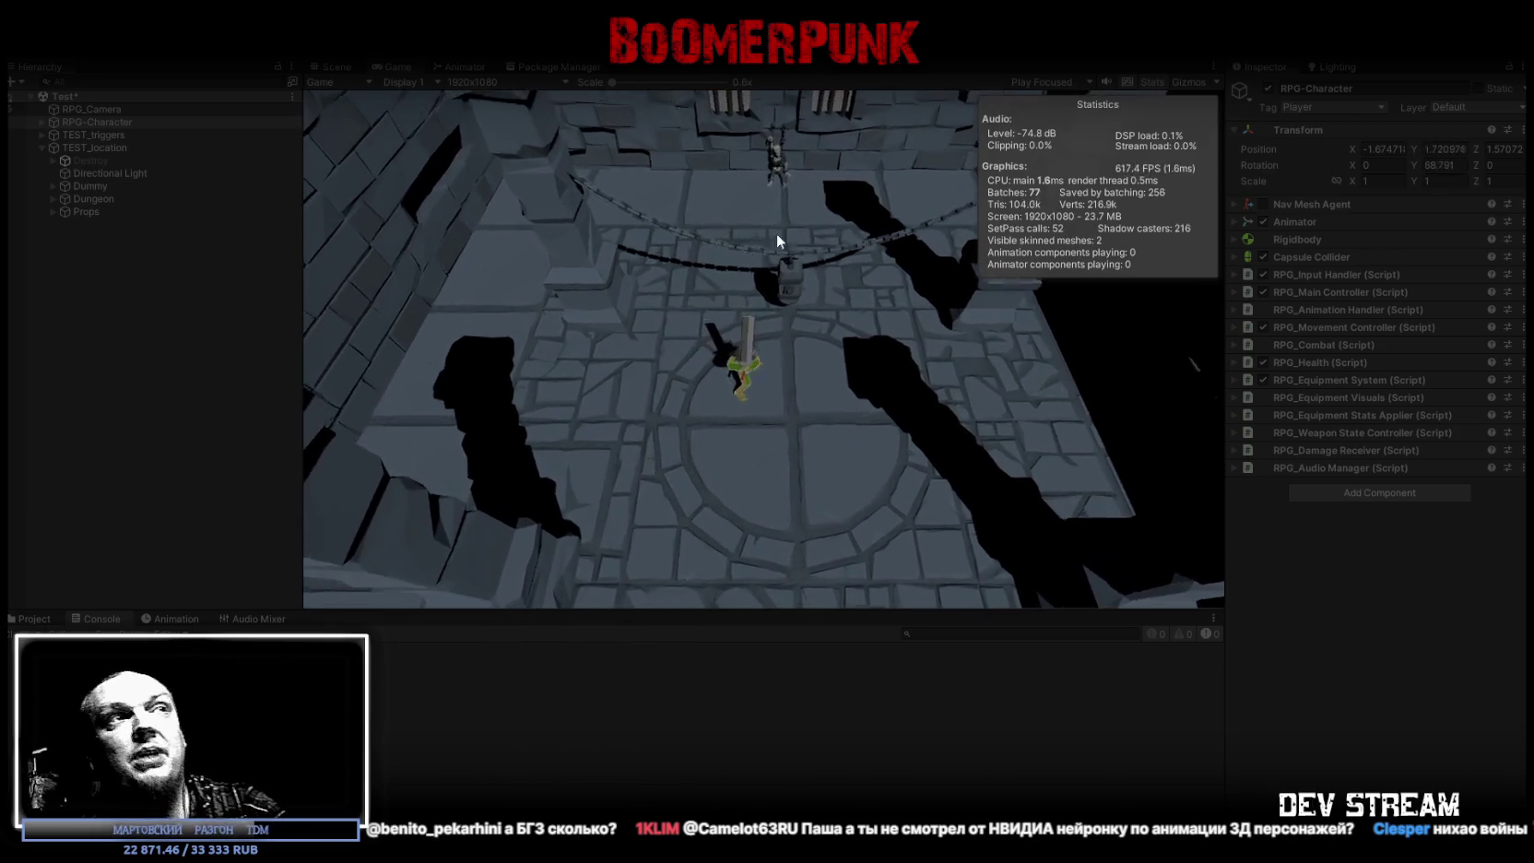
Step: Run the character back and forth with S and W, then swing the sword five times
{"action": "key", "text": "s"}
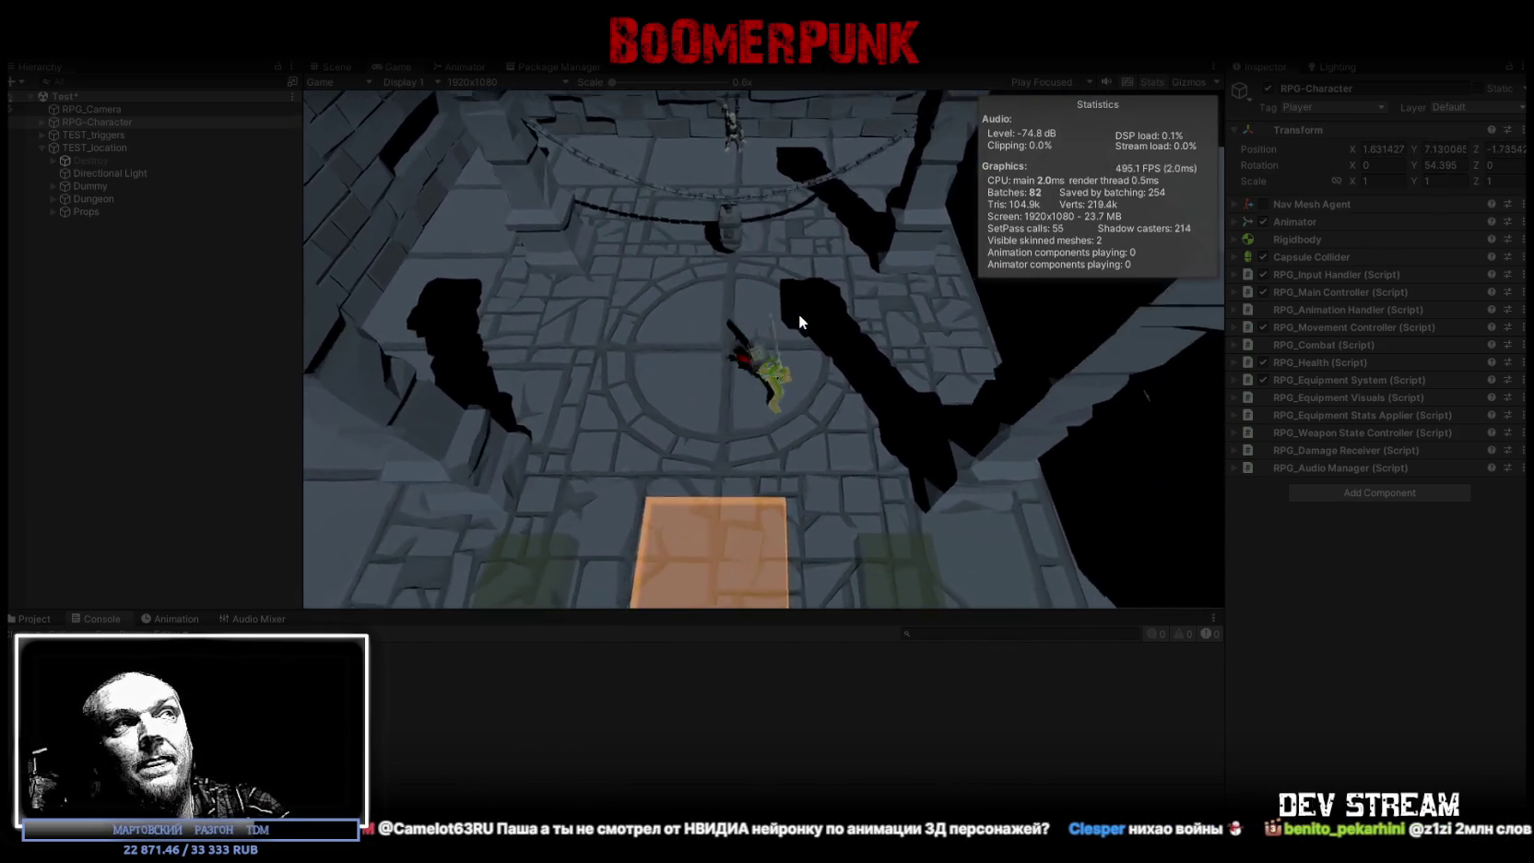
{"action": "key", "text": "w"}
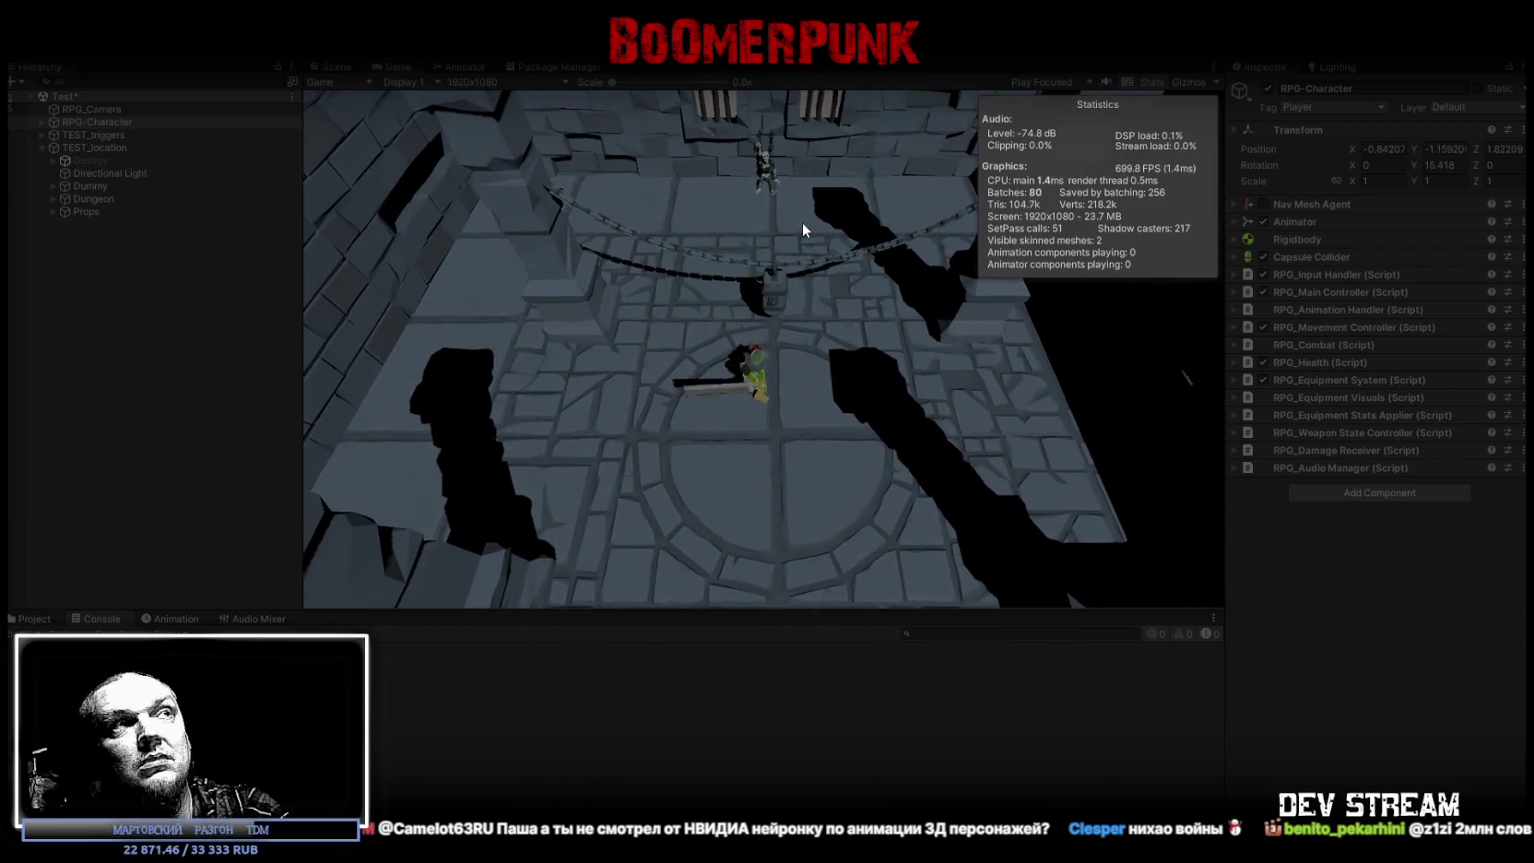
{"action": "left_click", "coordinate": [767, 277]}
{"action": "left_click", "coordinate": [771, 287]}
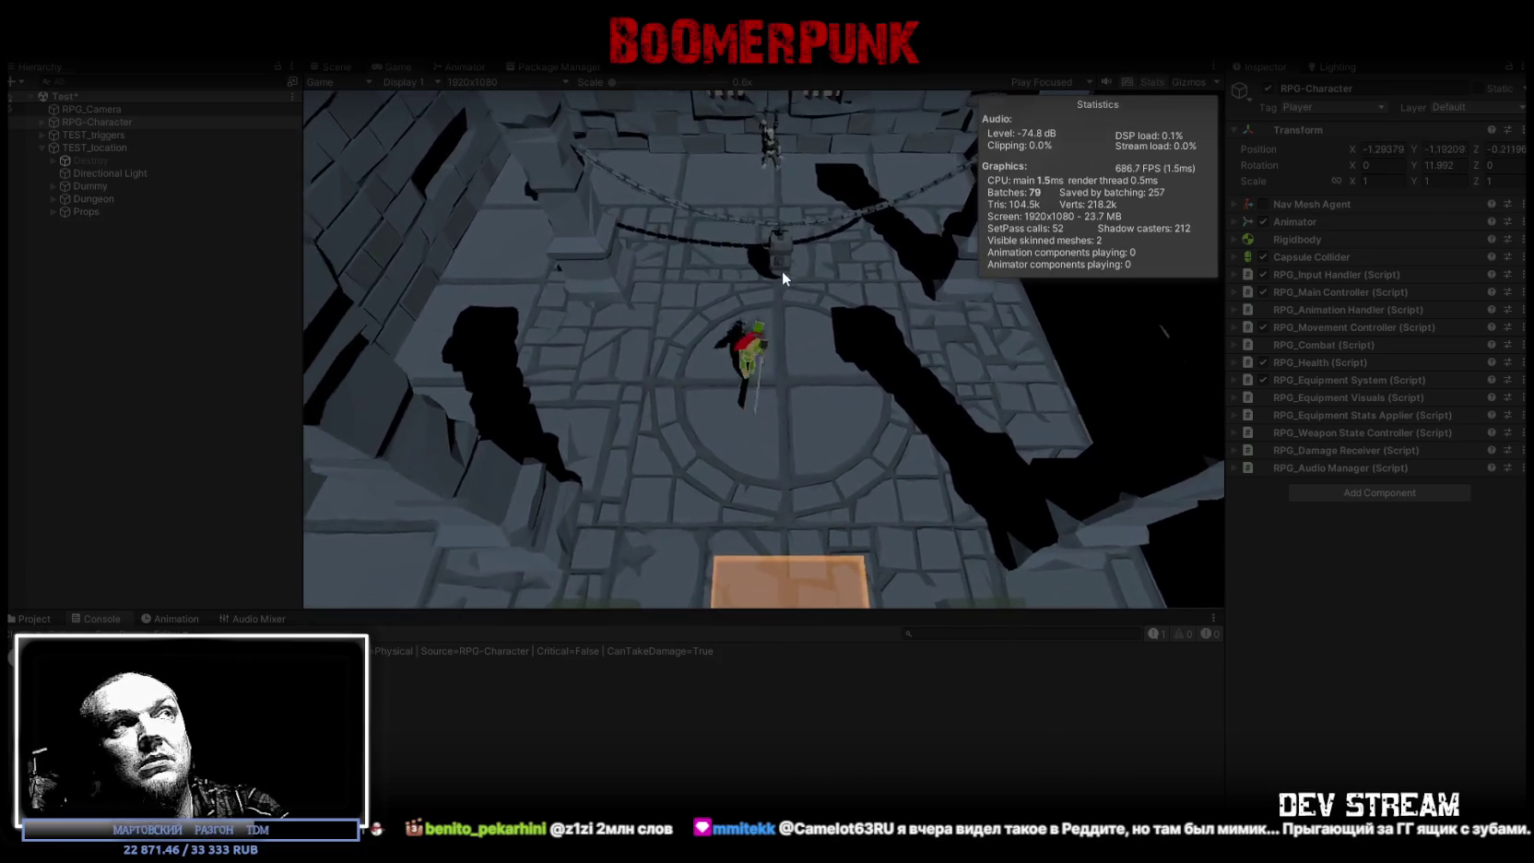
{"action": "left_click", "coordinate": [778, 259]}
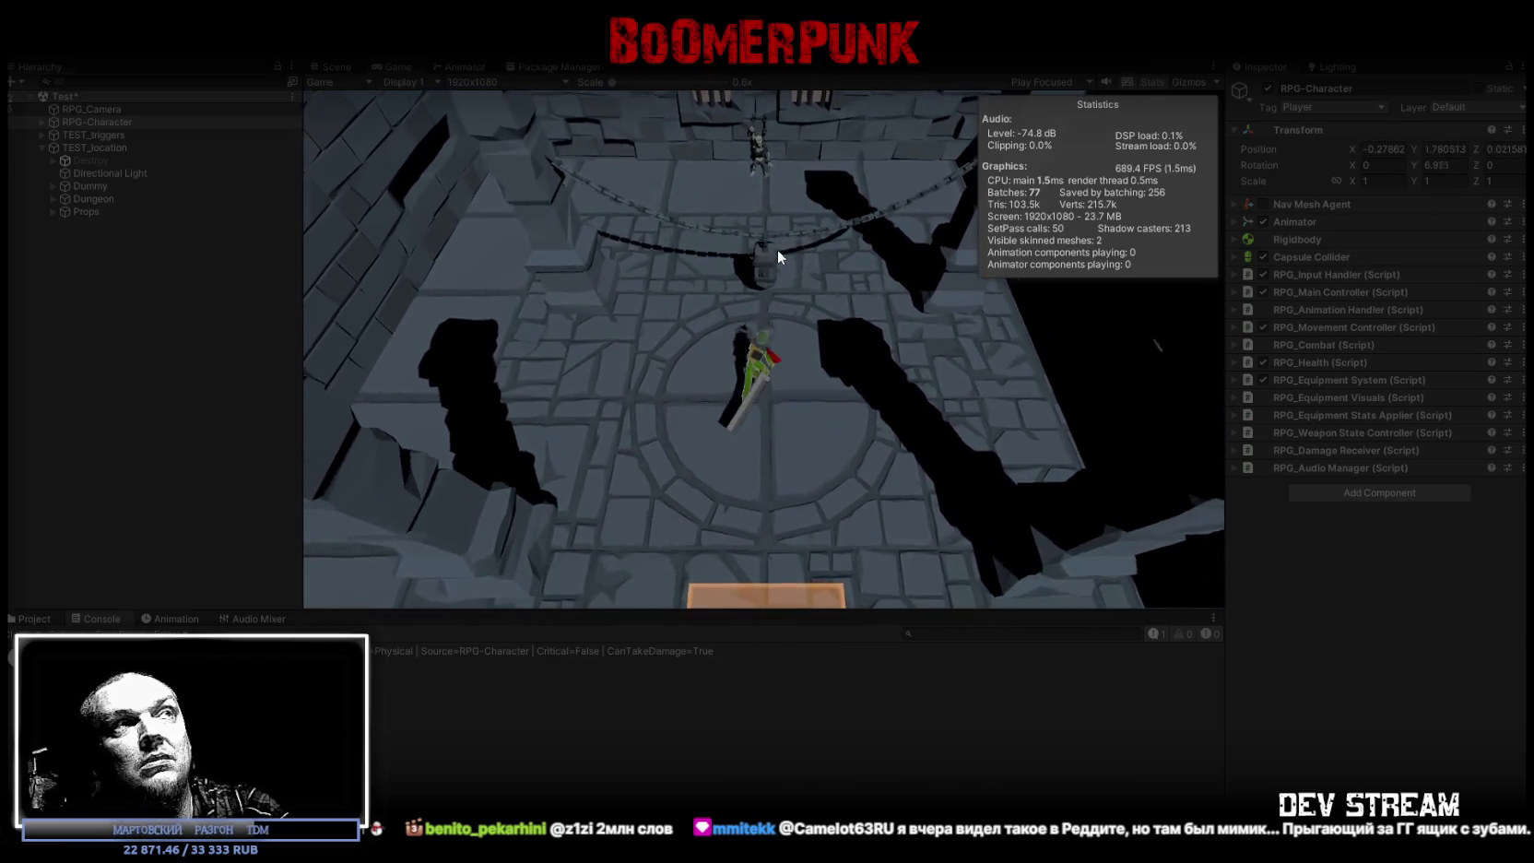
{"action": "left_click", "coordinate": [776, 241]}
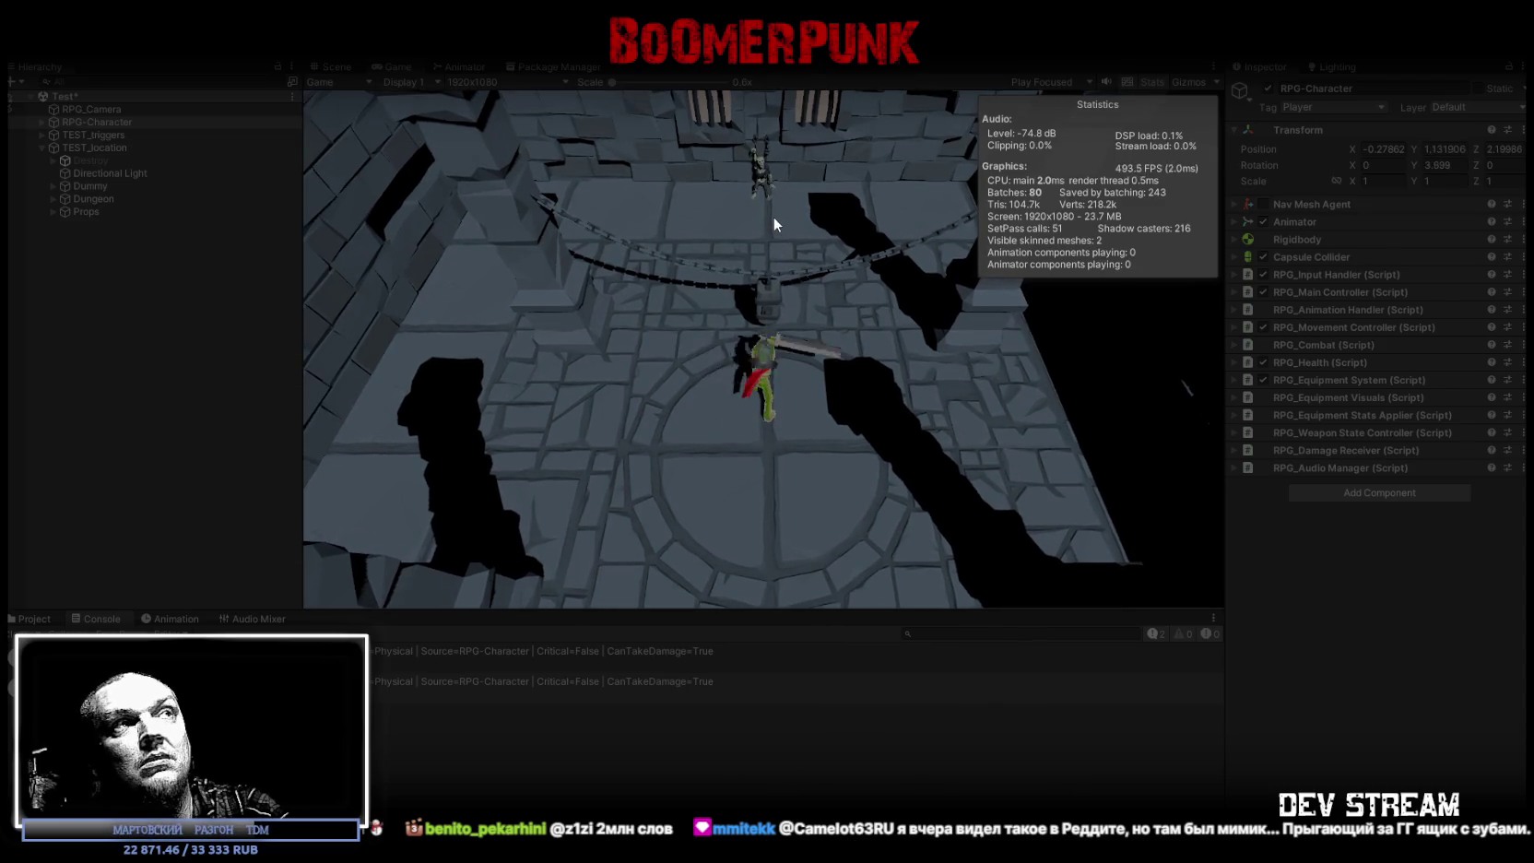
{"action": "left_click", "coordinate": [815, 310]}
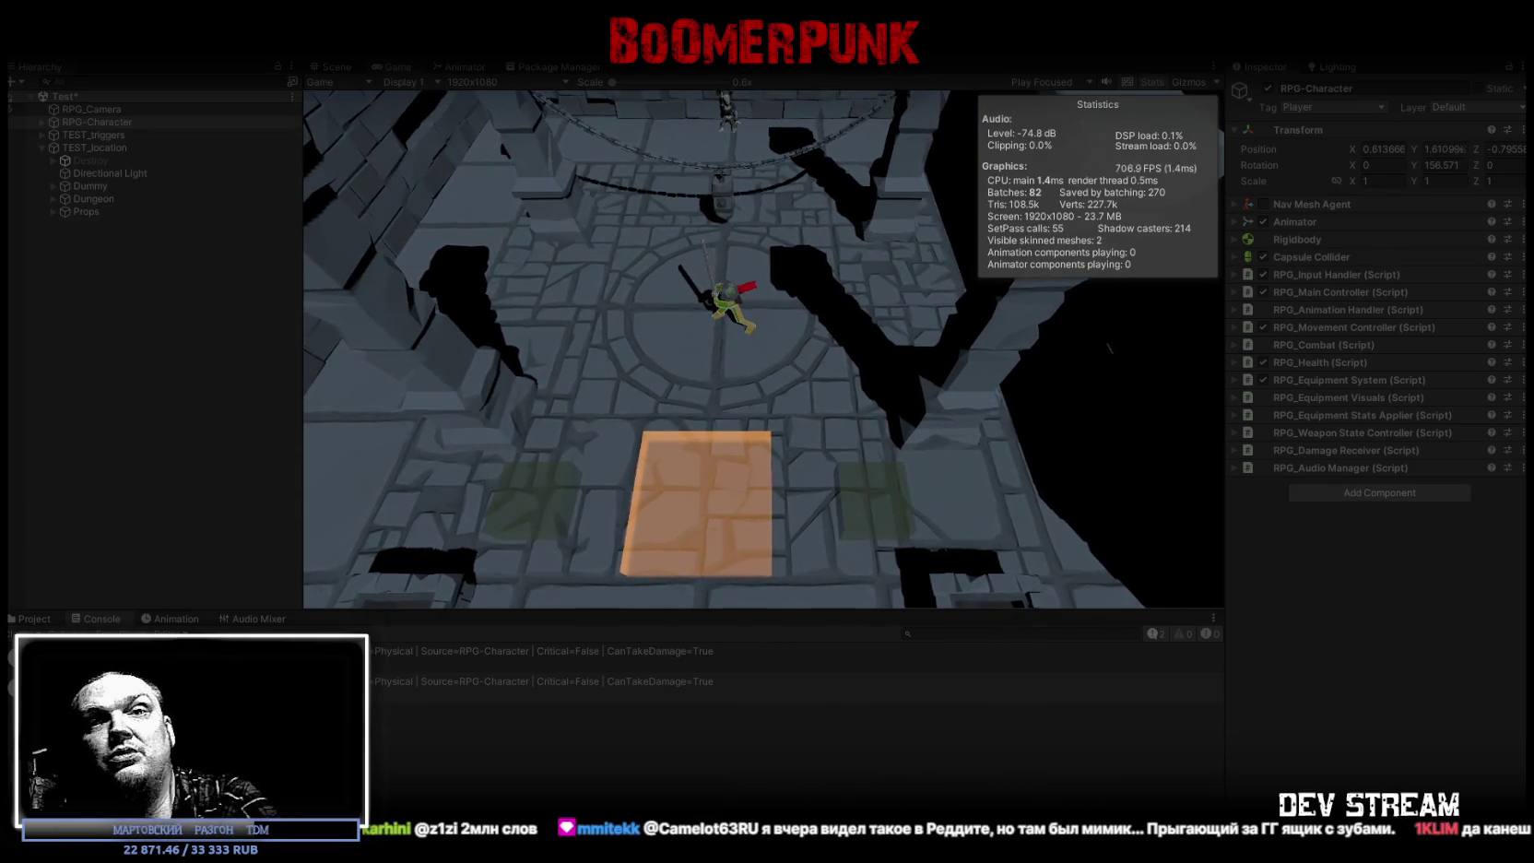
{"action": "key", "text": "alt+Tab"}
{"action": "left_click_drag", "start_coordinate": [850, 319], "coordinate": [854, 151]}
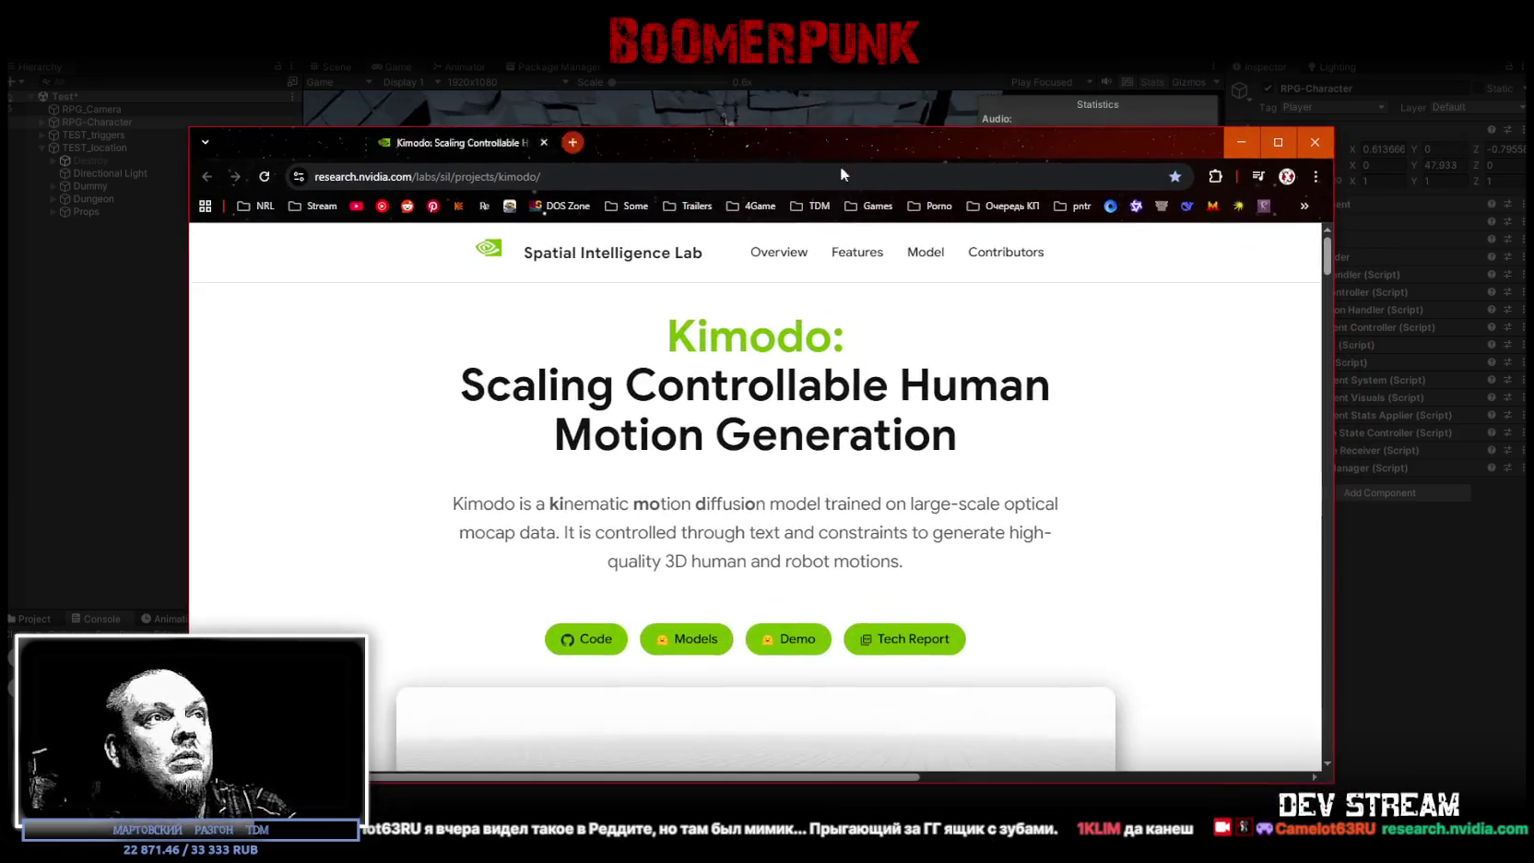
{"action": "scroll", "coordinate": [938, 319], "scroll_direction": "down", "scroll_amount": 6}
{"action": "left_click_drag", "start_coordinate": [1148, 145], "coordinate": [1146, 97]}
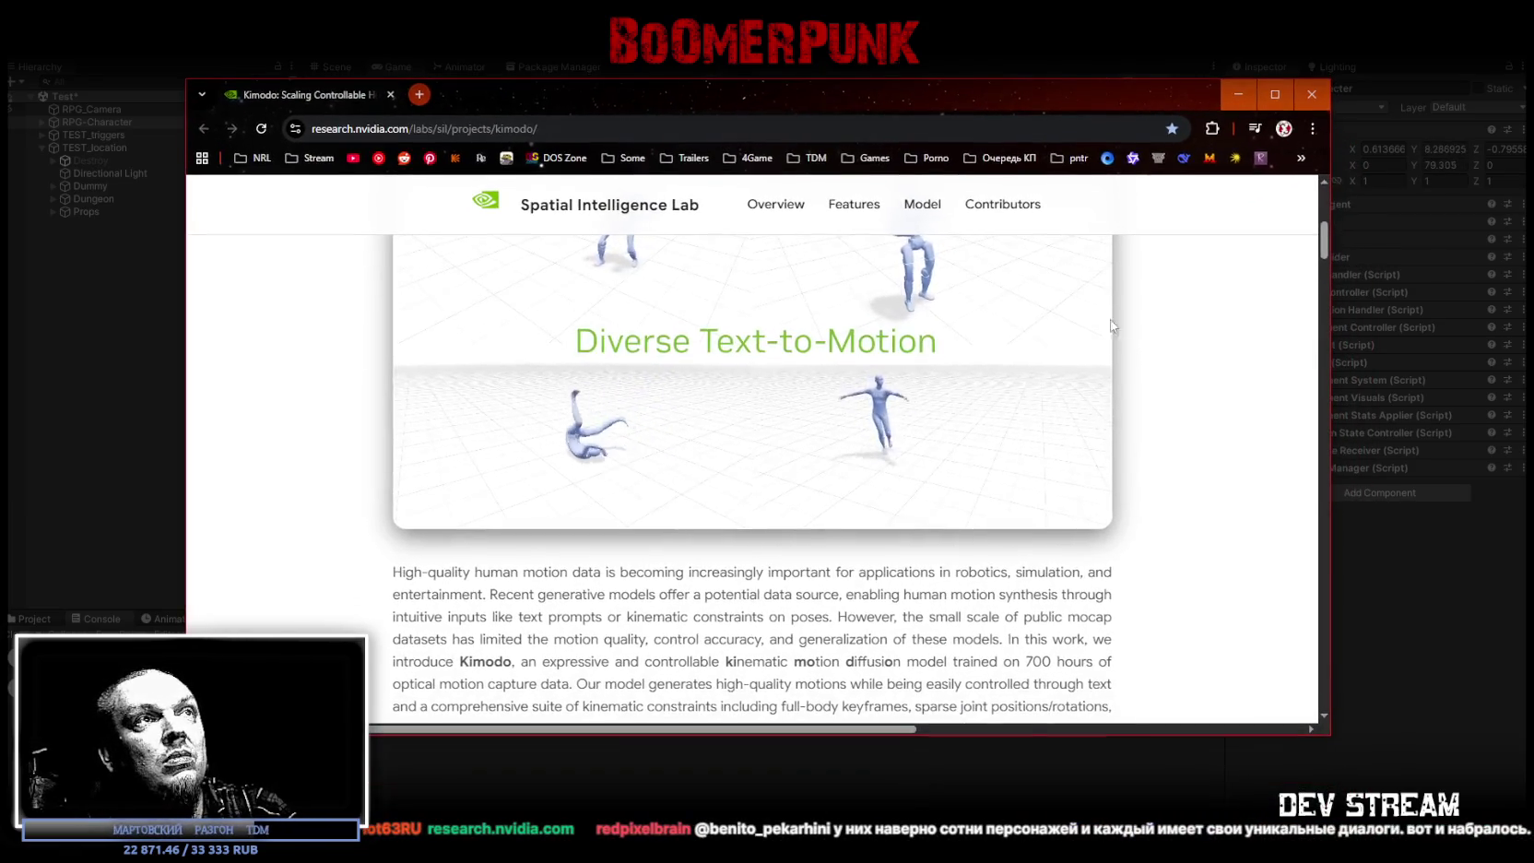
{"action": "scroll", "coordinate": [992, 532], "scroll_direction": "up", "scroll_amount": 2}
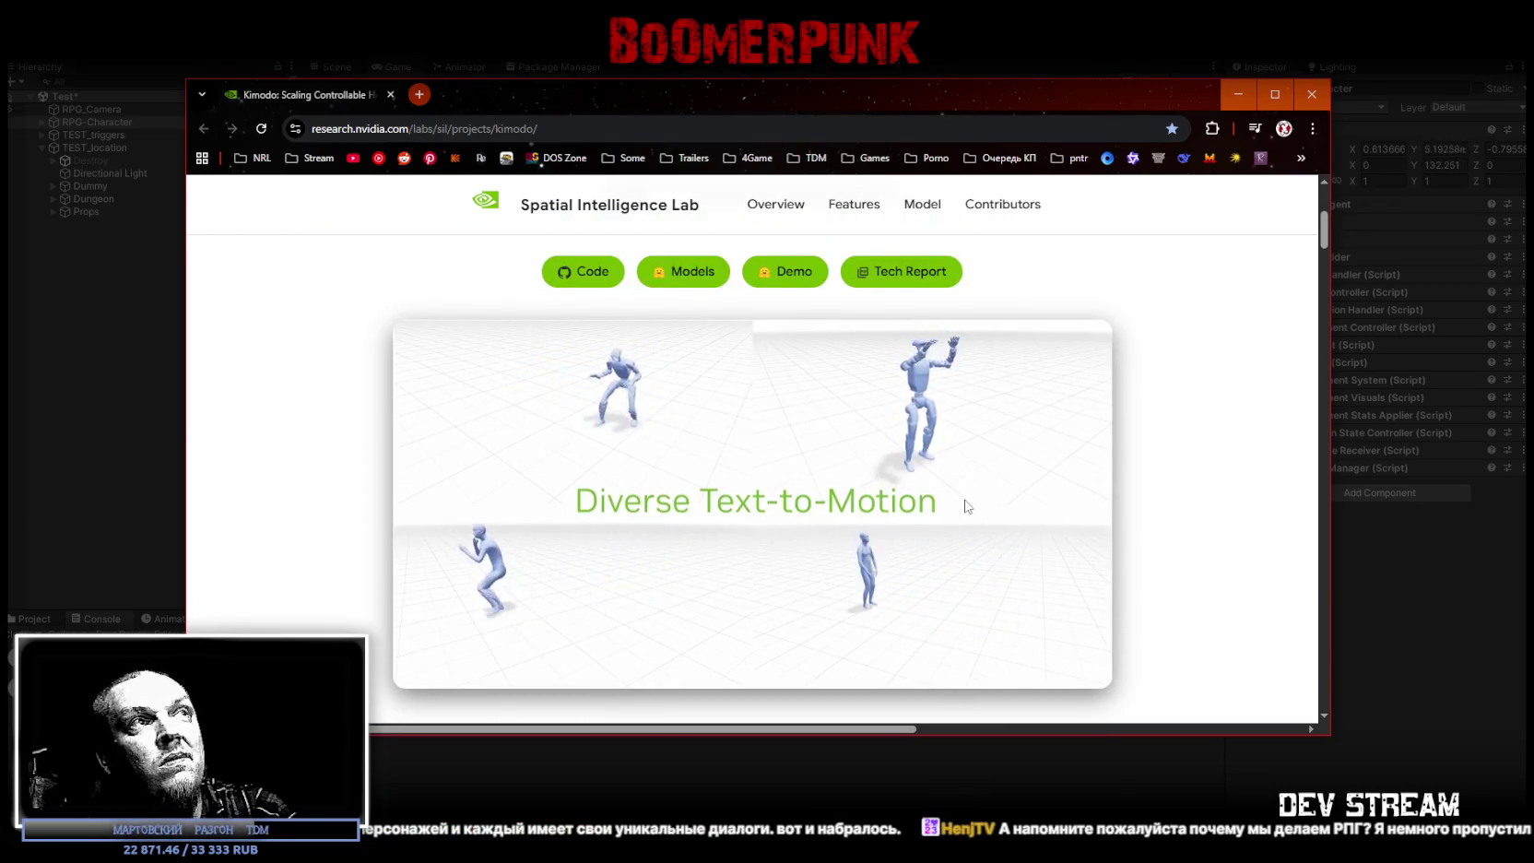
{"action": "scroll", "coordinate": [968, 505], "scroll_direction": "down", "scroll_amount": 3}
{"action": "scroll", "coordinate": [963, 499], "scroll_direction": "down", "scroll_amount": 2}
{"action": "scroll", "coordinate": [964, 499], "scroll_direction": "down", "scroll_amount": 3}
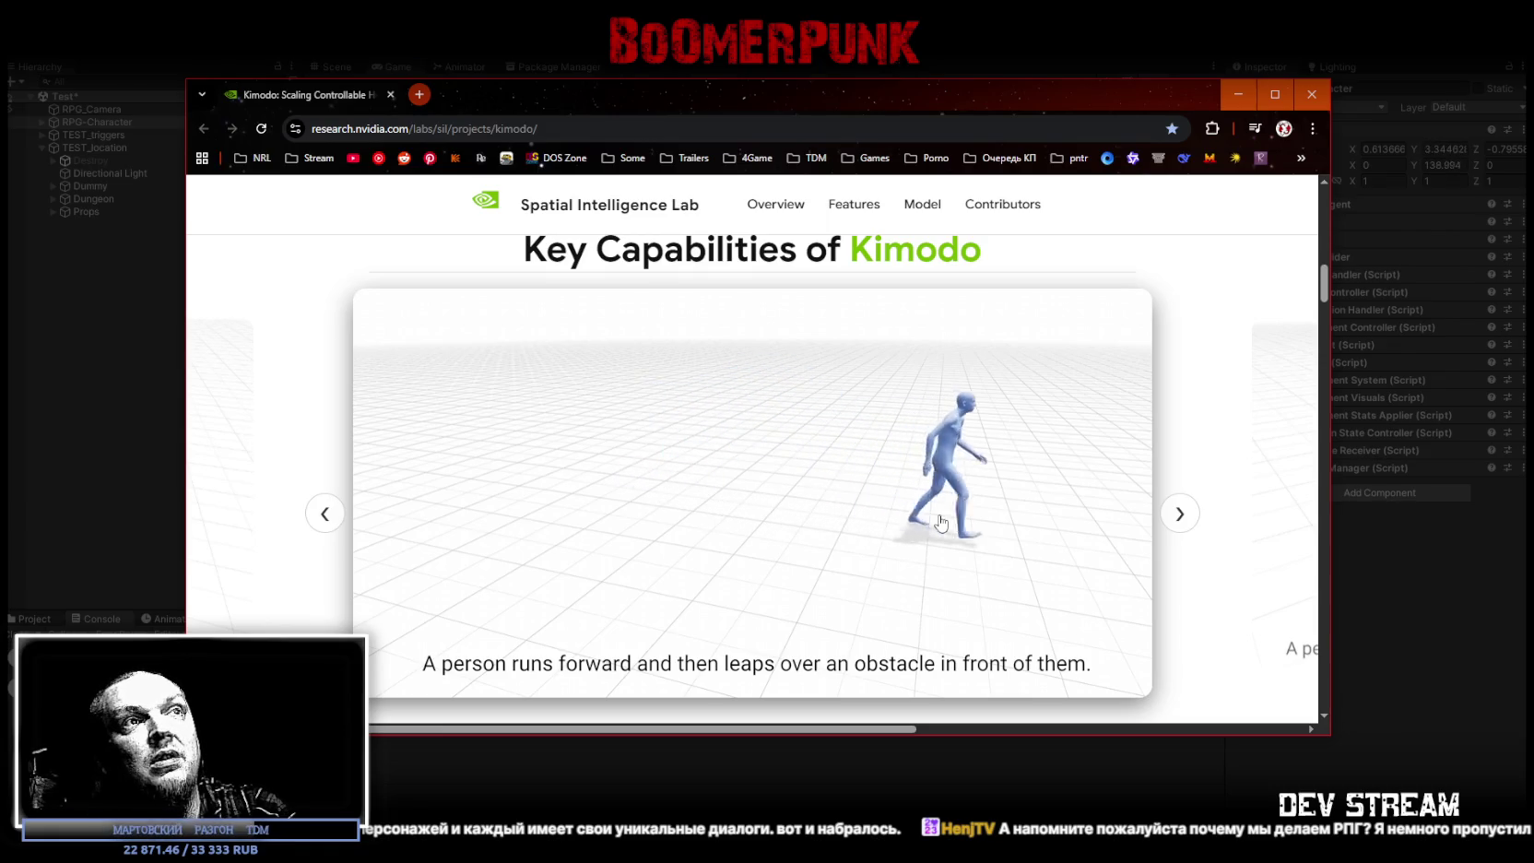
{"action": "scroll", "coordinate": [941, 523], "scroll_direction": "down", "scroll_amount": 2}
{"action": "scroll", "coordinate": [937, 521], "scroll_direction": "down", "scroll_amount": 4}
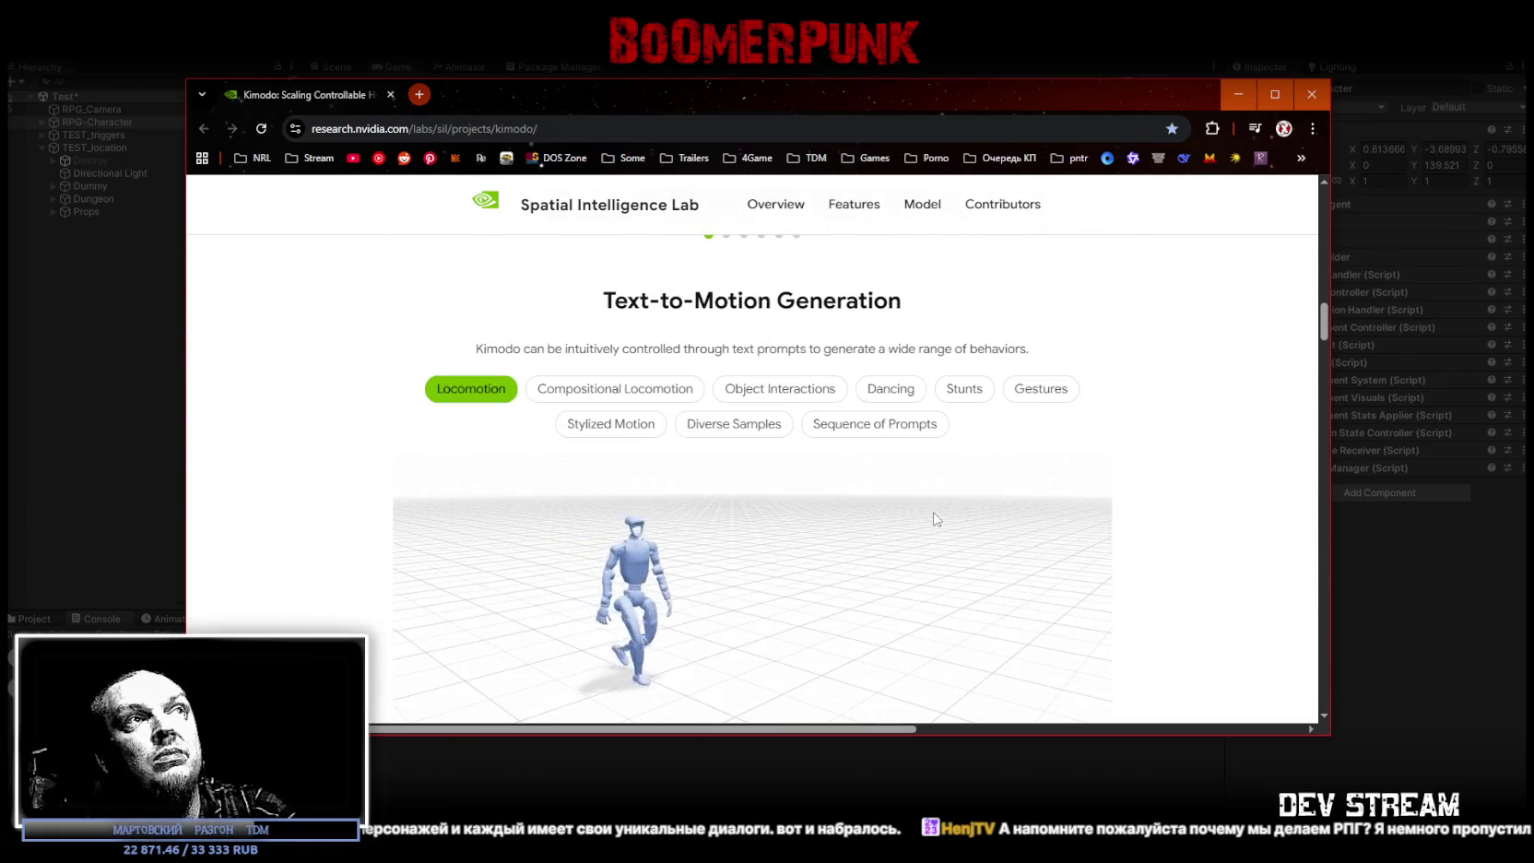
{"action": "scroll", "coordinate": [894, 517], "scroll_direction": "down", "scroll_amount": 3}
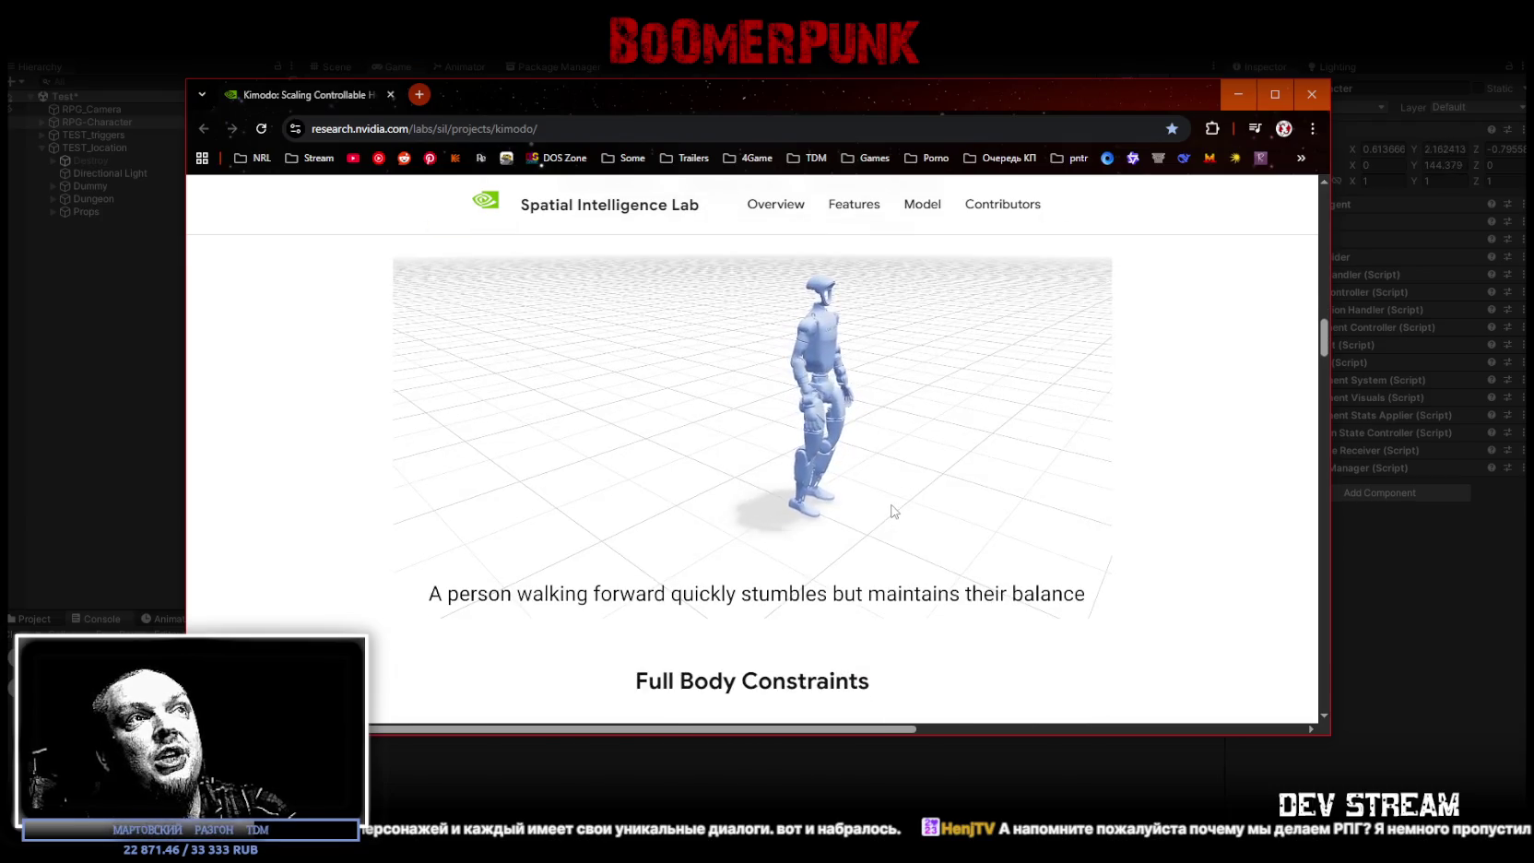
{"action": "scroll", "coordinate": [894, 517], "scroll_direction": "down", "scroll_amount": 3}
{"action": "scroll", "coordinate": [893, 515], "scroll_direction": "down", "scroll_amount": 4}
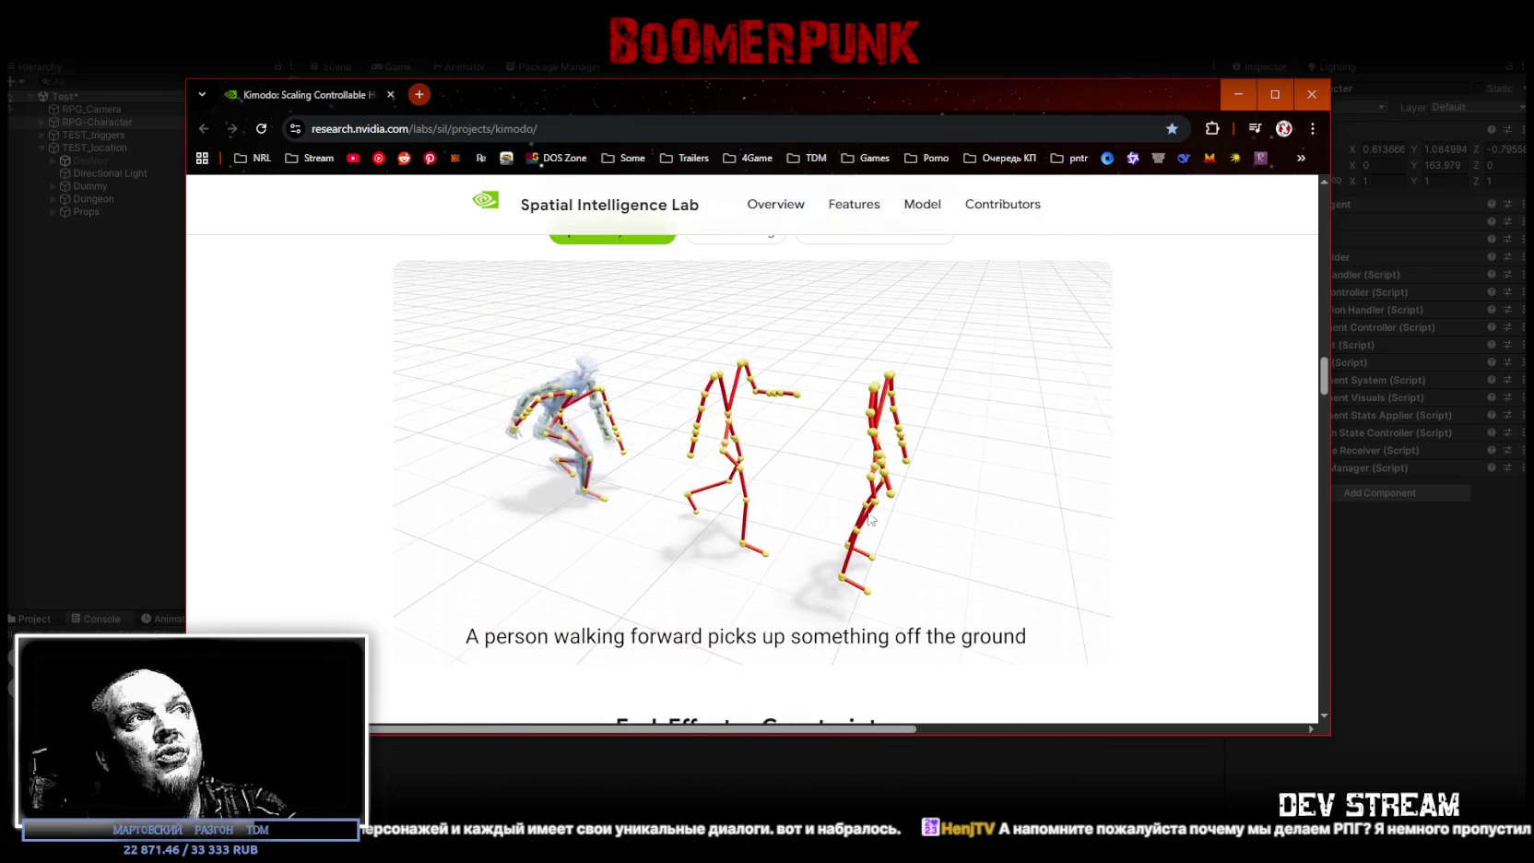
{"action": "scroll", "coordinate": [884, 515], "scroll_direction": "down", "scroll_amount": 2}
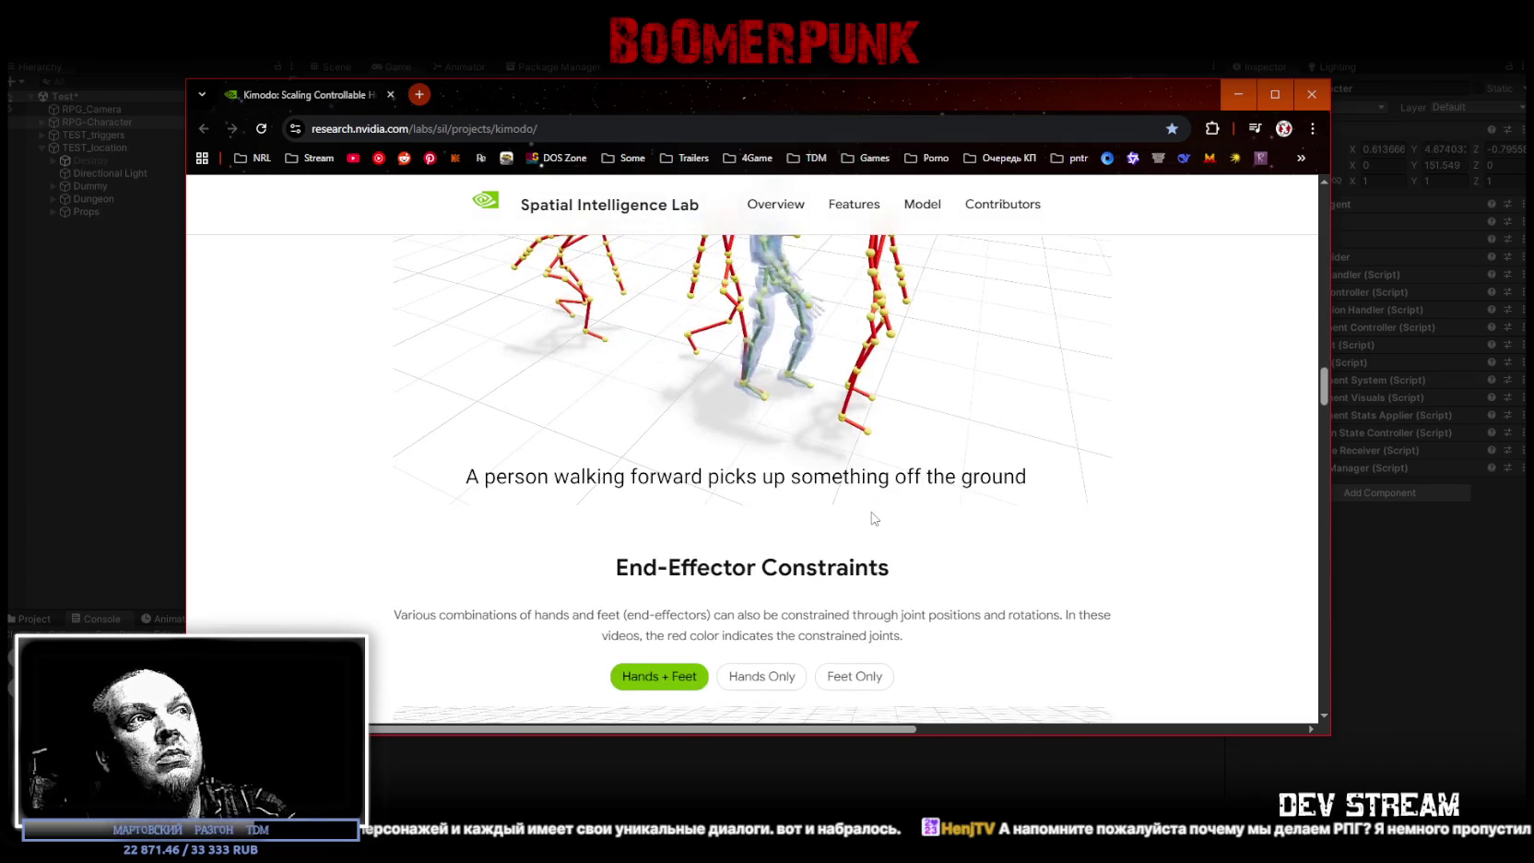
{"action": "scroll", "coordinate": [874, 519], "scroll_direction": "up", "scroll_amount": 2}
{"action": "scroll", "coordinate": [988, 328], "scroll_direction": "up", "scroll_amount": 1}
{"action": "key", "text": "alt+Tab"}
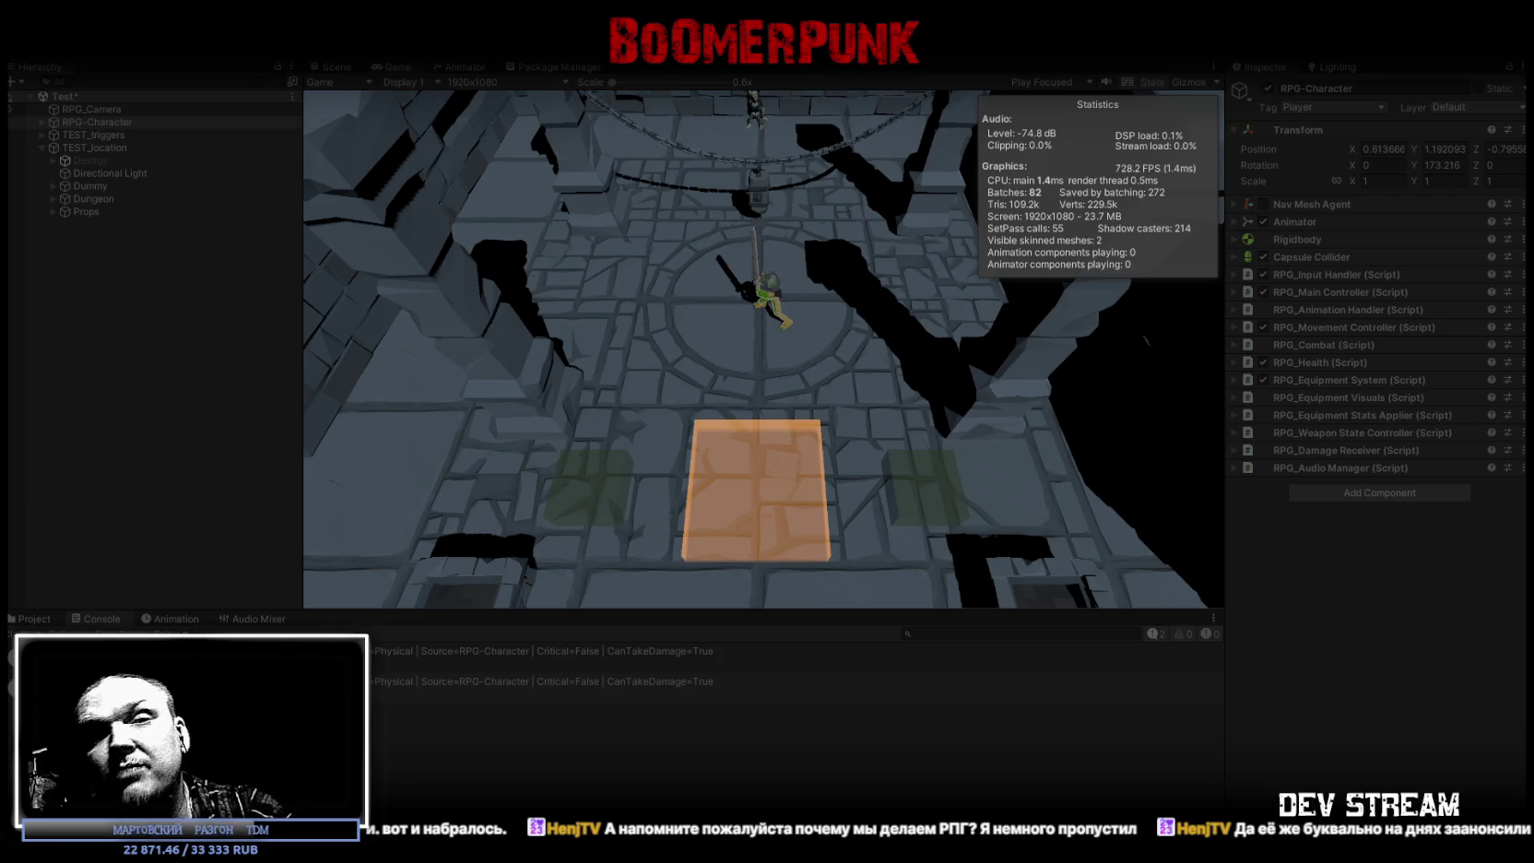
Step: Walk up the dungeon attacking twice, turn back, then Alt+Tab to the RPG_WW_ZAVOZ spreadsheet
{"action": "key", "text": "w"}
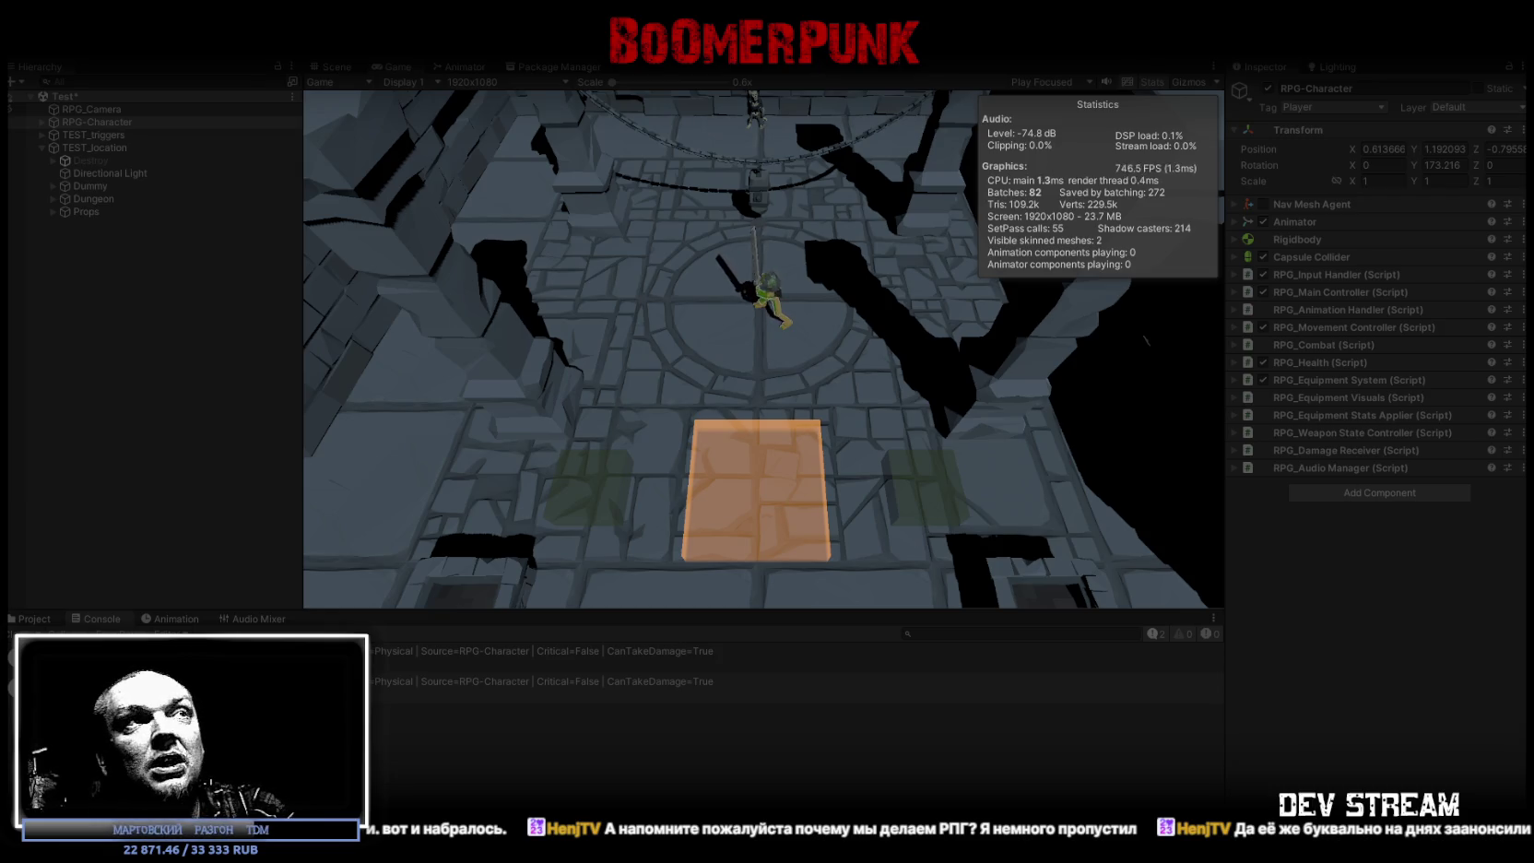
{"action": "left_click", "coordinate": [770, 282]}
{"action": "key", "text": "w"}
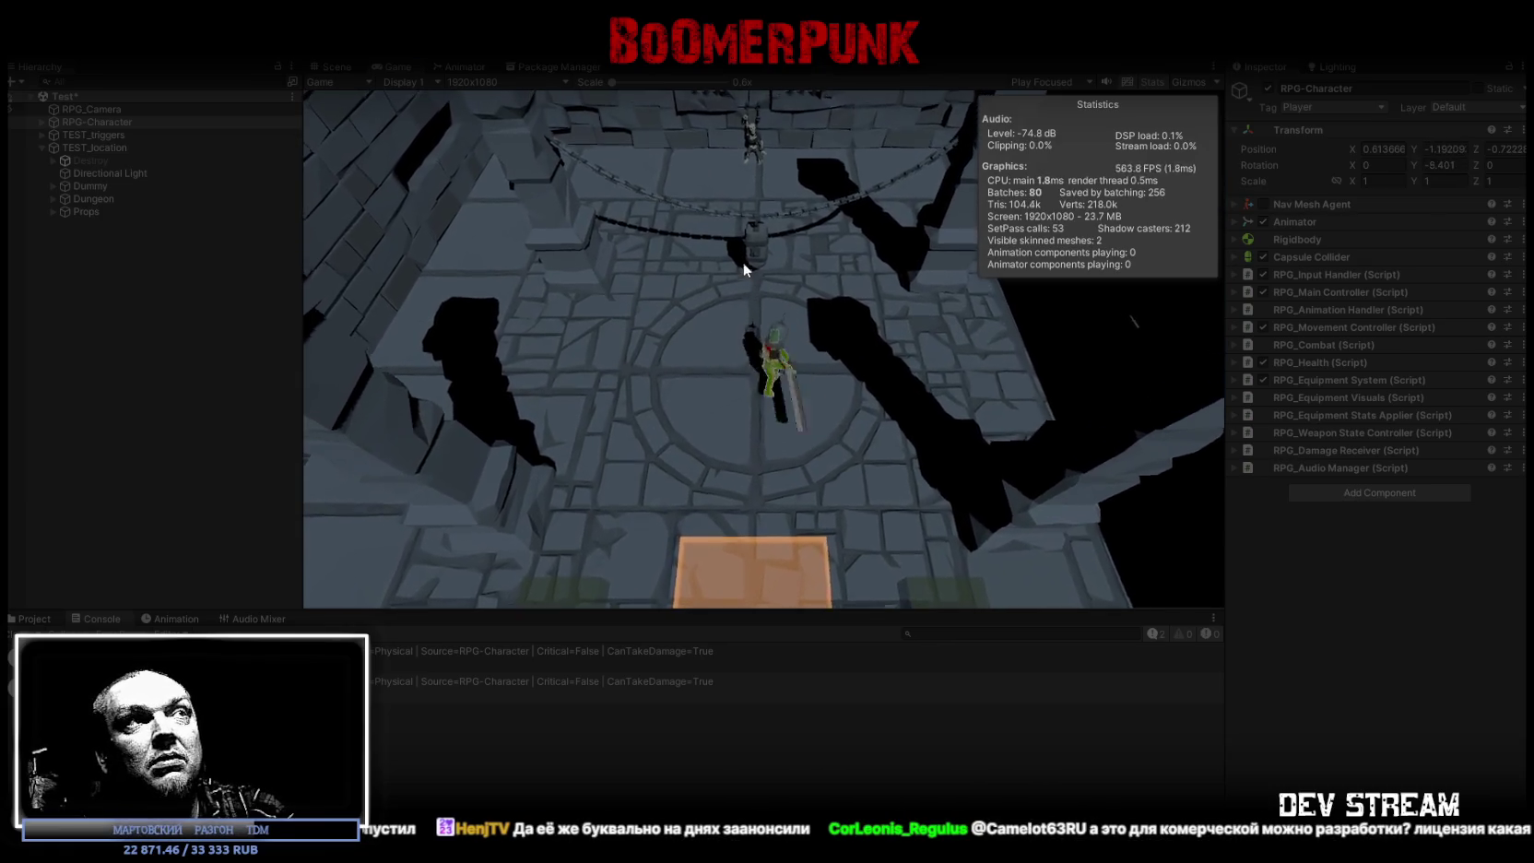
{"action": "left_click", "coordinate": [748, 239]}
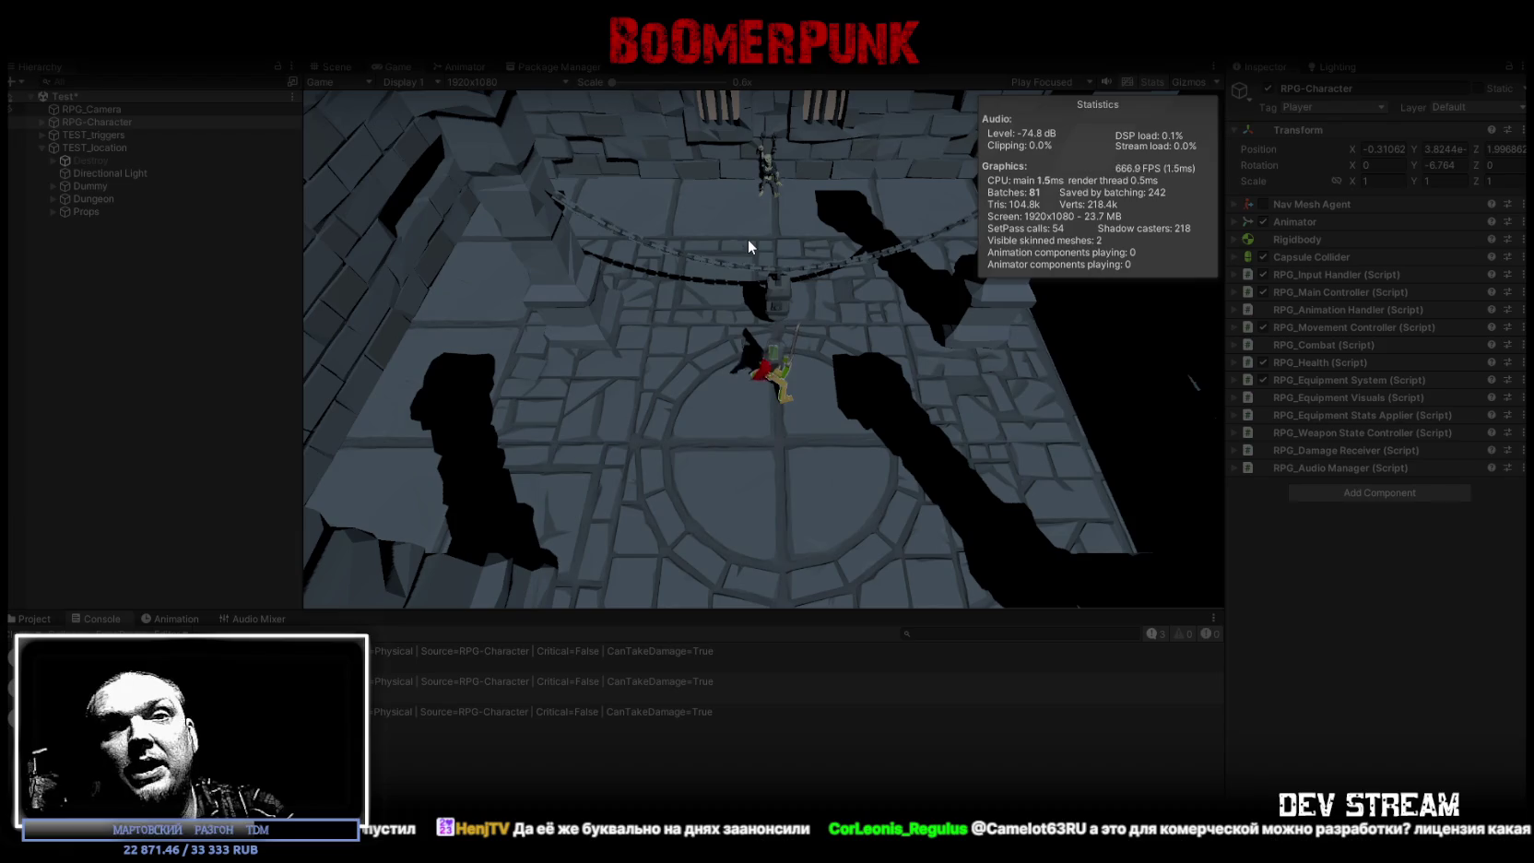
{"action": "key", "text": "s"}
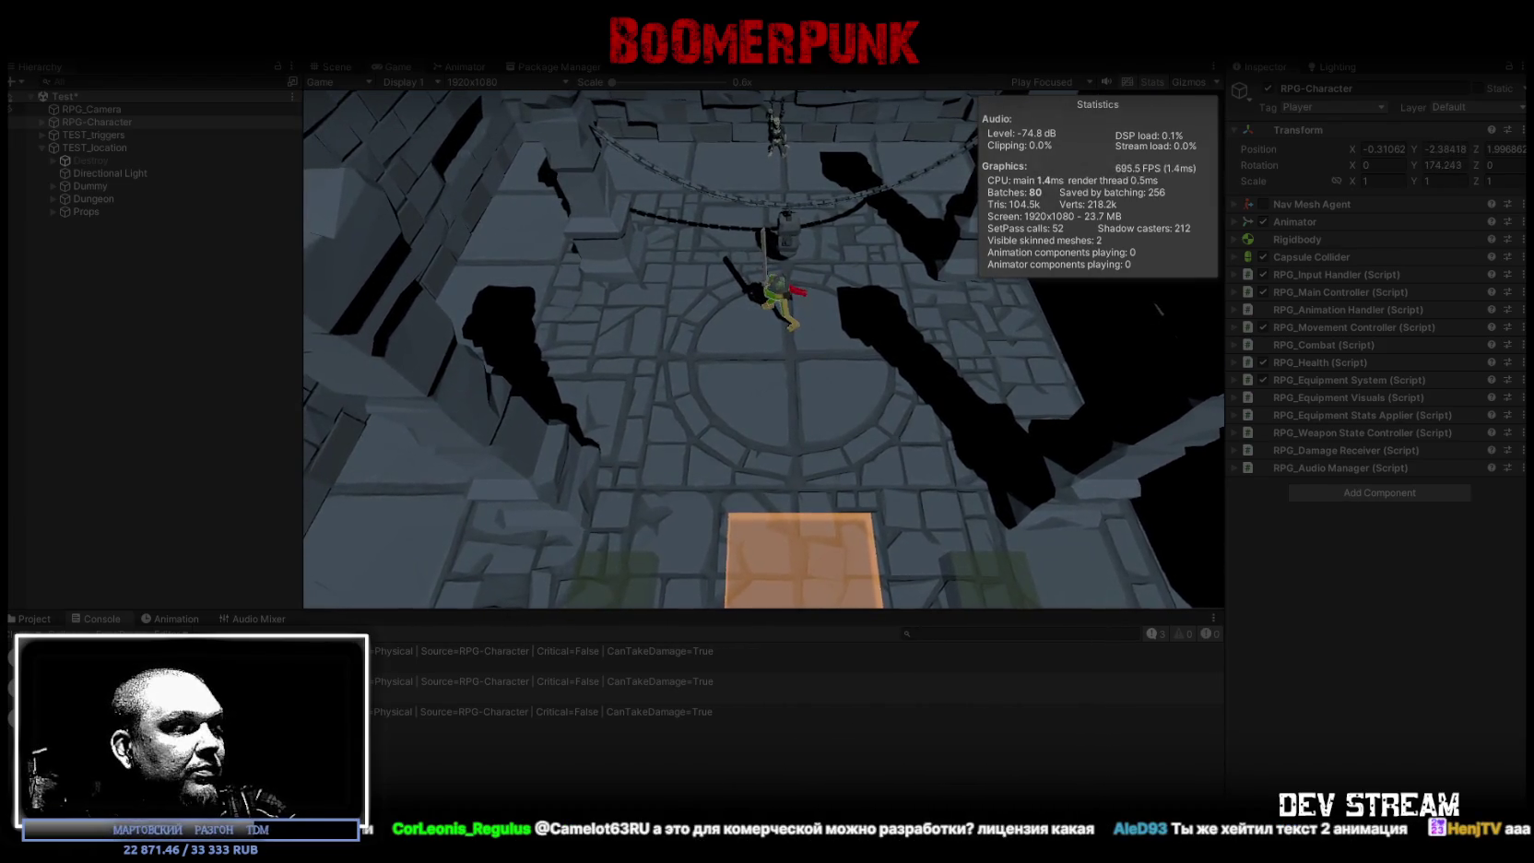
{"action": "key", "text": "alt+Tab"}
{"action": "scroll", "coordinate": [522, 489], "scroll_direction": "down", "scroll_amount": 5}
{"action": "scroll", "coordinate": [522, 489], "scroll_direction": "up", "scroll_amount": 3}
{"action": "scroll", "coordinate": [673, 535], "scroll_direction": "up", "scroll_amount": 2}
{"action": "left_click", "coordinate": [673, 536]}
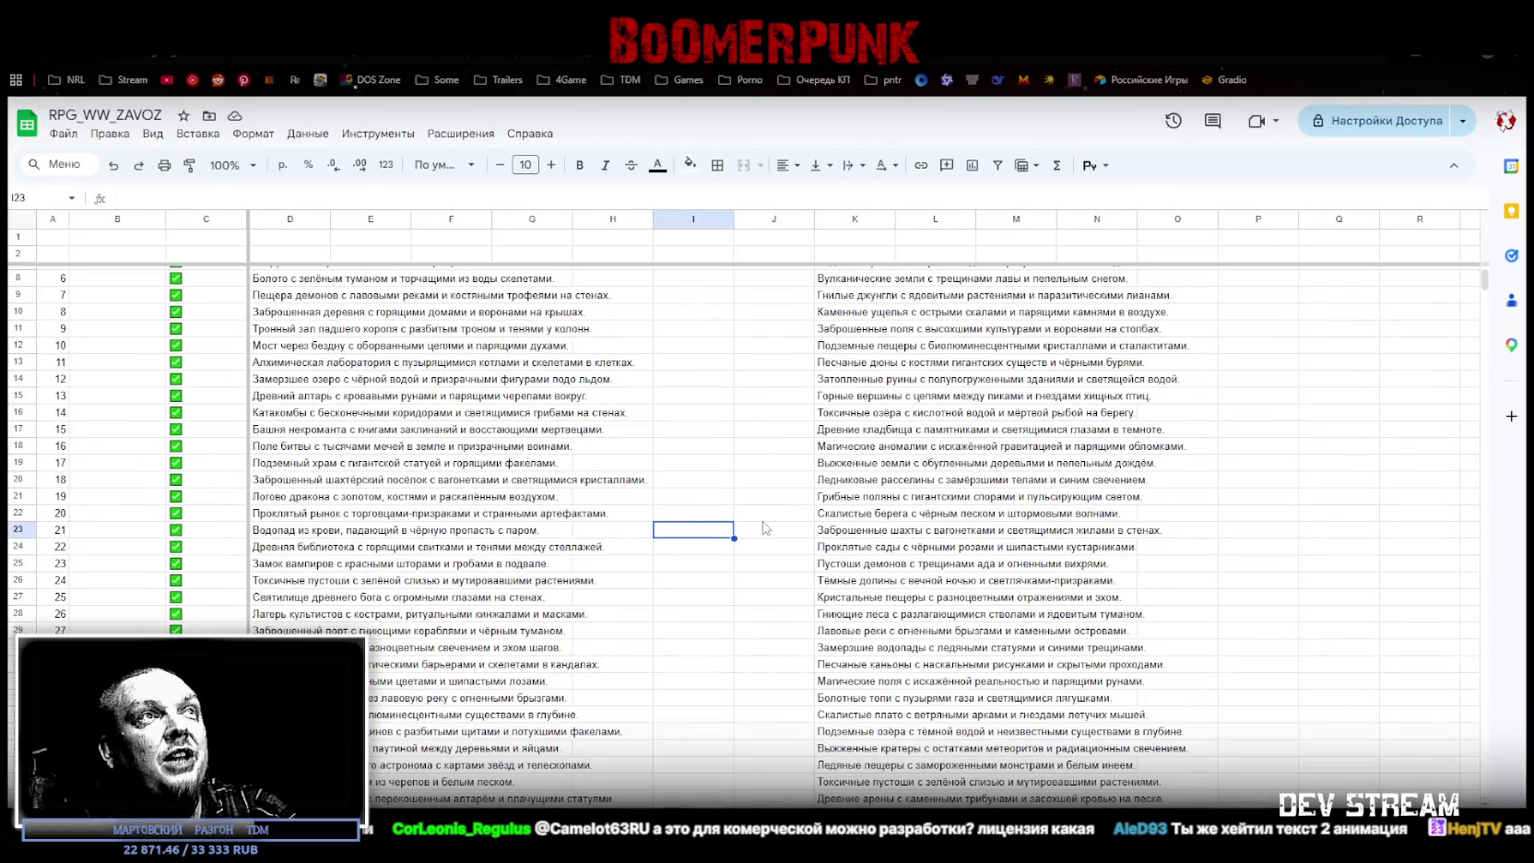
{"action": "scroll", "coordinate": [766, 526], "scroll_direction": "up", "scroll_amount": 2}
{"action": "left_click", "coordinate": [791, 275]}
{"action": "left_click", "coordinate": [784, 295]}
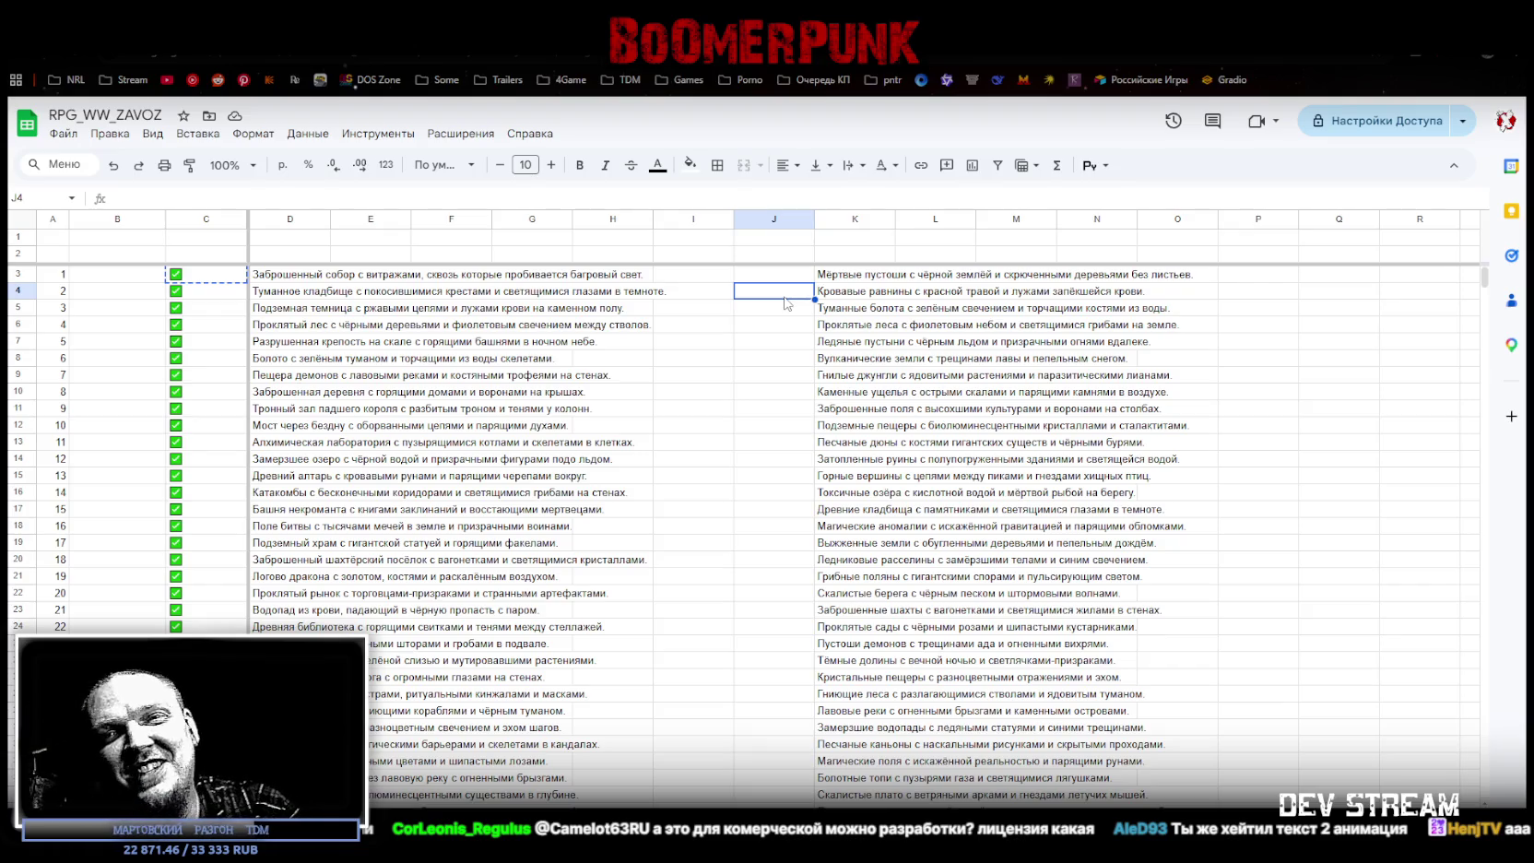
{"action": "left_click", "coordinate": [199, 293]}
{"action": "left_click", "coordinate": [196, 276]}
{"action": "left_click", "coordinate": [764, 280]}
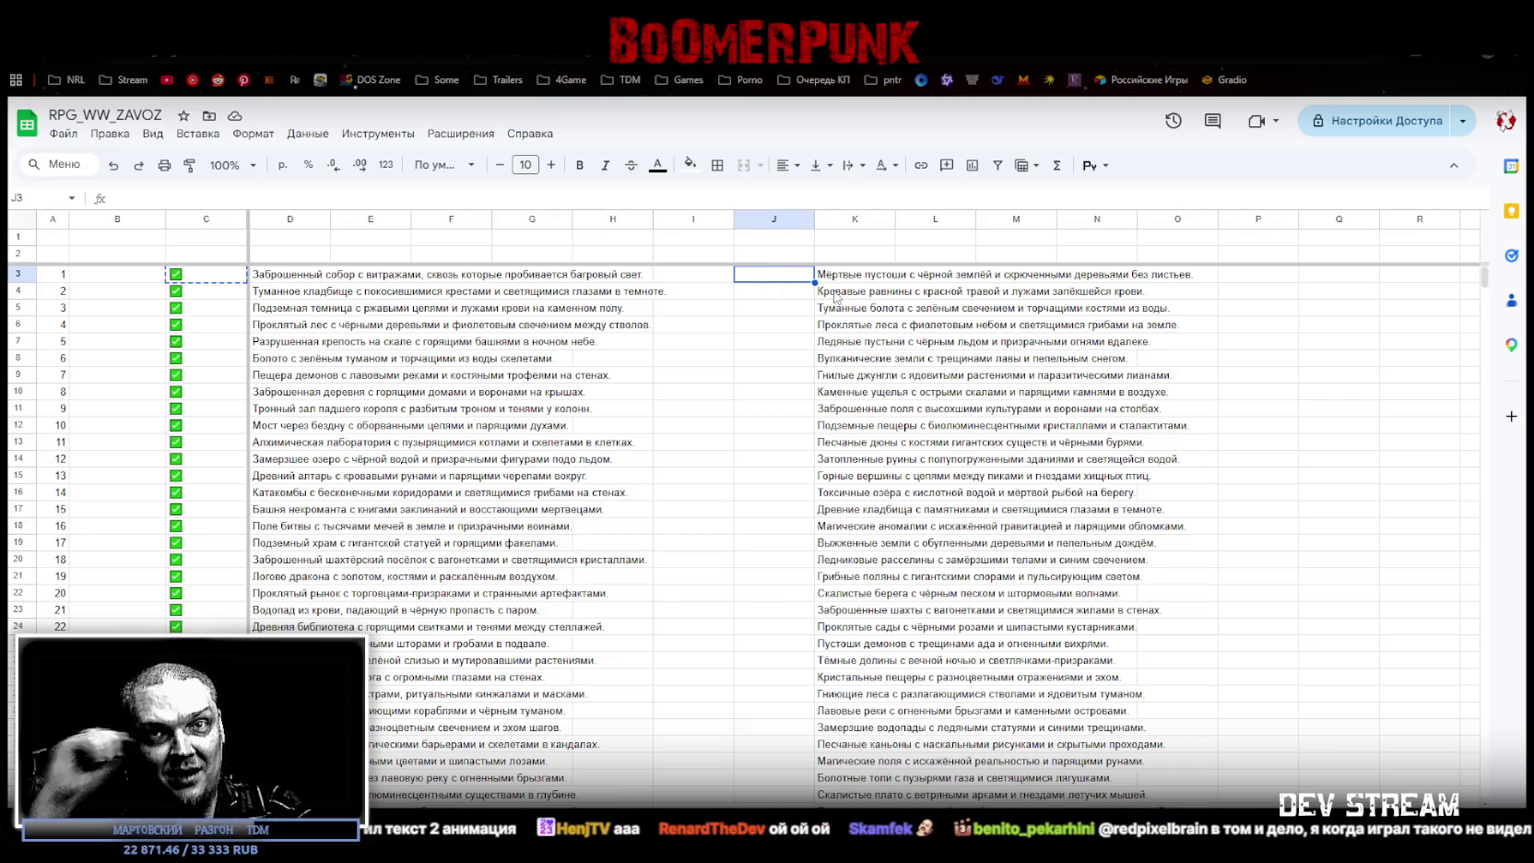
{"action": "left_click", "coordinate": [790, 297]}
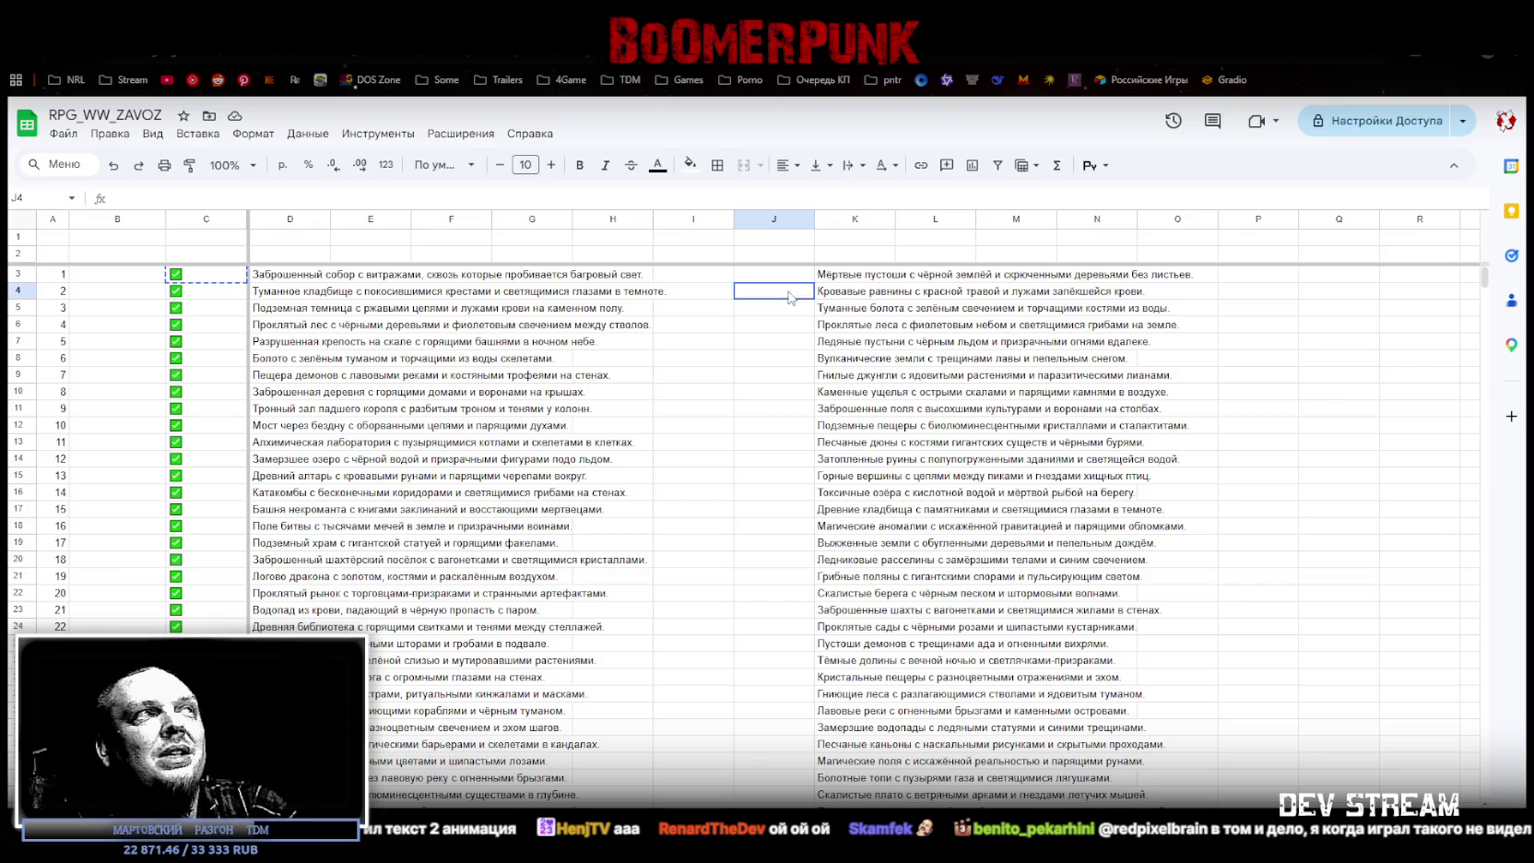
{"action": "left_click", "coordinate": [788, 275]}
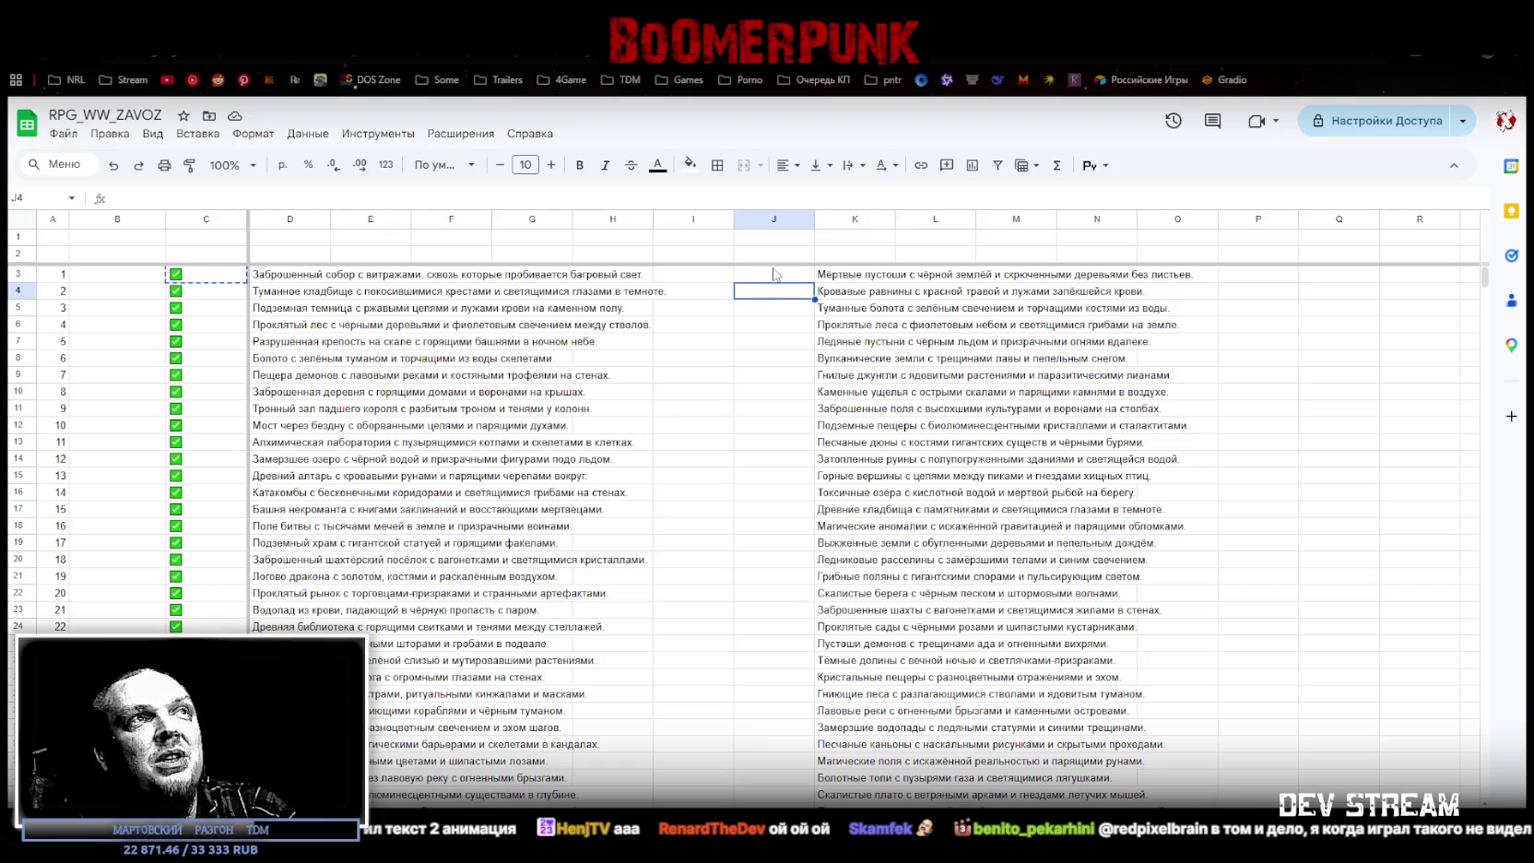
{"action": "left_click", "coordinate": [775, 291]}
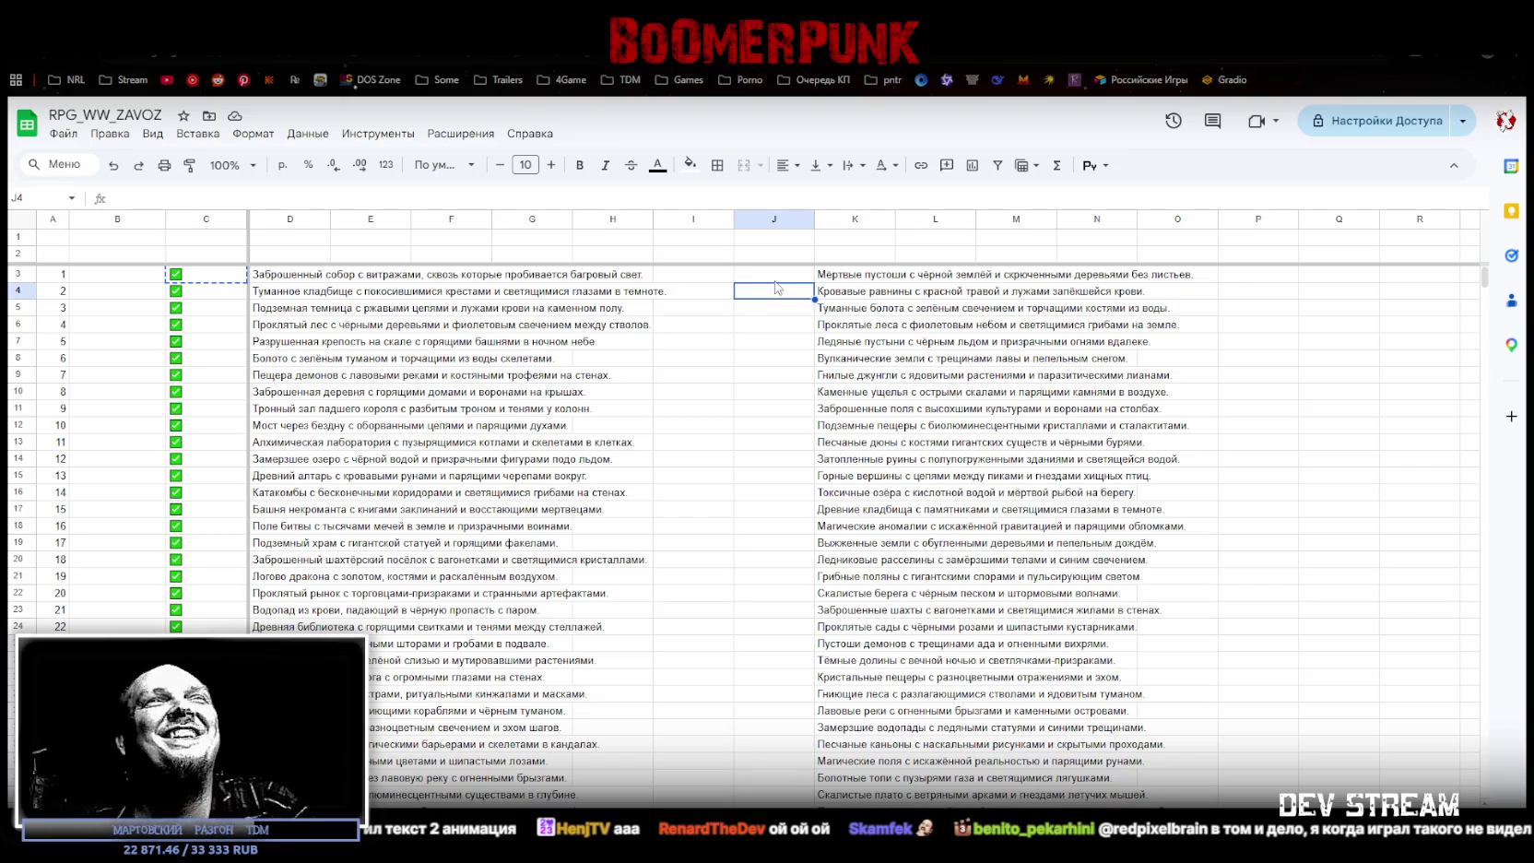
{"action": "left_click", "coordinate": [844, 276]}
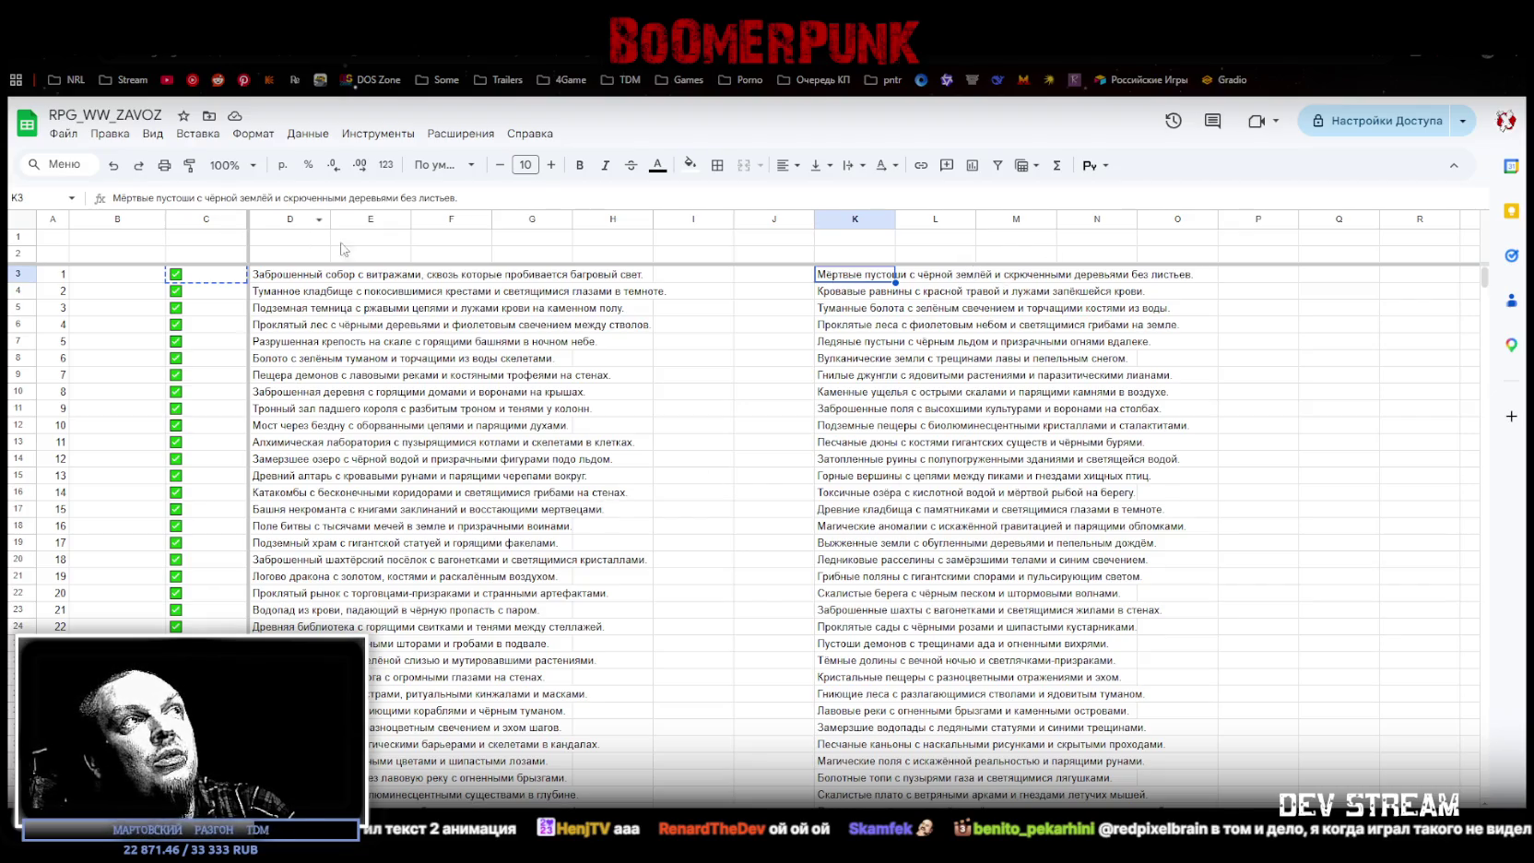
{"action": "scroll", "coordinate": [427, 569], "scroll_direction": "down", "scroll_amount": 3}
{"action": "scroll", "coordinate": [973, 354], "scroll_direction": "up", "scroll_amount": 3}
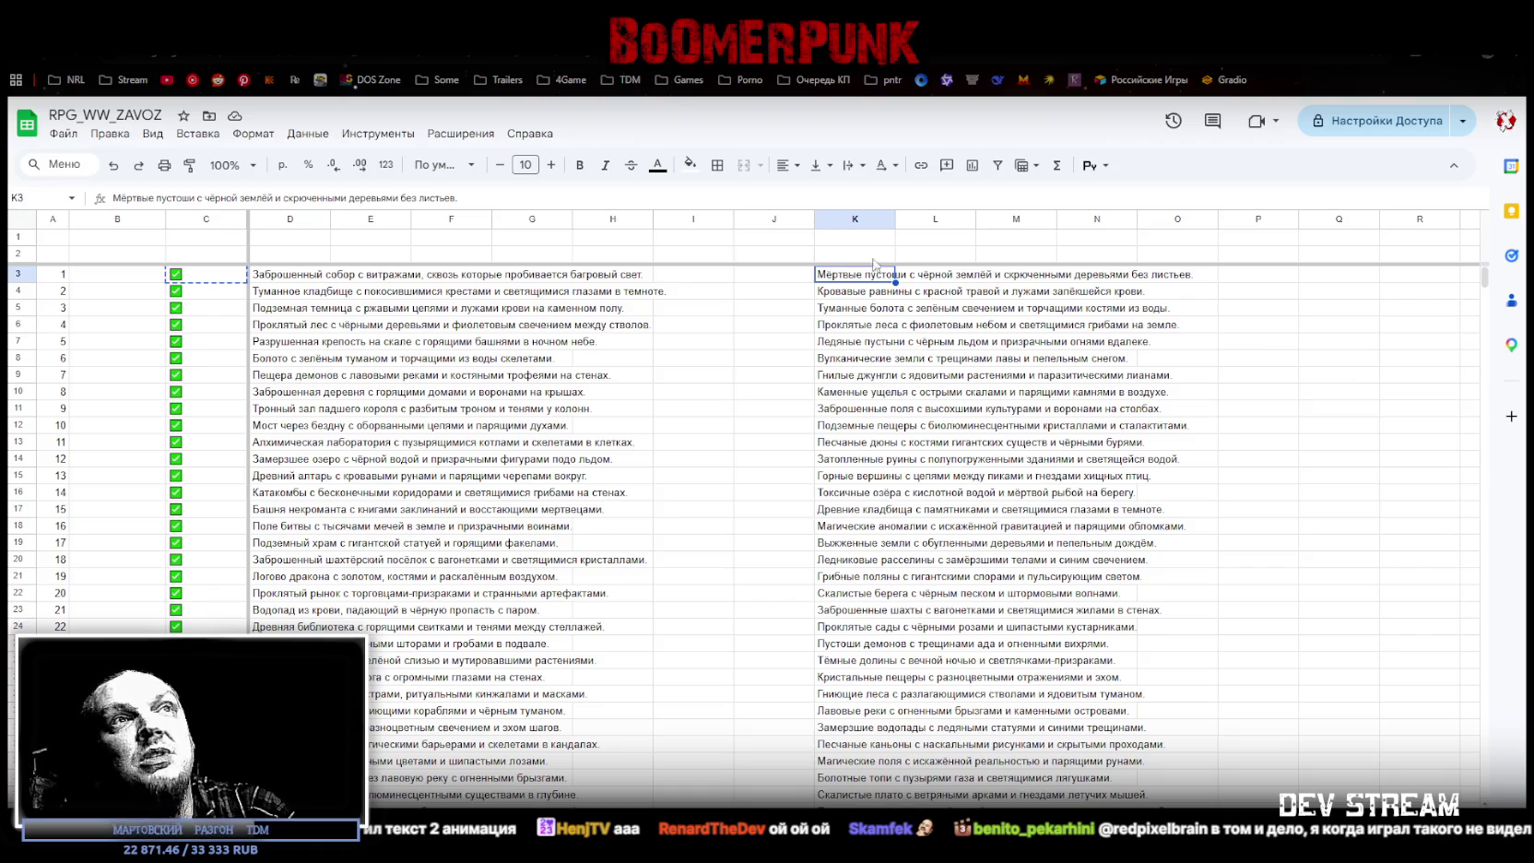
{"action": "left_click", "coordinate": [791, 280]}
Step: Paste ticked checkboxes into cells J3 and J4
{"action": "key", "text": "ctrl+v"}
{"action": "left_click", "coordinate": [785, 306]}
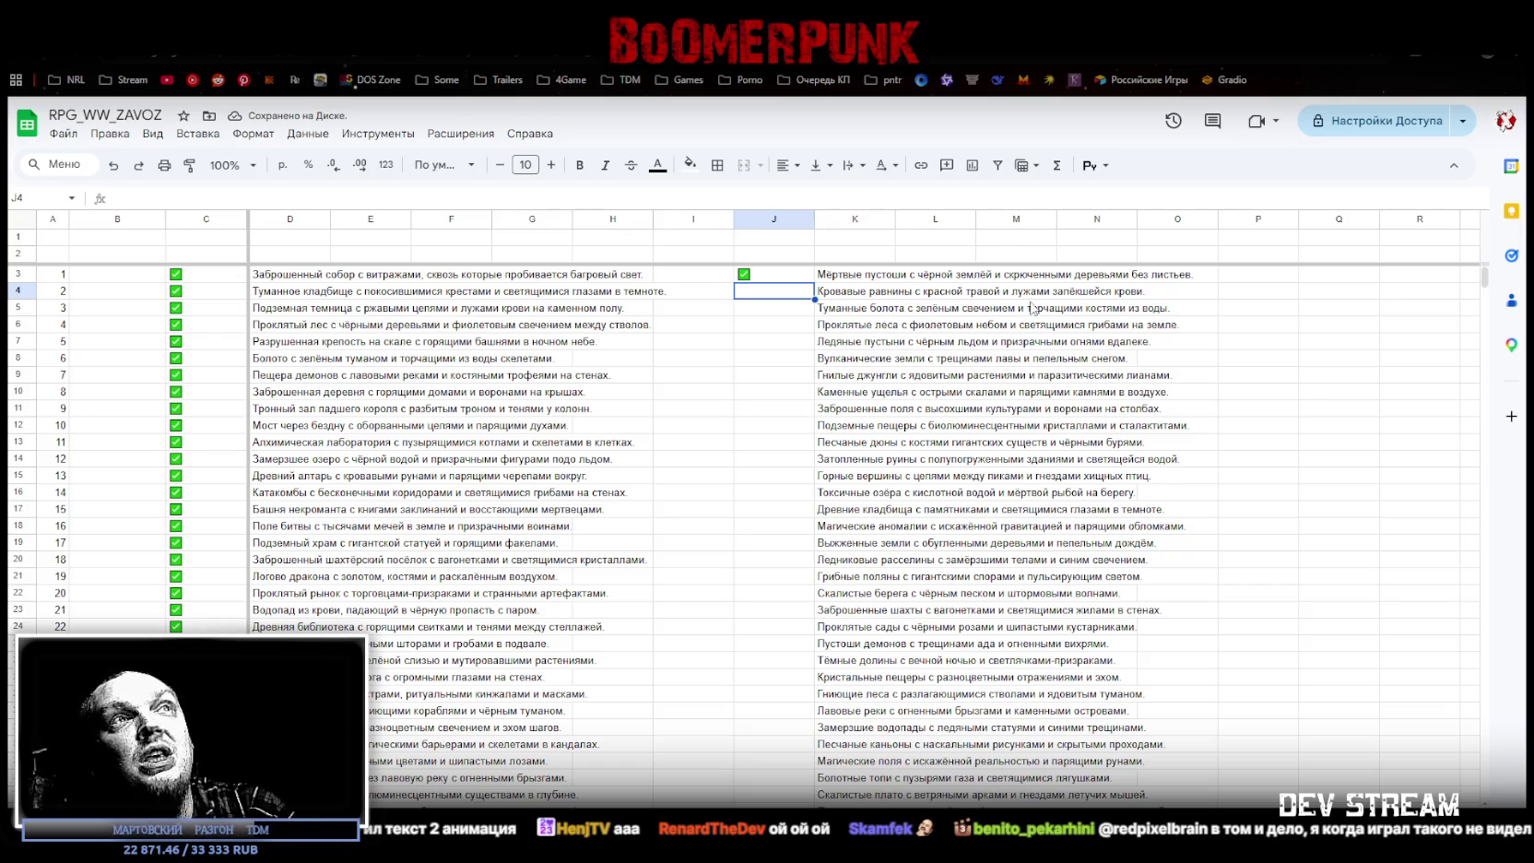
{"action": "key", "text": "ctrl+v"}
{"action": "left_click", "coordinate": [773, 309]}
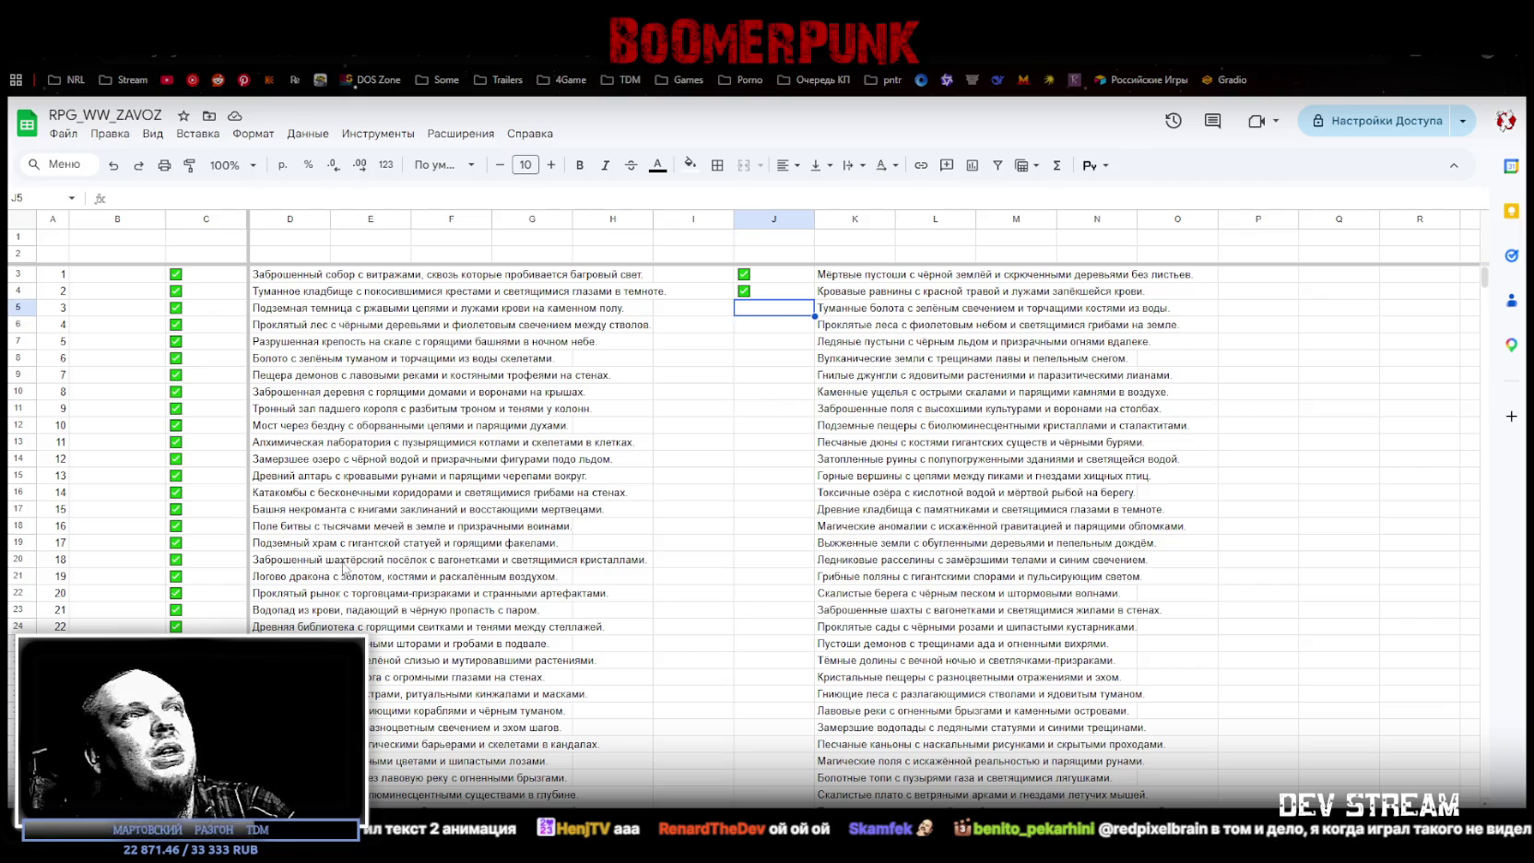
{"action": "scroll", "coordinate": [345, 569], "scroll_direction": "down", "scroll_amount": 5}
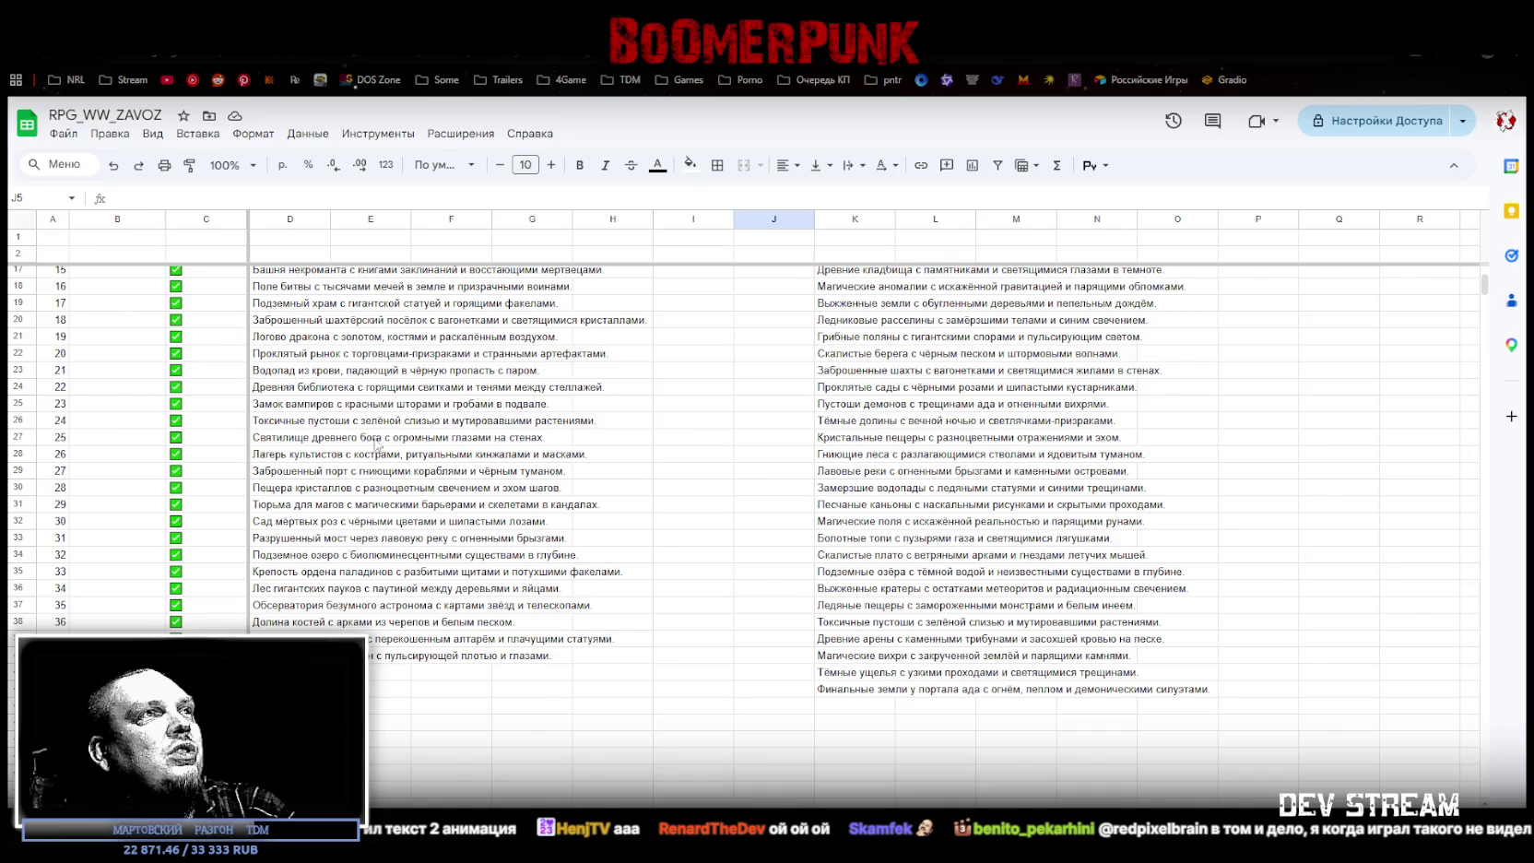
{"action": "scroll", "coordinate": [370, 441], "scroll_direction": "up", "scroll_amount": 3}
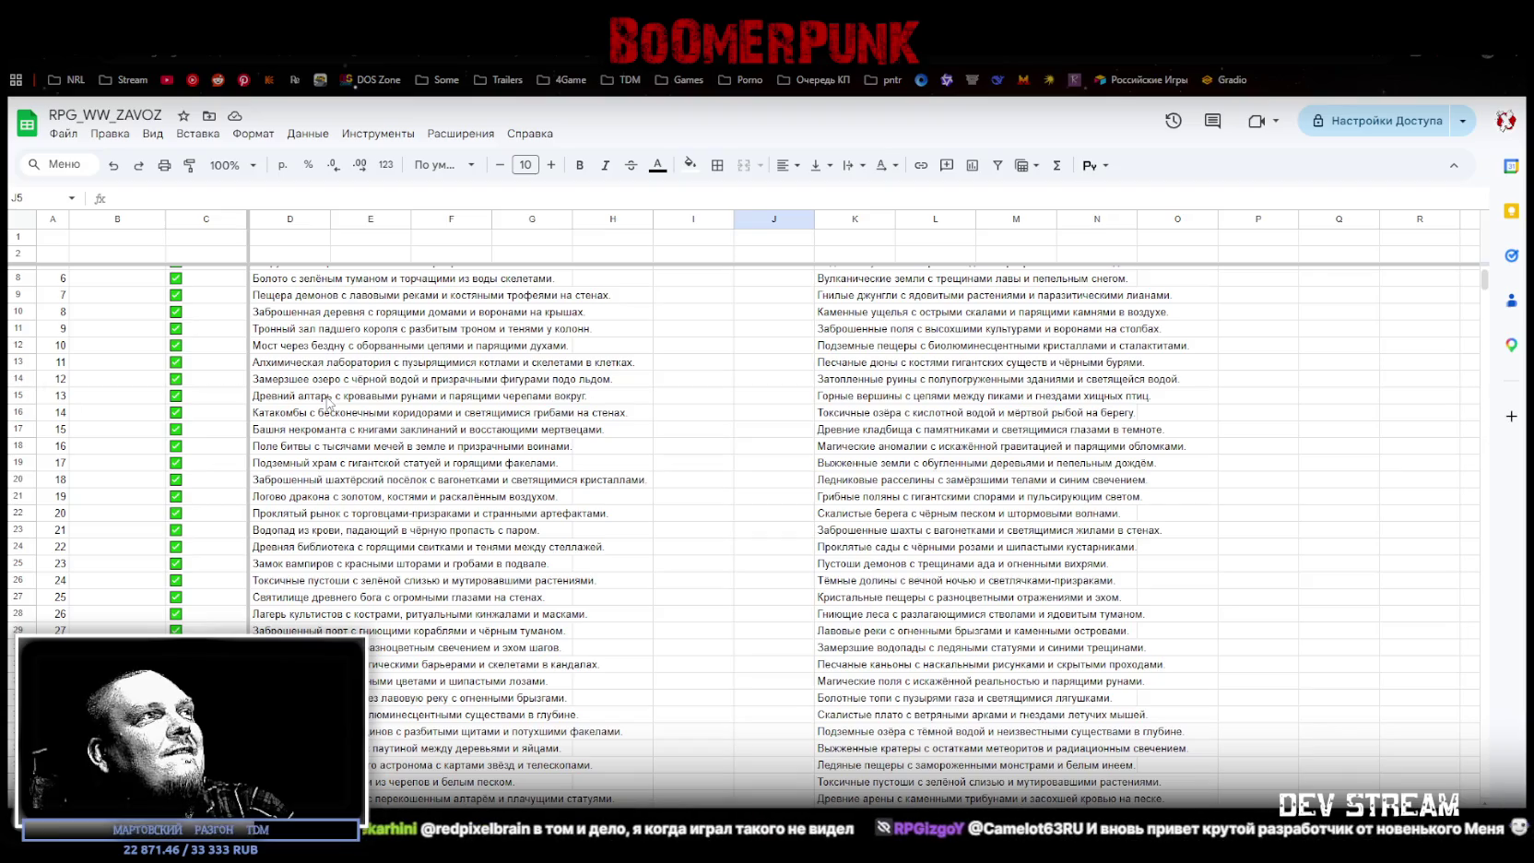
{"action": "scroll", "coordinate": [763, 321], "scroll_direction": "up", "scroll_amount": 2}
Step: Paste ticked checkboxes into cells J5, J6 and J7
{"action": "key", "text": "ctrl+v"}
{"action": "left_click", "coordinate": [758, 329]}
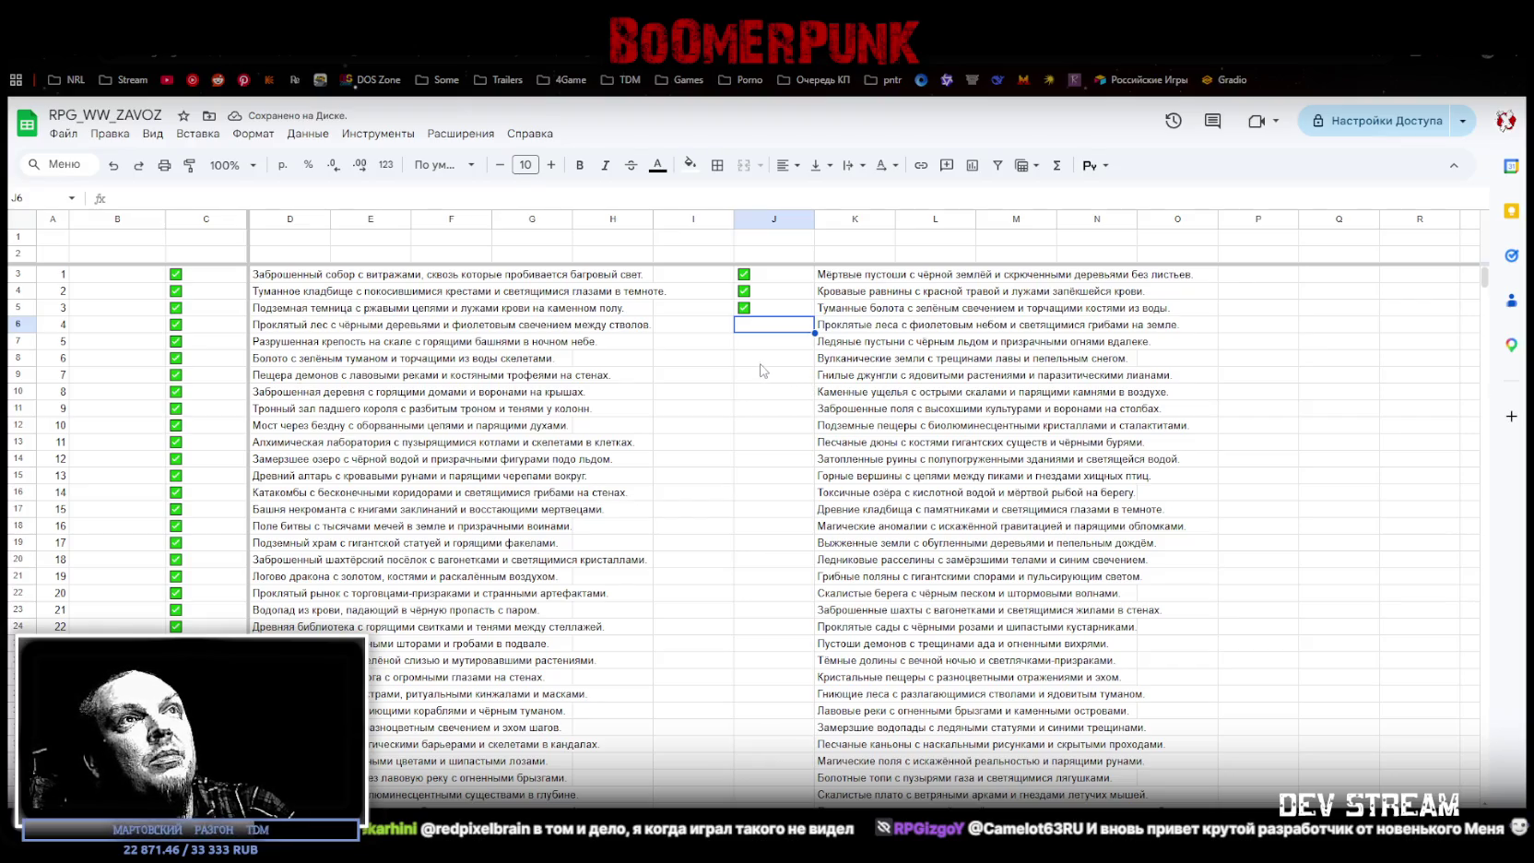
{"action": "key", "text": "ctrl+v"}
{"action": "left_click", "coordinate": [755, 343]}
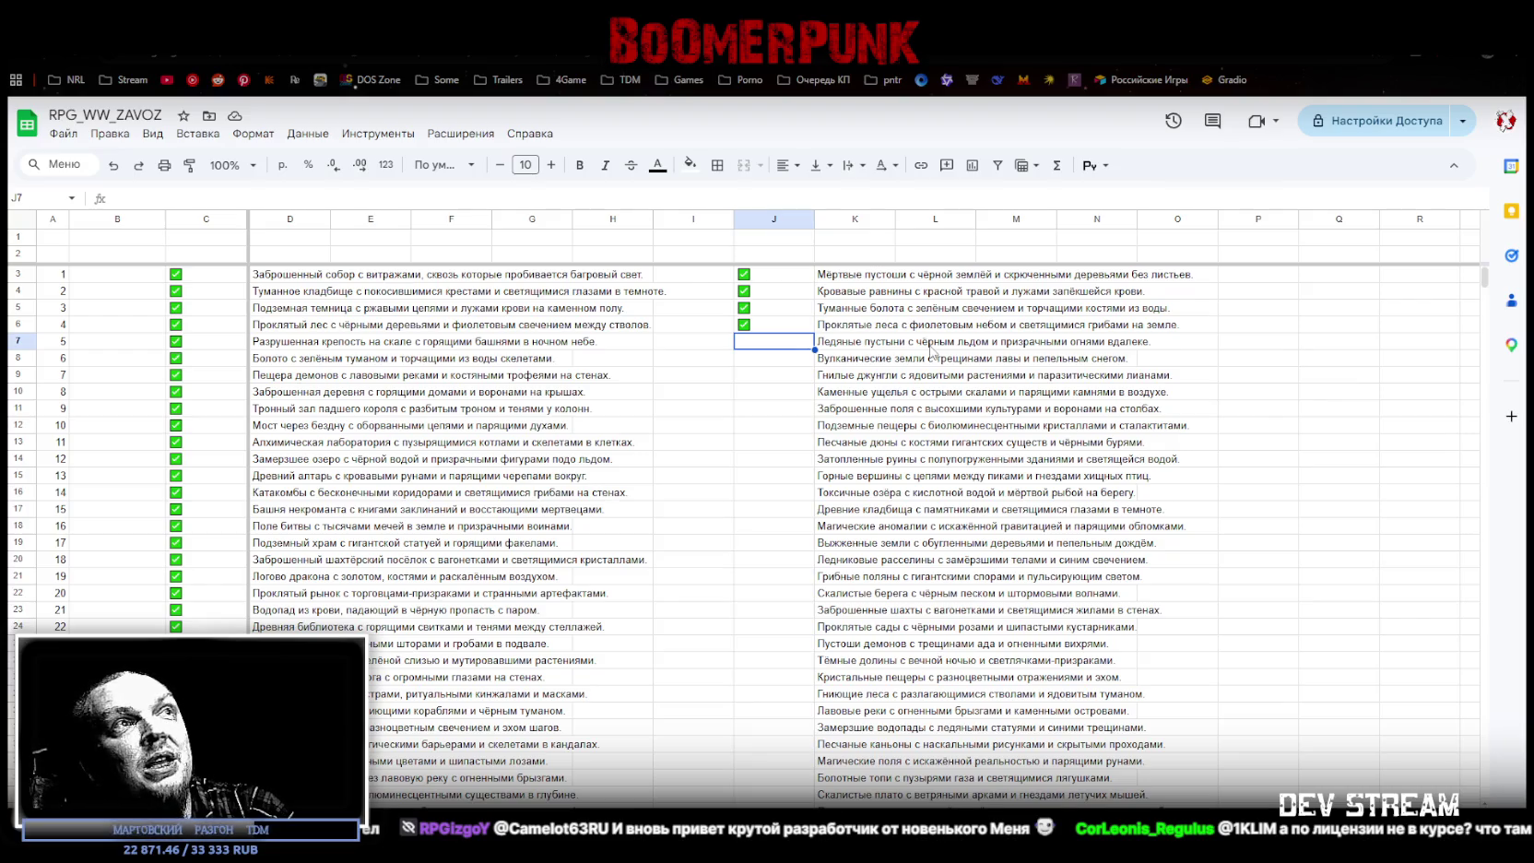
{"action": "key", "text": "ctrl+v"}
{"action": "left_click", "coordinate": [769, 363]}
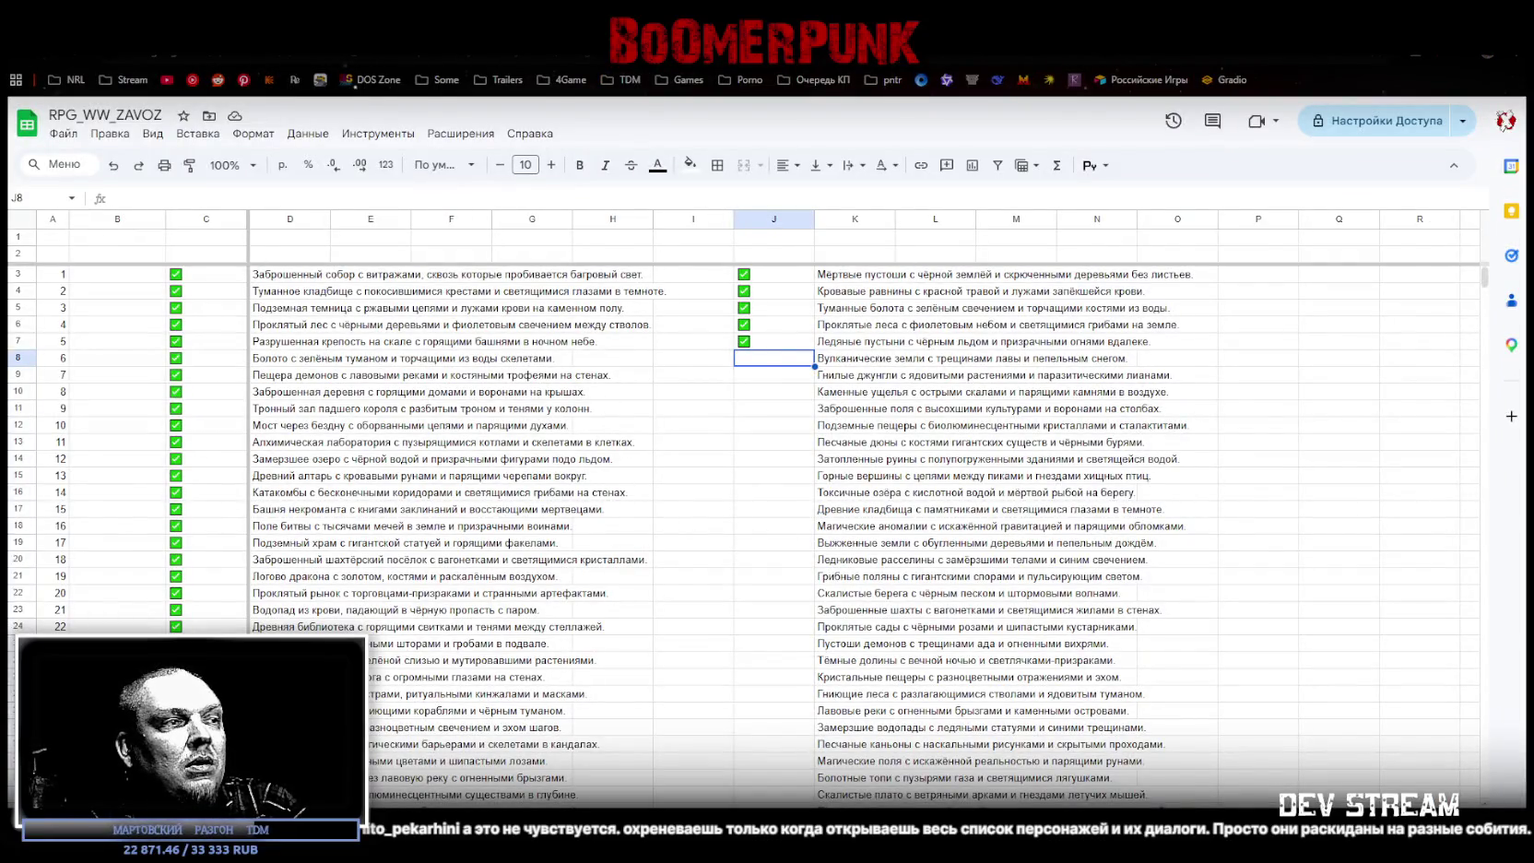
{"action": "key", "text": "alt+Tab"}
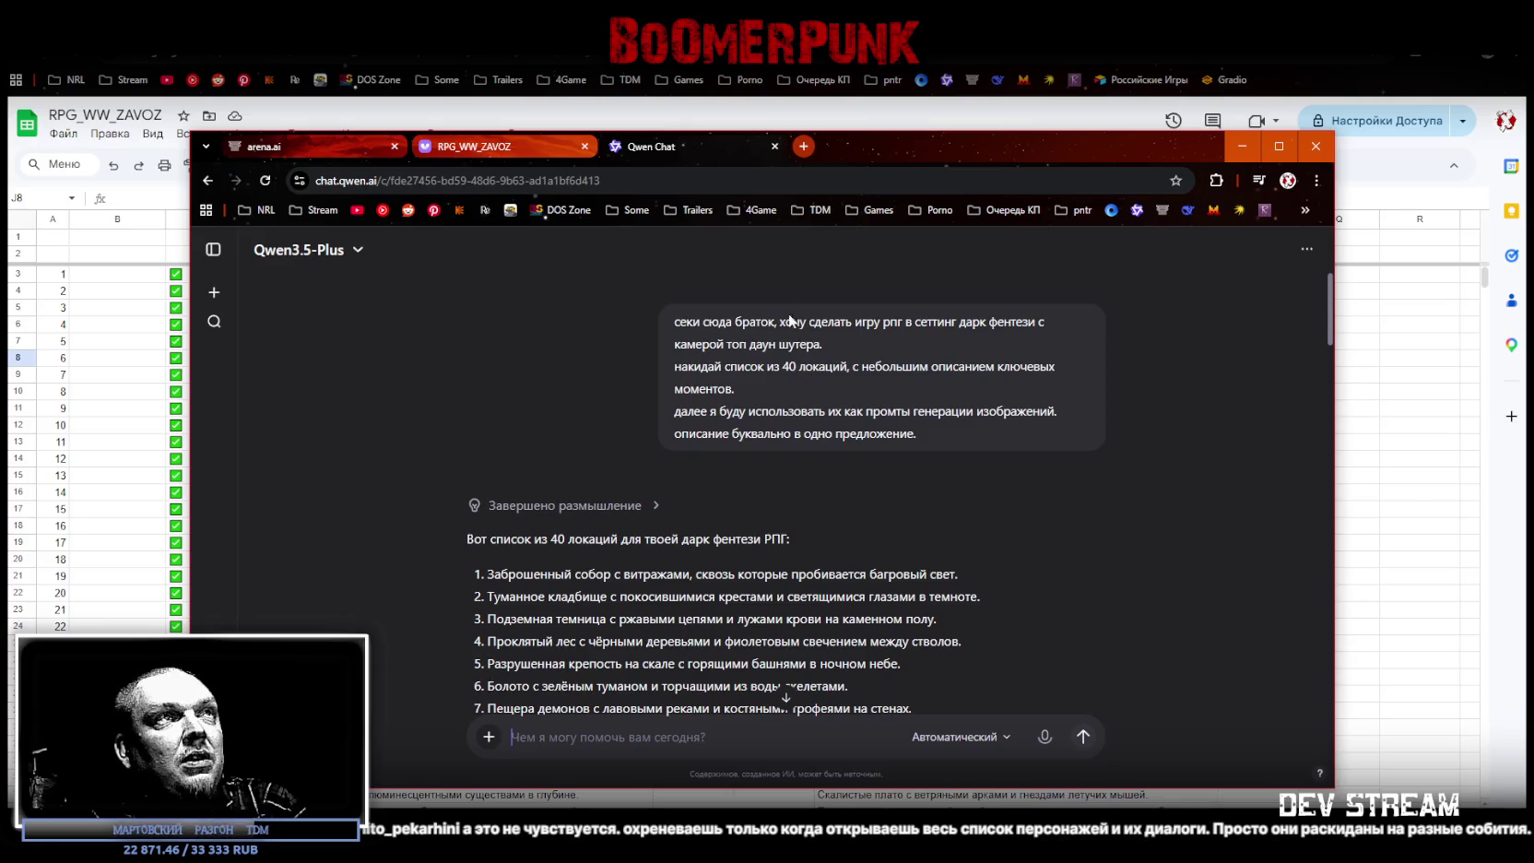
{"action": "scroll", "coordinate": [1143, 445], "scroll_direction": "down", "scroll_amount": 3}
{"action": "scroll", "coordinate": [922, 443], "scroll_direction": "up", "scroll_amount": 1}
{"action": "scroll", "coordinate": [885, 441], "scroll_direction": "up", "scroll_amount": 1}
{"action": "scroll", "coordinate": [872, 439], "scroll_direction": "up", "scroll_amount": 1}
{"action": "scroll", "coordinate": [872, 439], "scroll_direction": "up", "scroll_amount": 3}
{"action": "scroll", "coordinate": [867, 443], "scroll_direction": "up", "scroll_amount": 8}
{"action": "scroll", "coordinate": [857, 447], "scroll_direction": "up", "scroll_amount": 3}
{"action": "scroll", "coordinate": [844, 456], "scroll_direction": "down", "scroll_amount": 5}
{"action": "scroll", "coordinate": [841, 458], "scroll_direction": "down", "scroll_amount": 5}
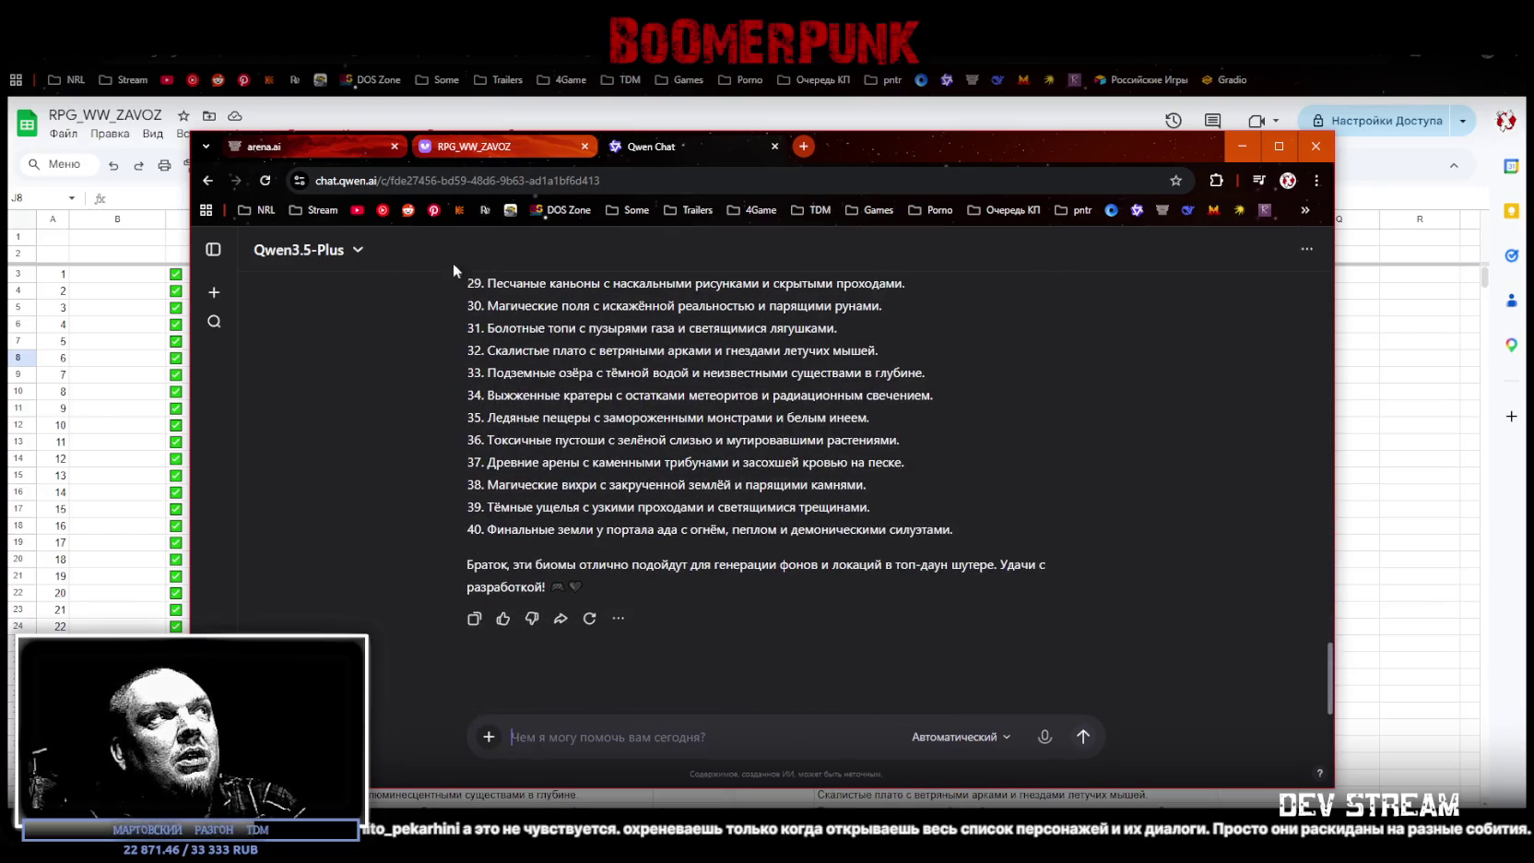
{"action": "left_click", "coordinate": [1243, 145]}
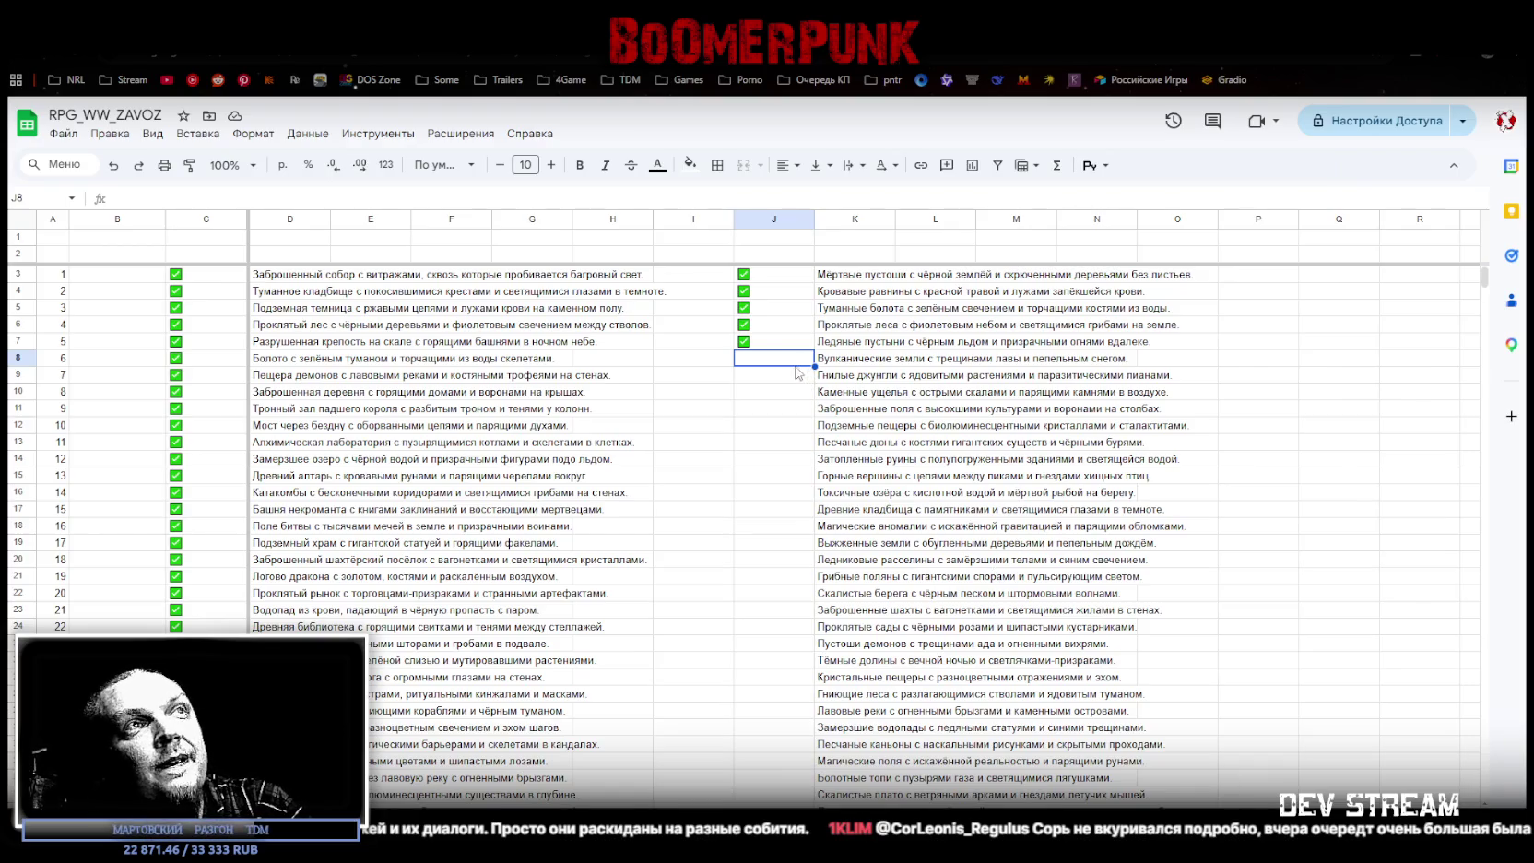
Step: Paste ticked checkboxes into cells J8 and J9
{"action": "left_click", "coordinate": [850, 360]}
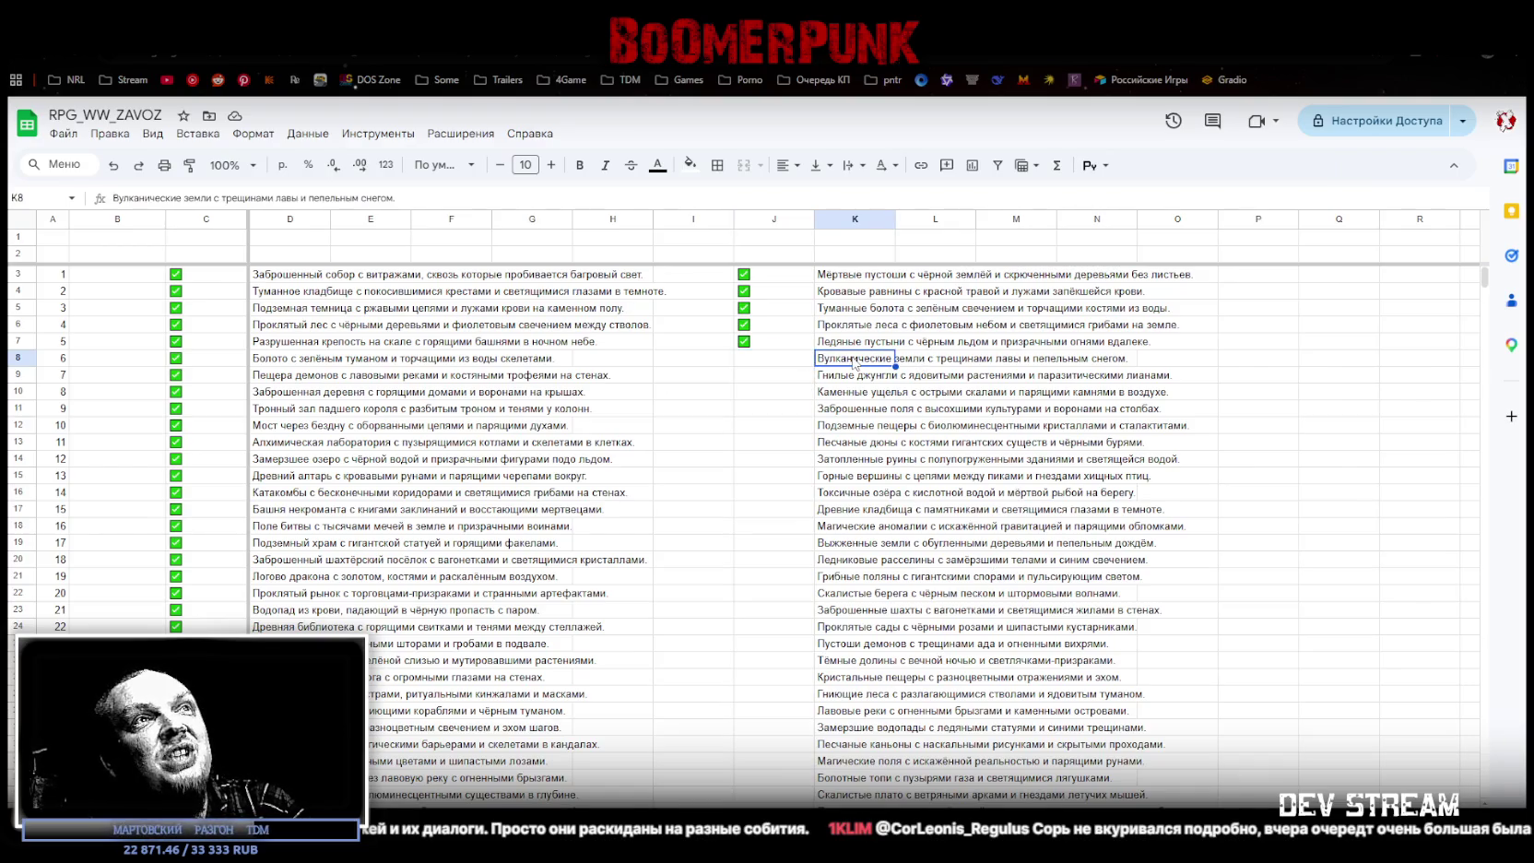
{"action": "left_click", "coordinate": [759, 345]}
{"action": "left_click", "coordinate": [757, 367]}
{"action": "key", "text": "ctrl+v"}
{"action": "left_click", "coordinate": [911, 381]}
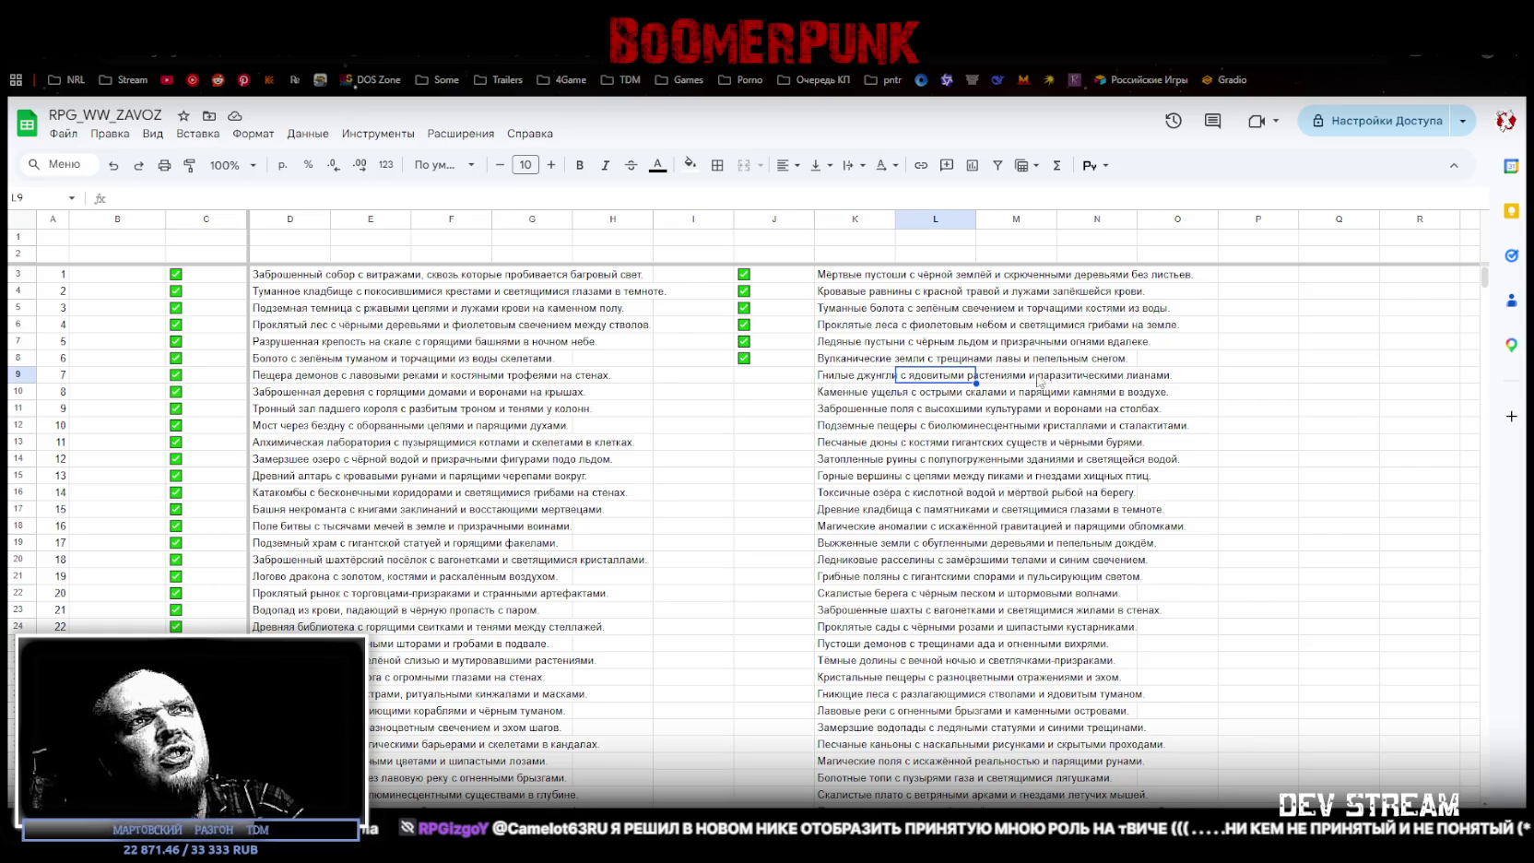
{"action": "left_click", "coordinate": [780, 376]}
{"action": "key", "text": "ctrl+v"}
Step: Paste ticked checkboxes into cells J10 through J13
{"action": "left_click", "coordinate": [755, 395]}
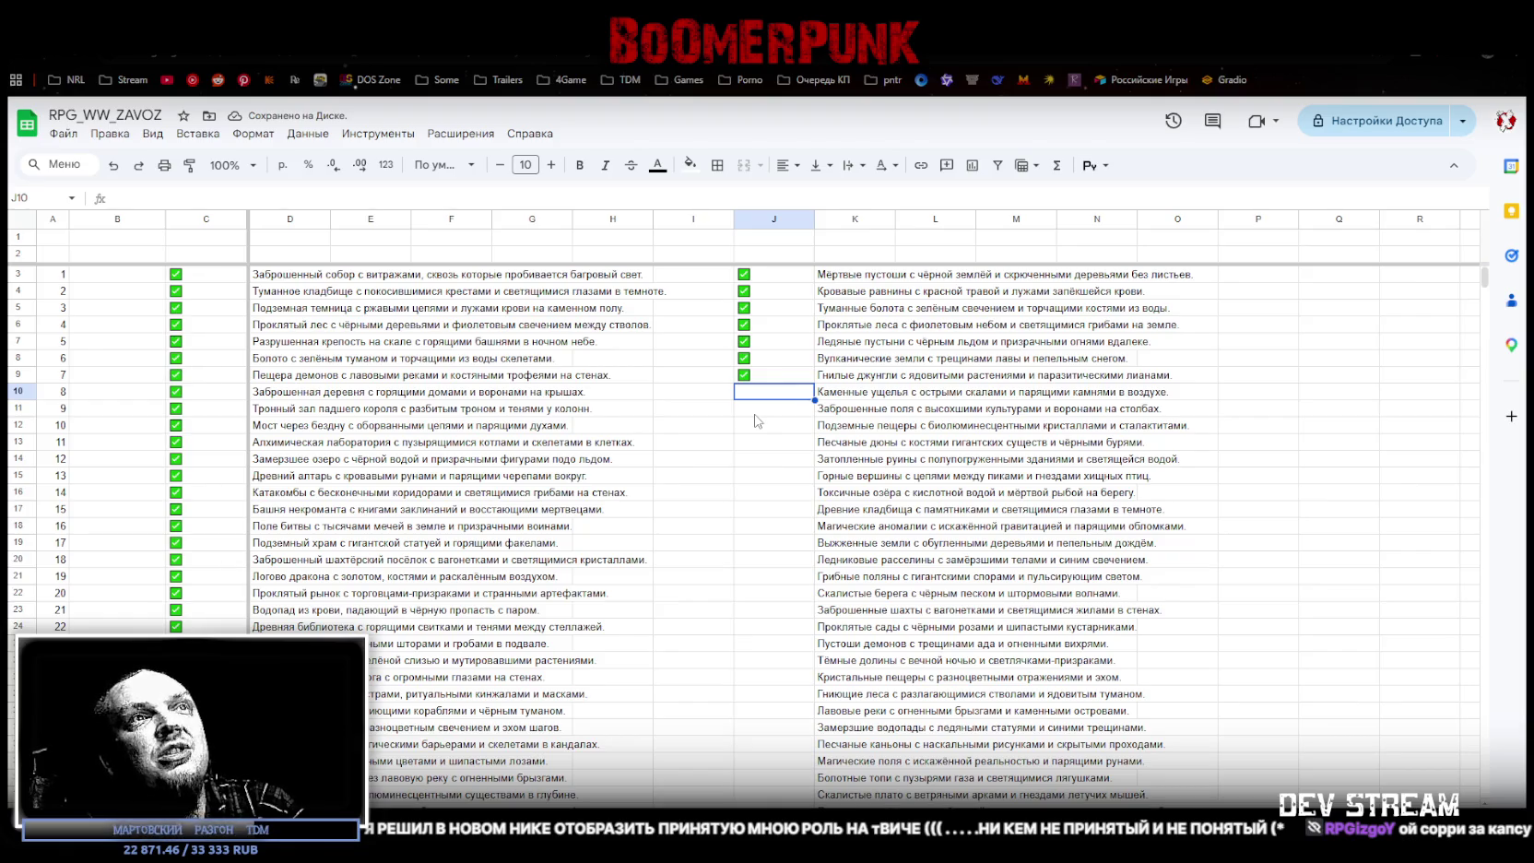
{"action": "key", "text": "ctrl+v"}
{"action": "left_click", "coordinate": [755, 414]}
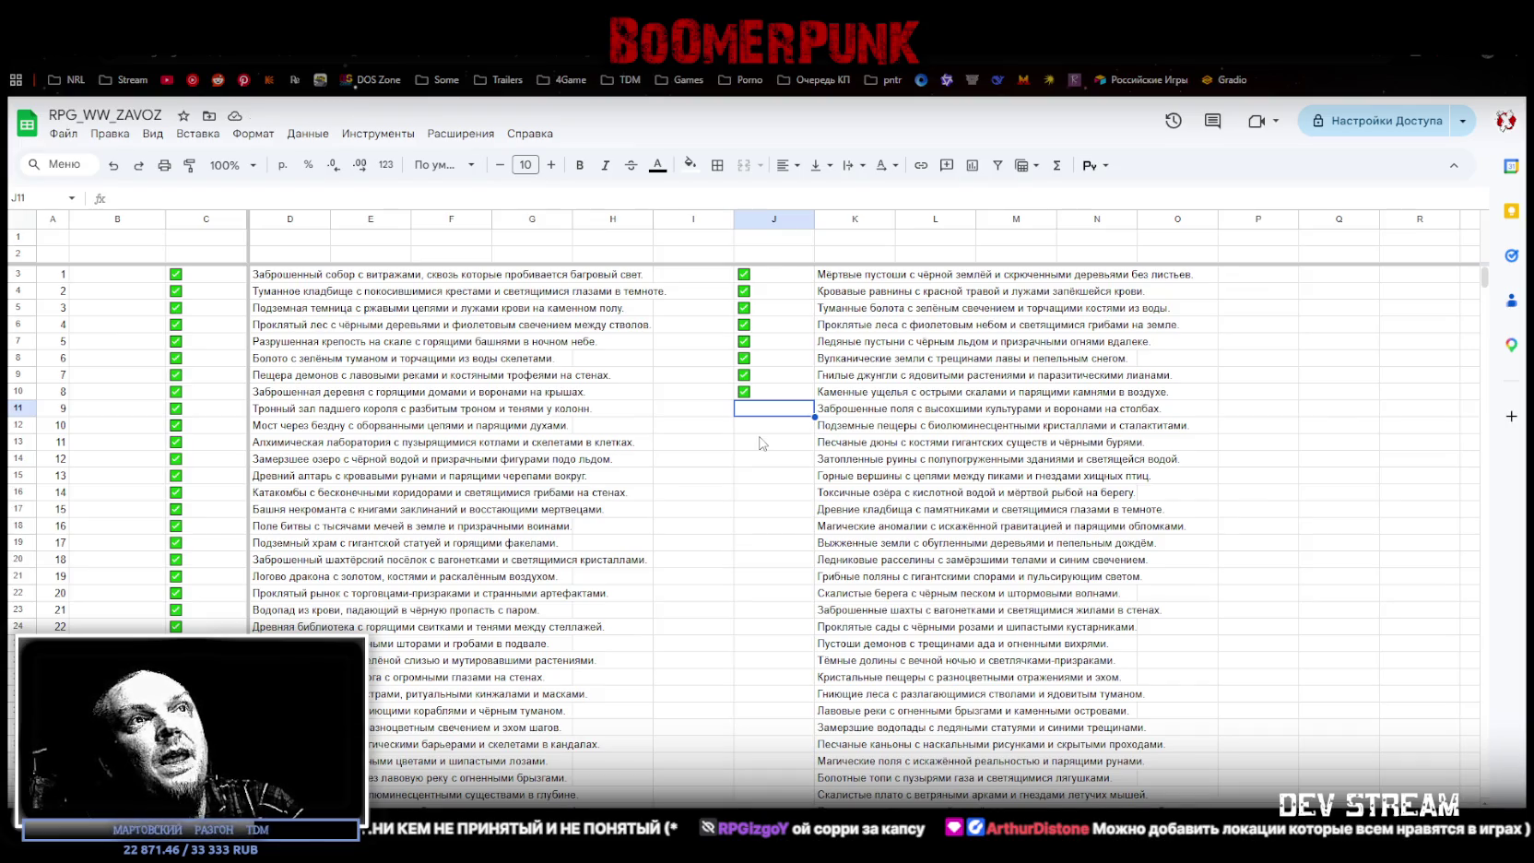
{"action": "key", "text": "ctrl+v"}
{"action": "key", "text": "Down"}
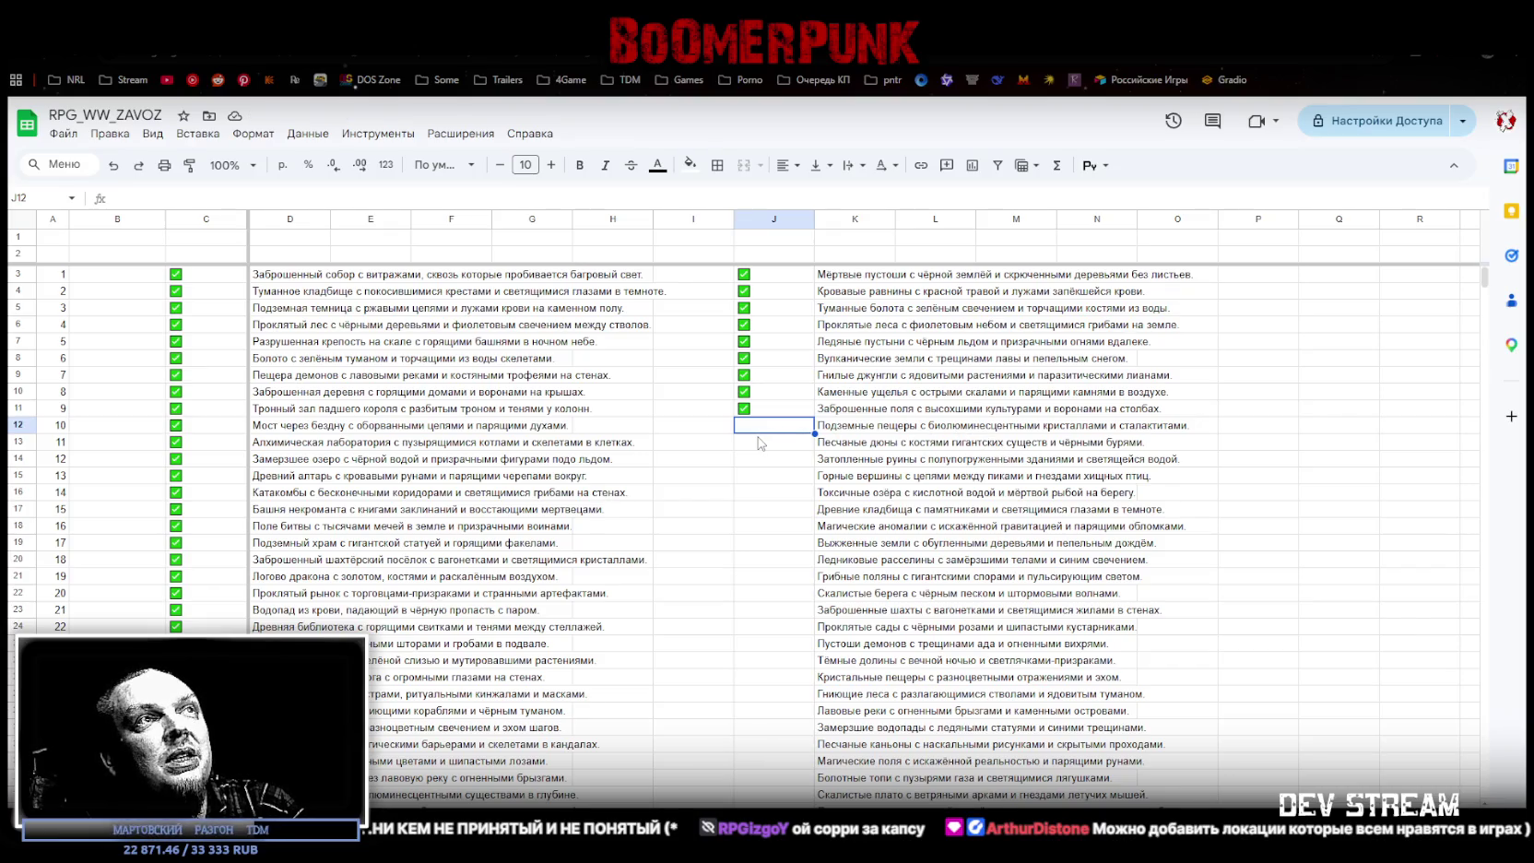
{"action": "key", "text": "ctrl+v"}
{"action": "key", "text": "Down"}
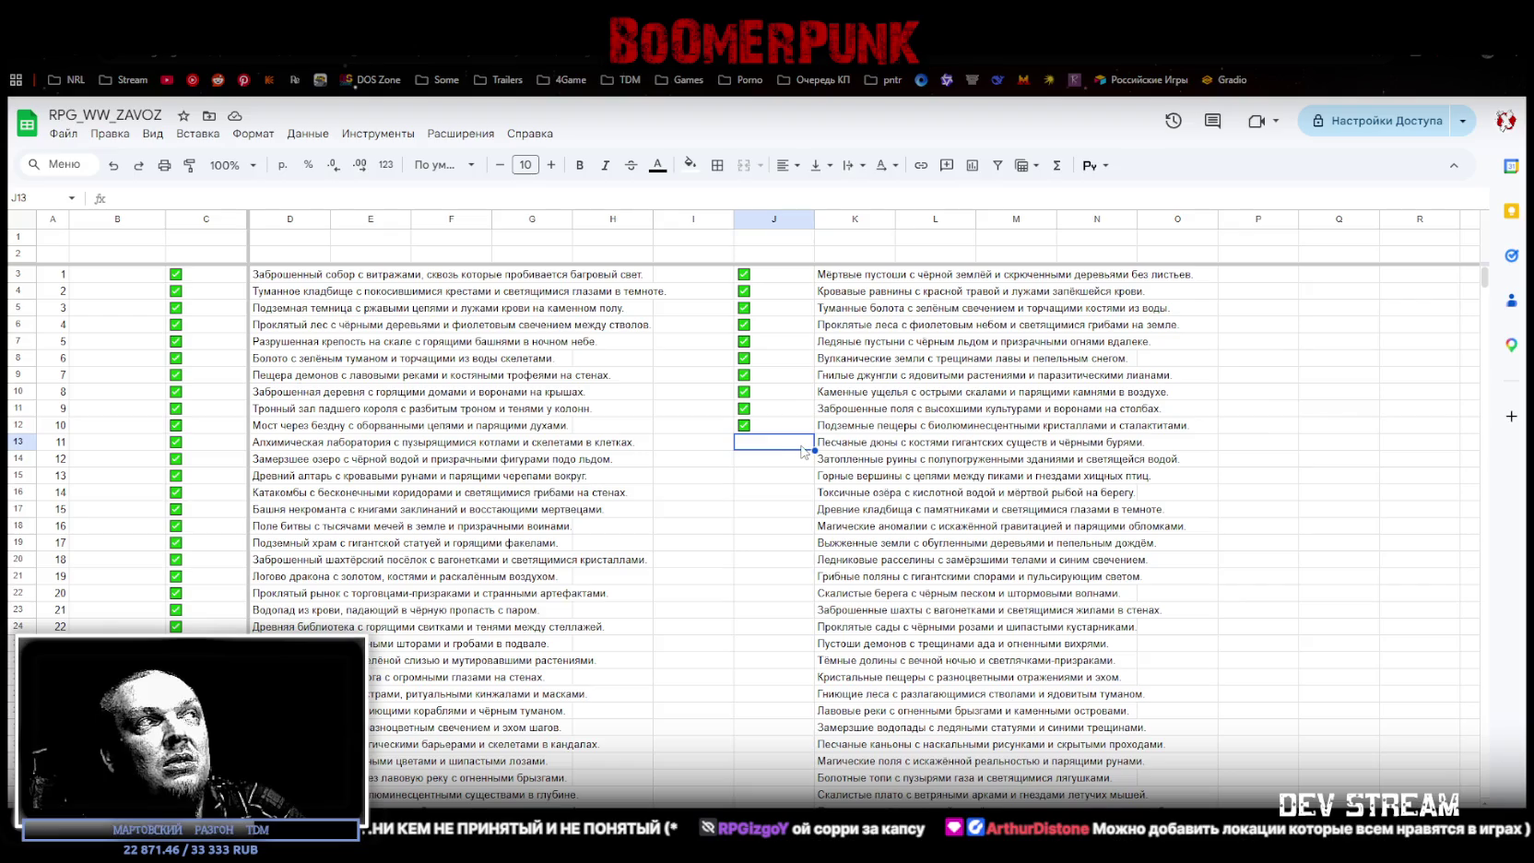
{"action": "key", "text": "ctrl+v"}
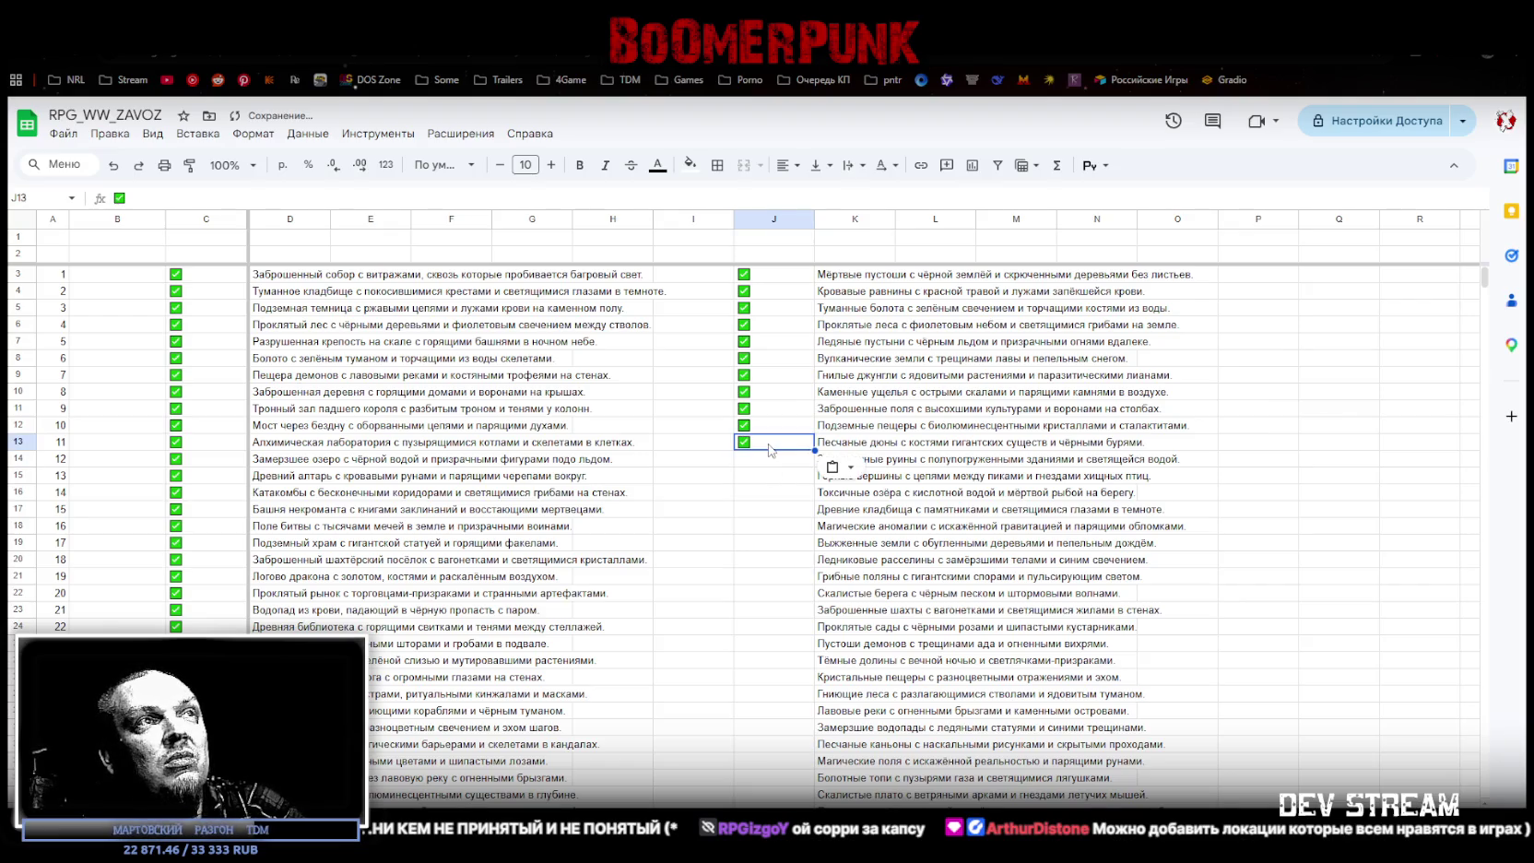
Step: Select J14, then Alt+Tab back to the Unity editor in Play mode
{"action": "left_click", "coordinate": [768, 459]}
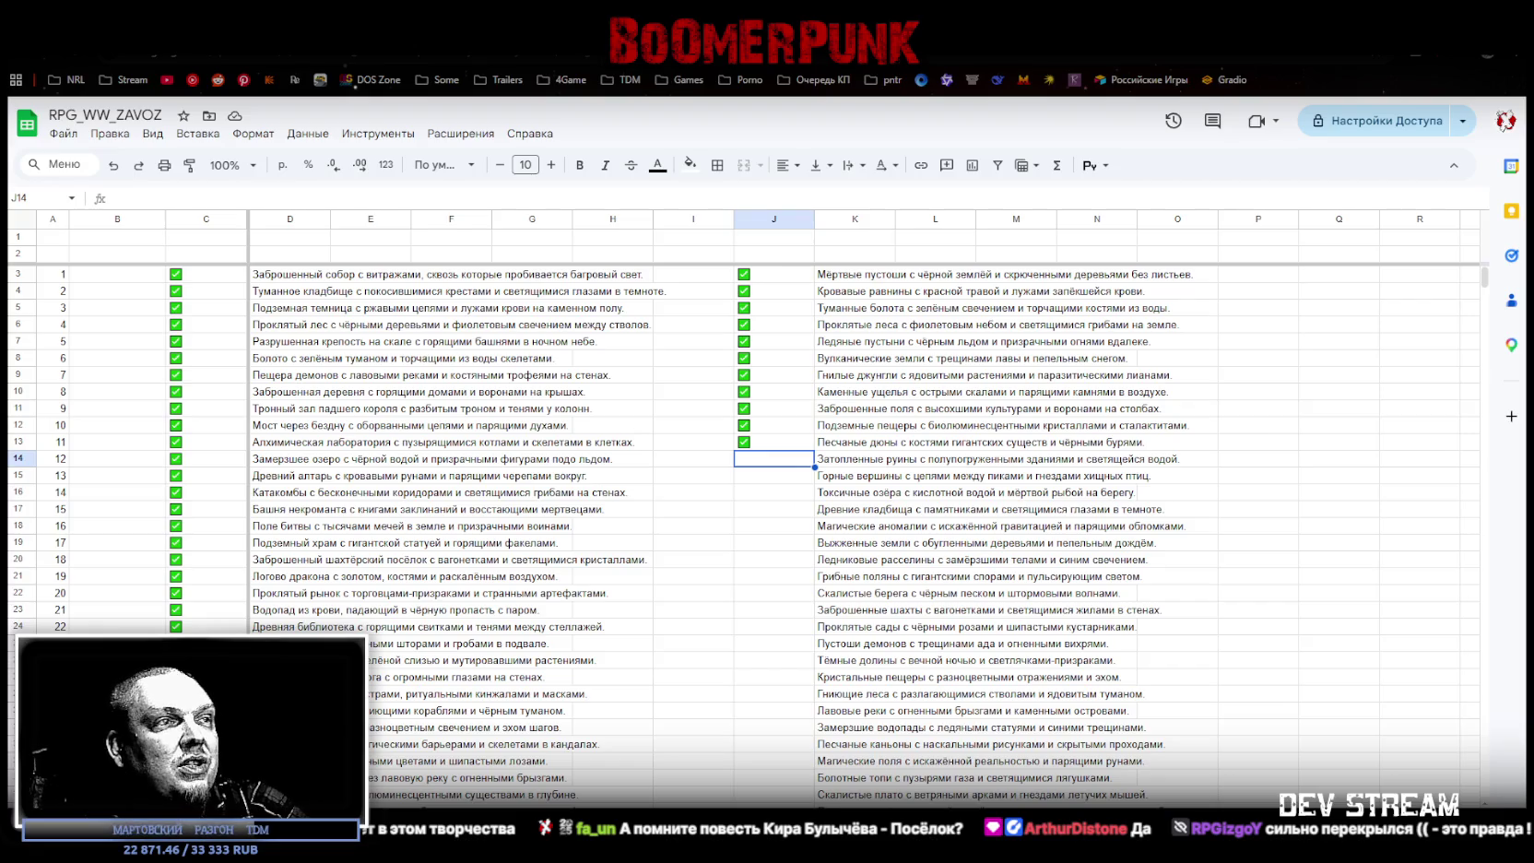
{"action": "key", "text": "alt+Tab"}
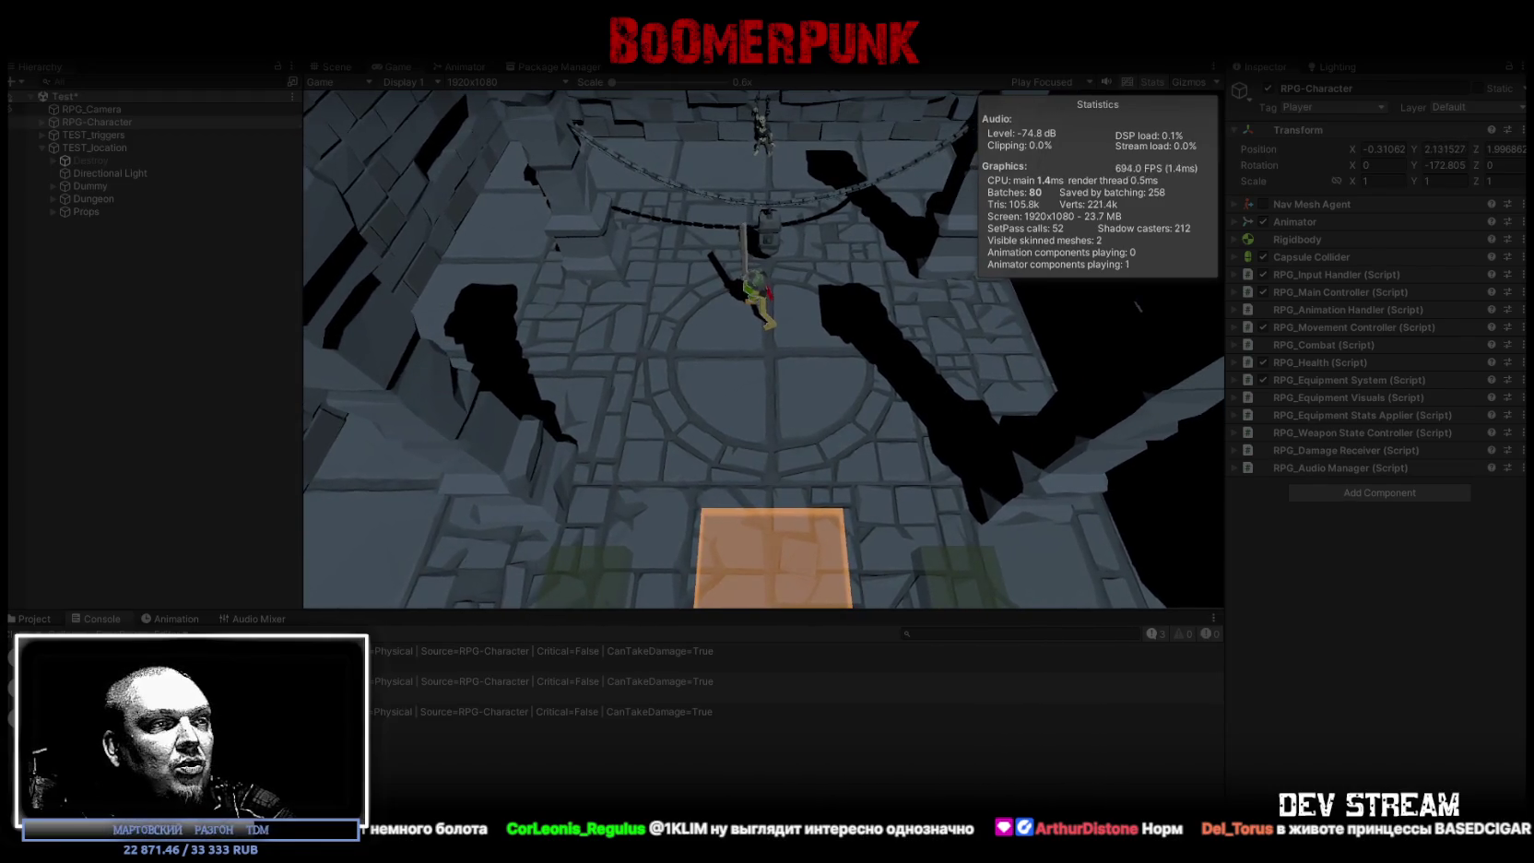
Step: Alt+Tab from the Unity editor to the Chrome window showing the RPG_WW_ZAVOZ sheet
{"action": "key", "text": "alt+Tab"}
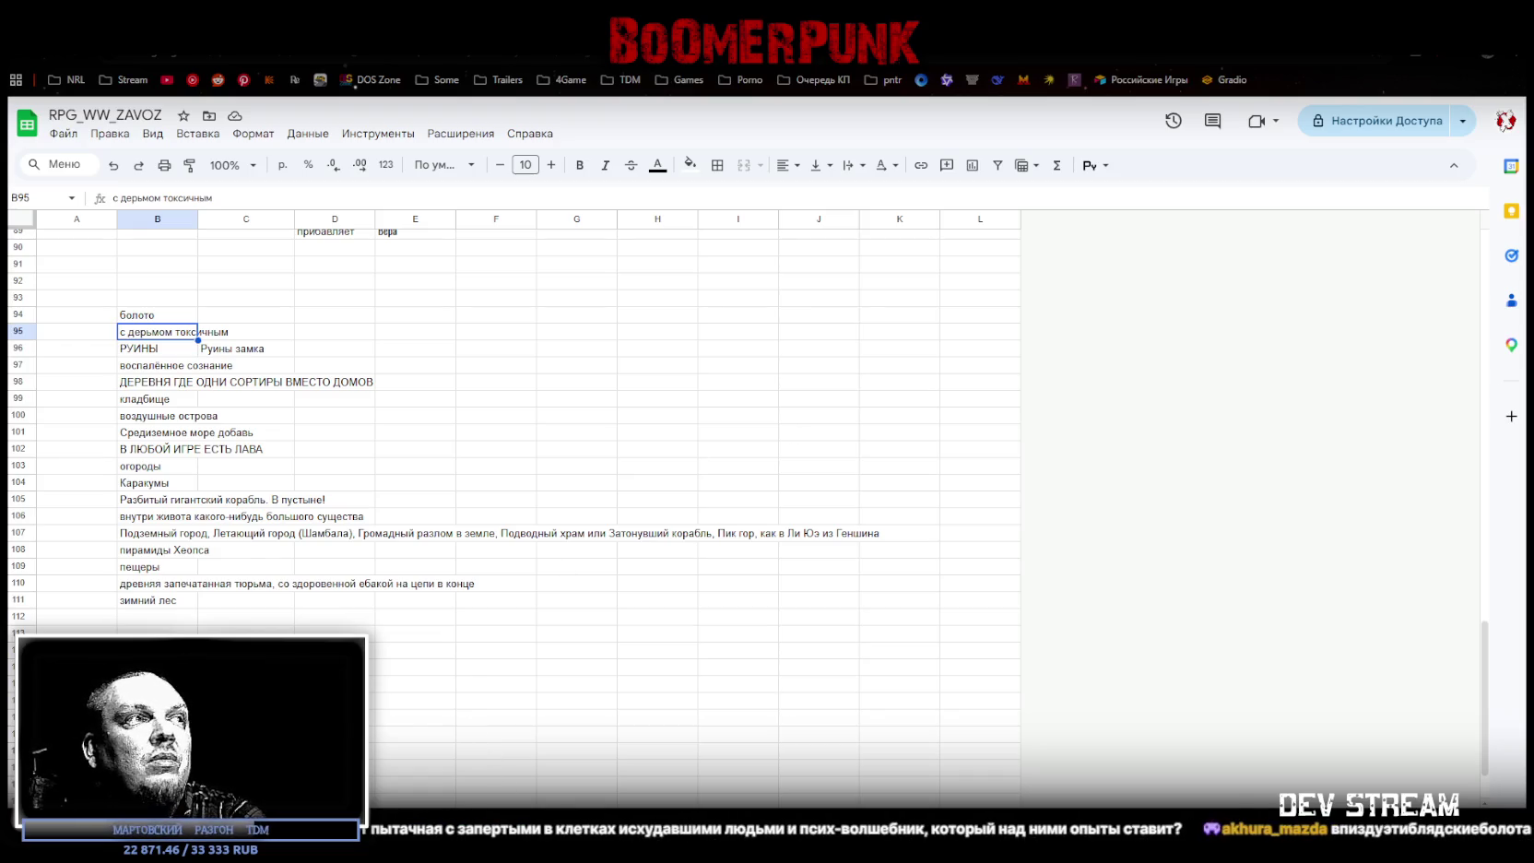
Step: Switch to the numbered locations sheet with Alt+Up and scroll through the list
{"action": "key", "text": "alt+Up"}
{"action": "scroll", "coordinate": [442, 719], "scroll_direction": "up", "scroll_amount": 5}
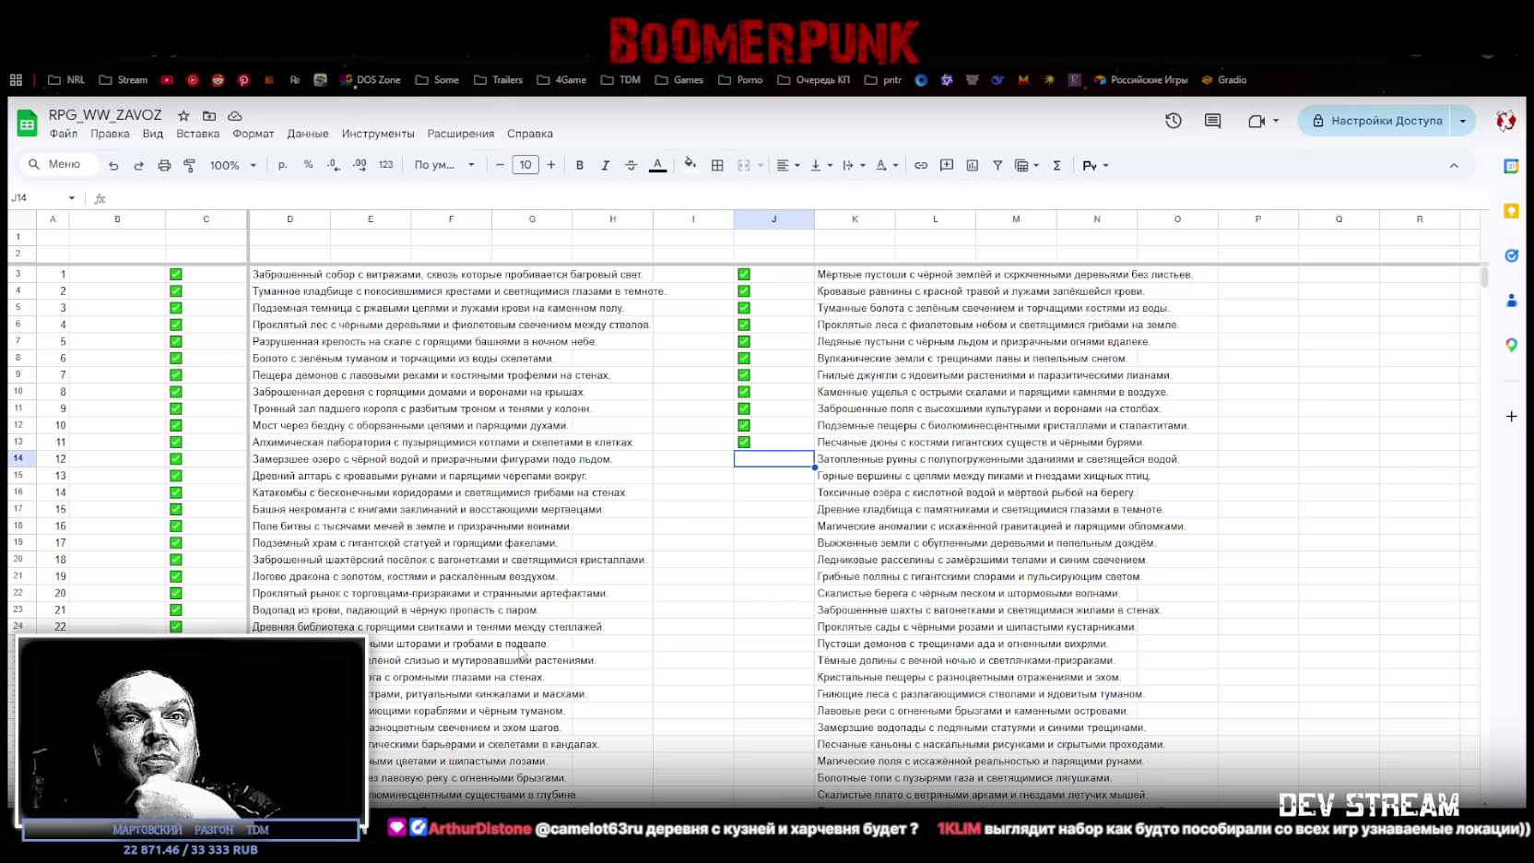
{"action": "scroll", "coordinate": [285, 421], "scroll_direction": "down", "scroll_amount": 1}
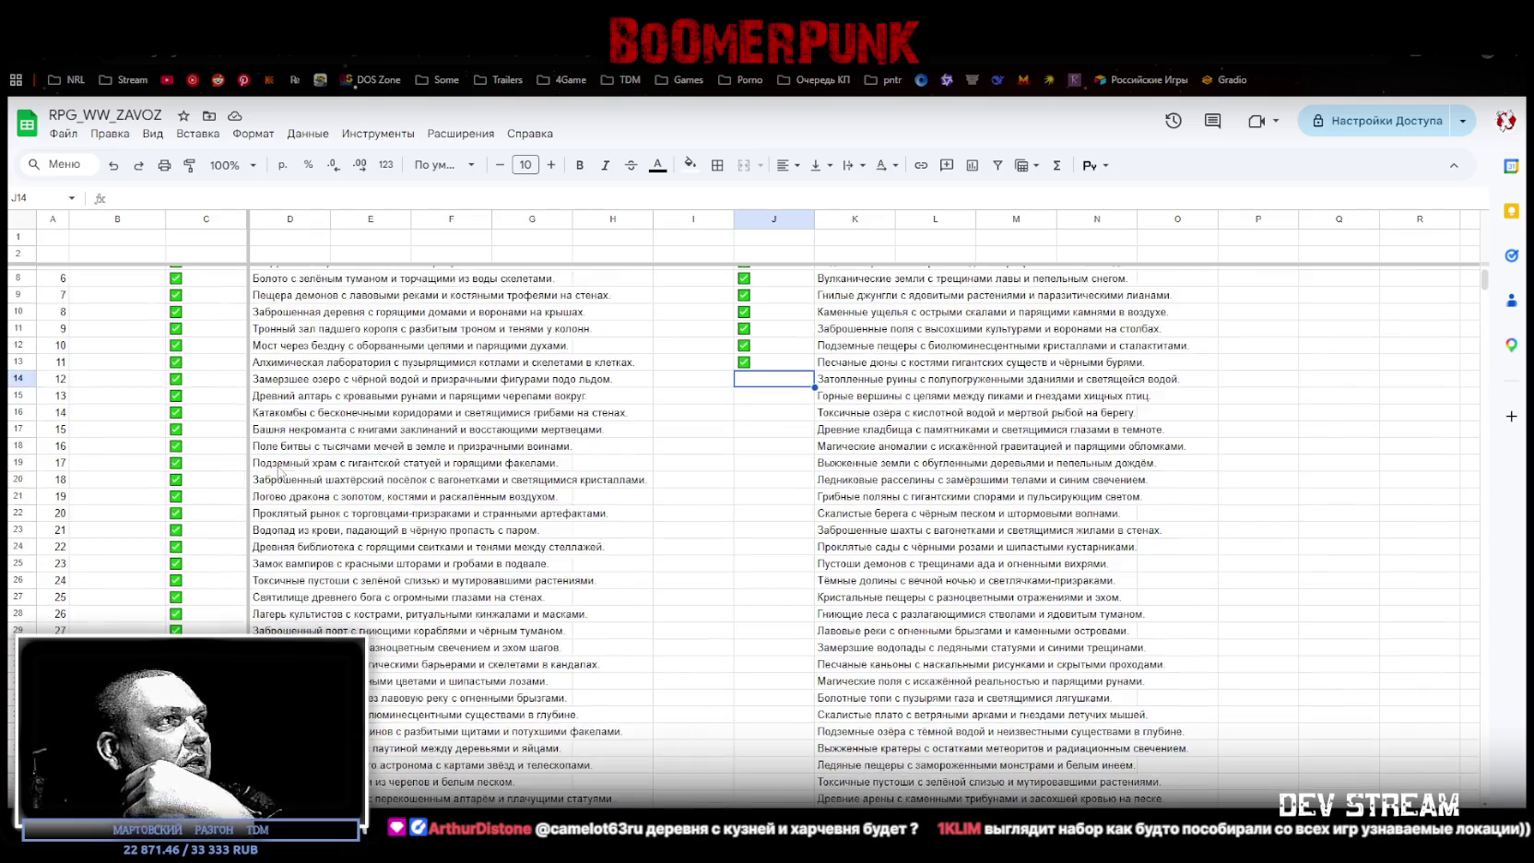
{"action": "scroll", "coordinate": [281, 454], "scroll_direction": "down", "scroll_amount": 2}
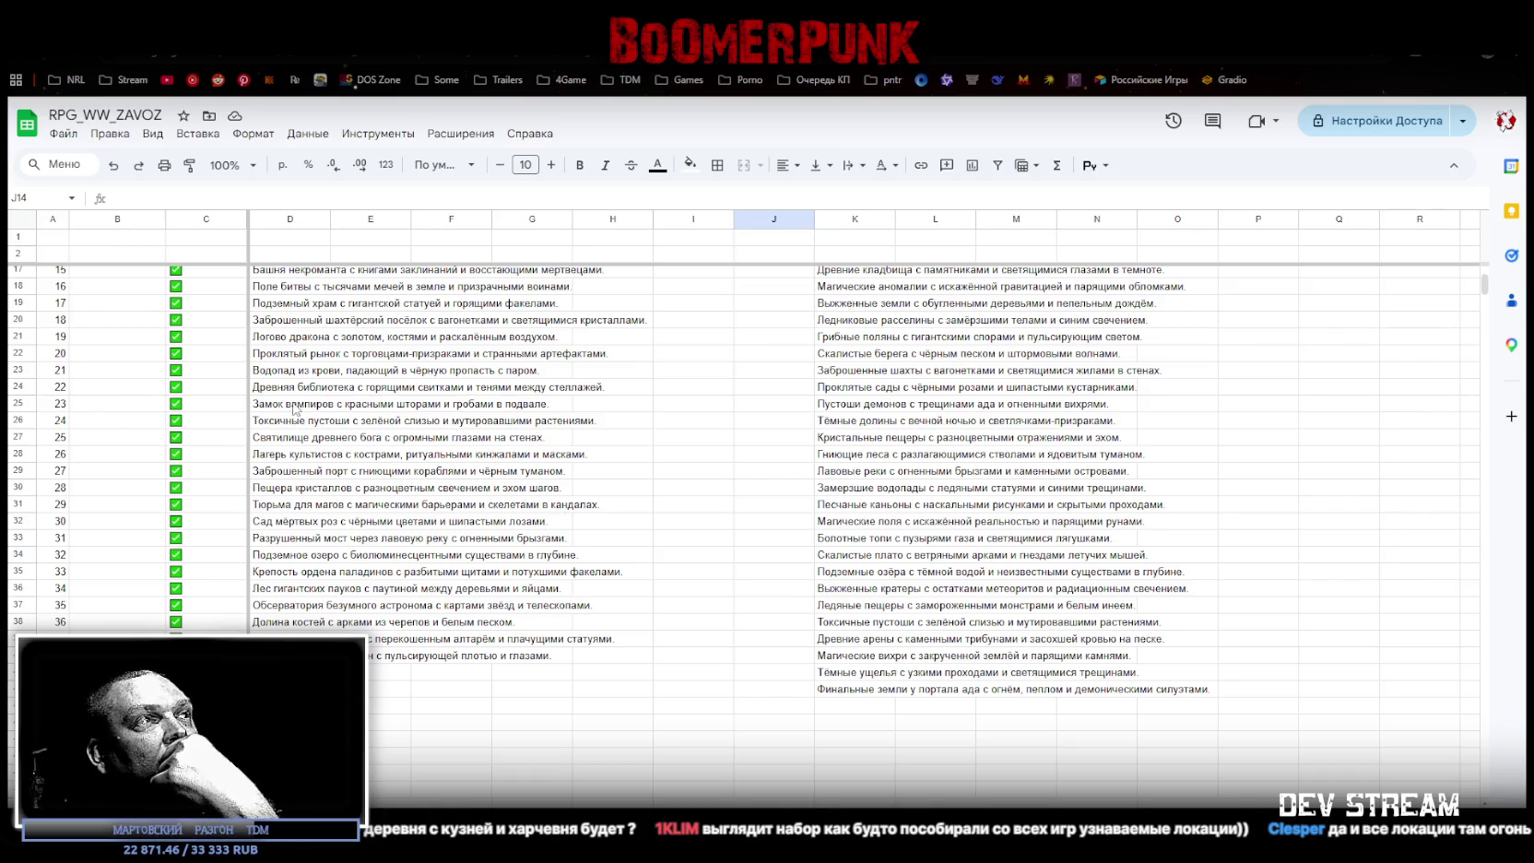
{"action": "scroll", "coordinate": [287, 364], "scroll_direction": "up", "scroll_amount": 2}
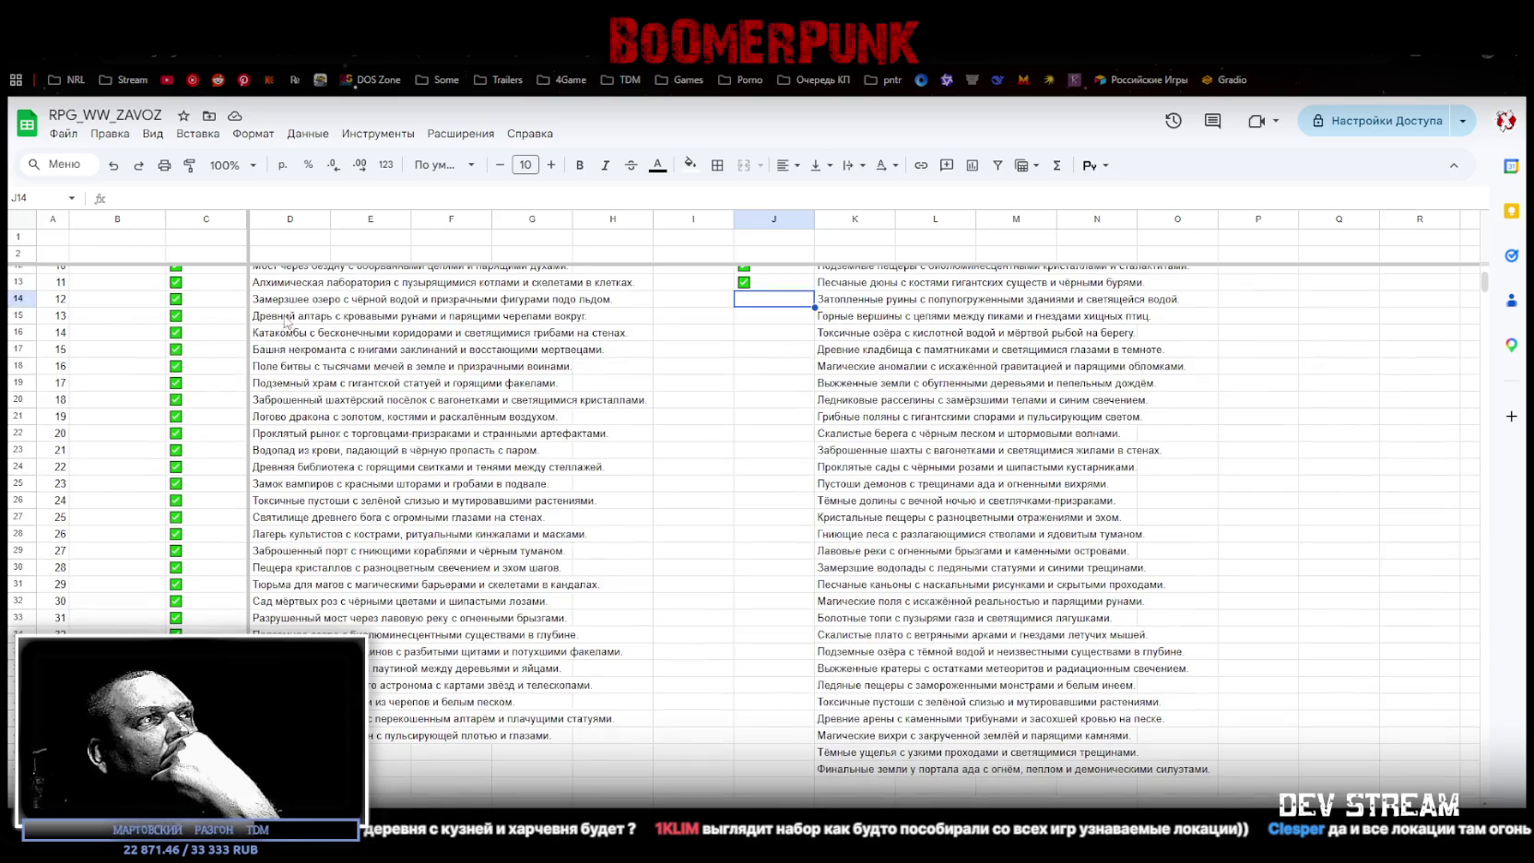
{"action": "scroll", "coordinate": [282, 322], "scroll_direction": "up", "scroll_amount": 5}
{"action": "scroll", "coordinate": [330, 601], "scroll_direction": "down", "scroll_amount": 2}
{"action": "scroll", "coordinate": [329, 601], "scroll_direction": "up", "scroll_amount": 2}
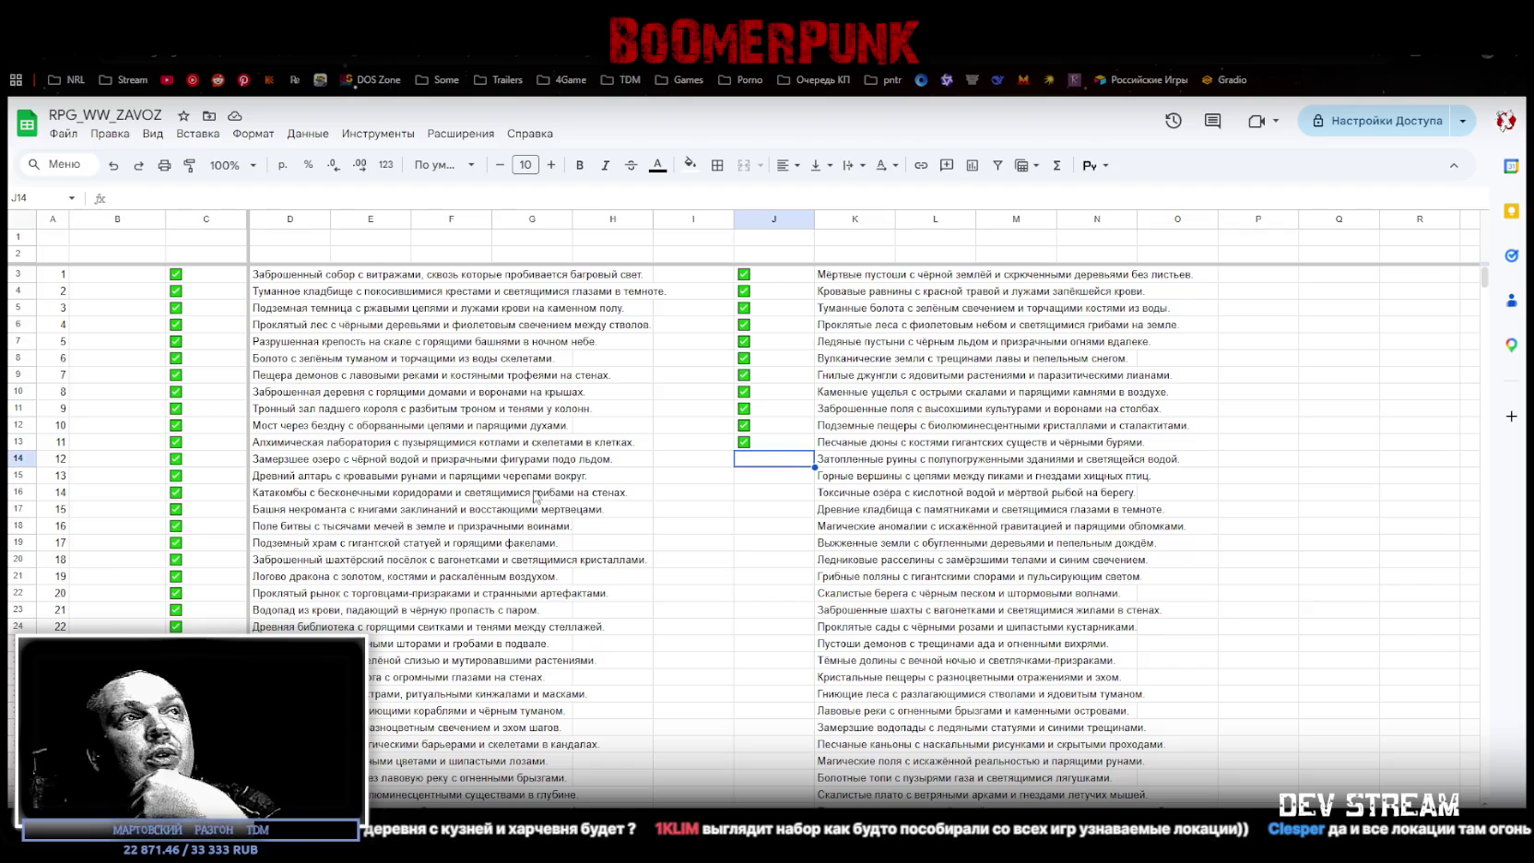
Step: Select J13 and review the ticked checkboxes in rows 3 to 13
{"action": "left_click", "coordinate": [755, 441]}
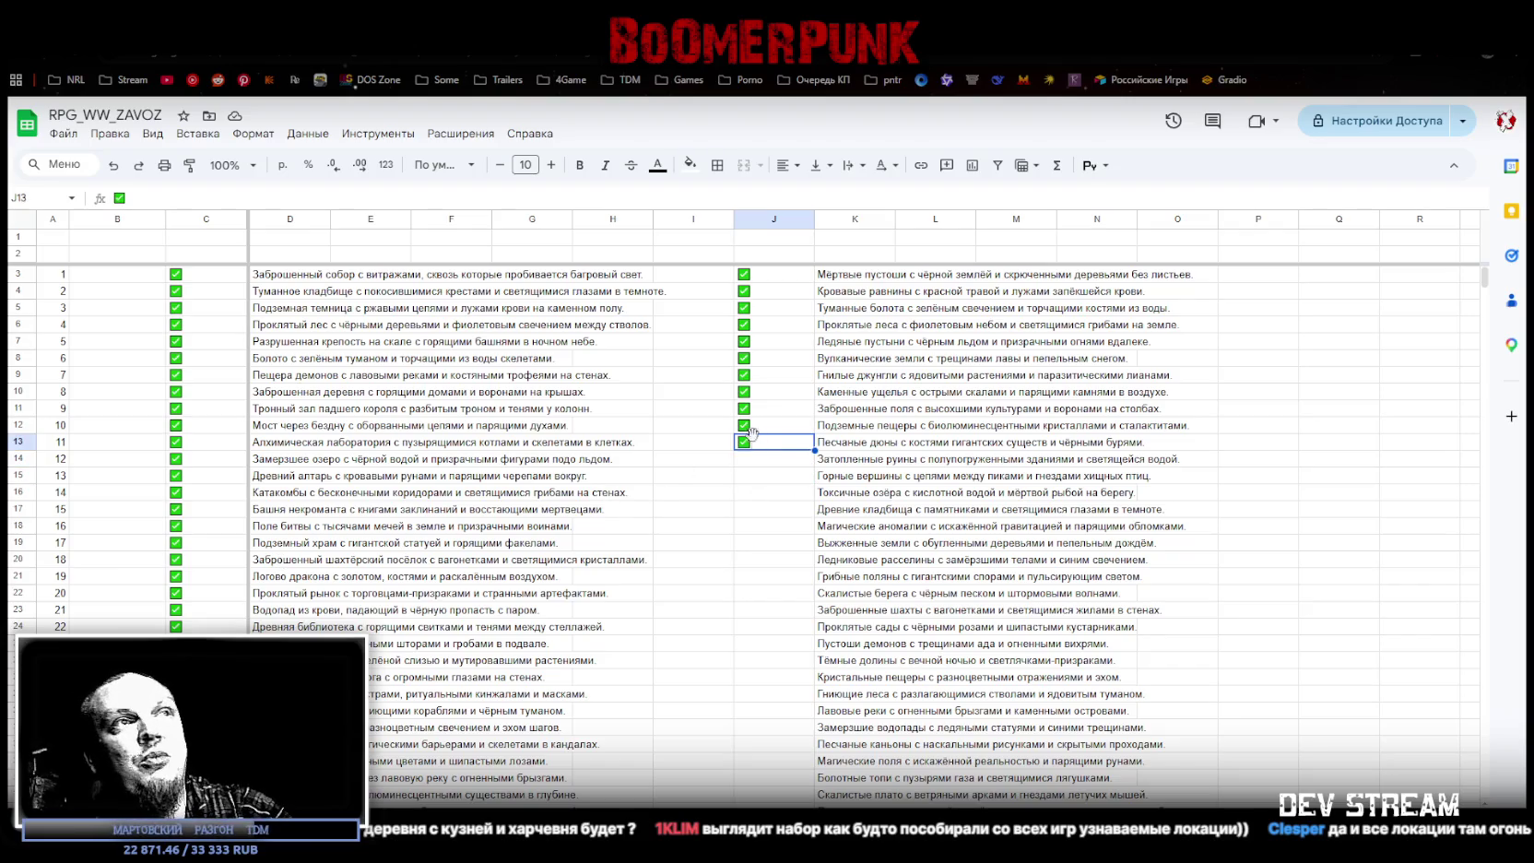
{"action": "scroll", "coordinate": [853, 554], "scroll_direction": "down", "scroll_amount": 5}
{"action": "scroll", "coordinate": [871, 627], "scroll_direction": "up", "scroll_amount": 5}
{"action": "scroll", "coordinate": [869, 568], "scroll_direction": "down", "scroll_amount": 1}
{"action": "scroll", "coordinate": [885, 590], "scroll_direction": "down", "scroll_amount": 4}
{"action": "scroll", "coordinate": [899, 553], "scroll_direction": "down", "scroll_amount": 1}
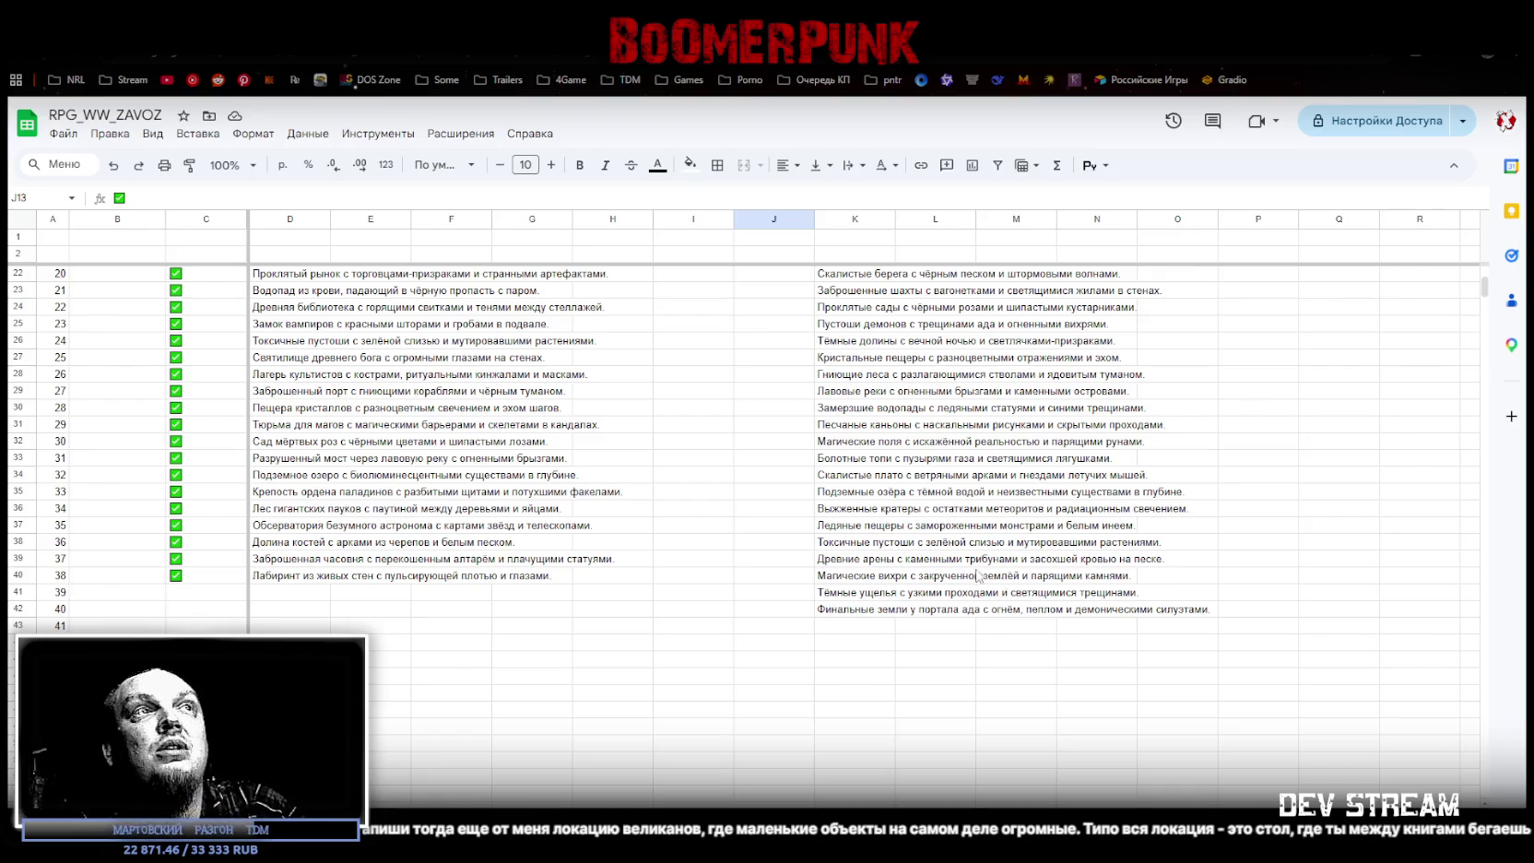
{"action": "scroll", "coordinate": [969, 581], "scroll_direction": "up", "scroll_amount": 6}
{"action": "left_click", "coordinate": [762, 459]}
{"action": "left_click", "coordinate": [760, 447]}
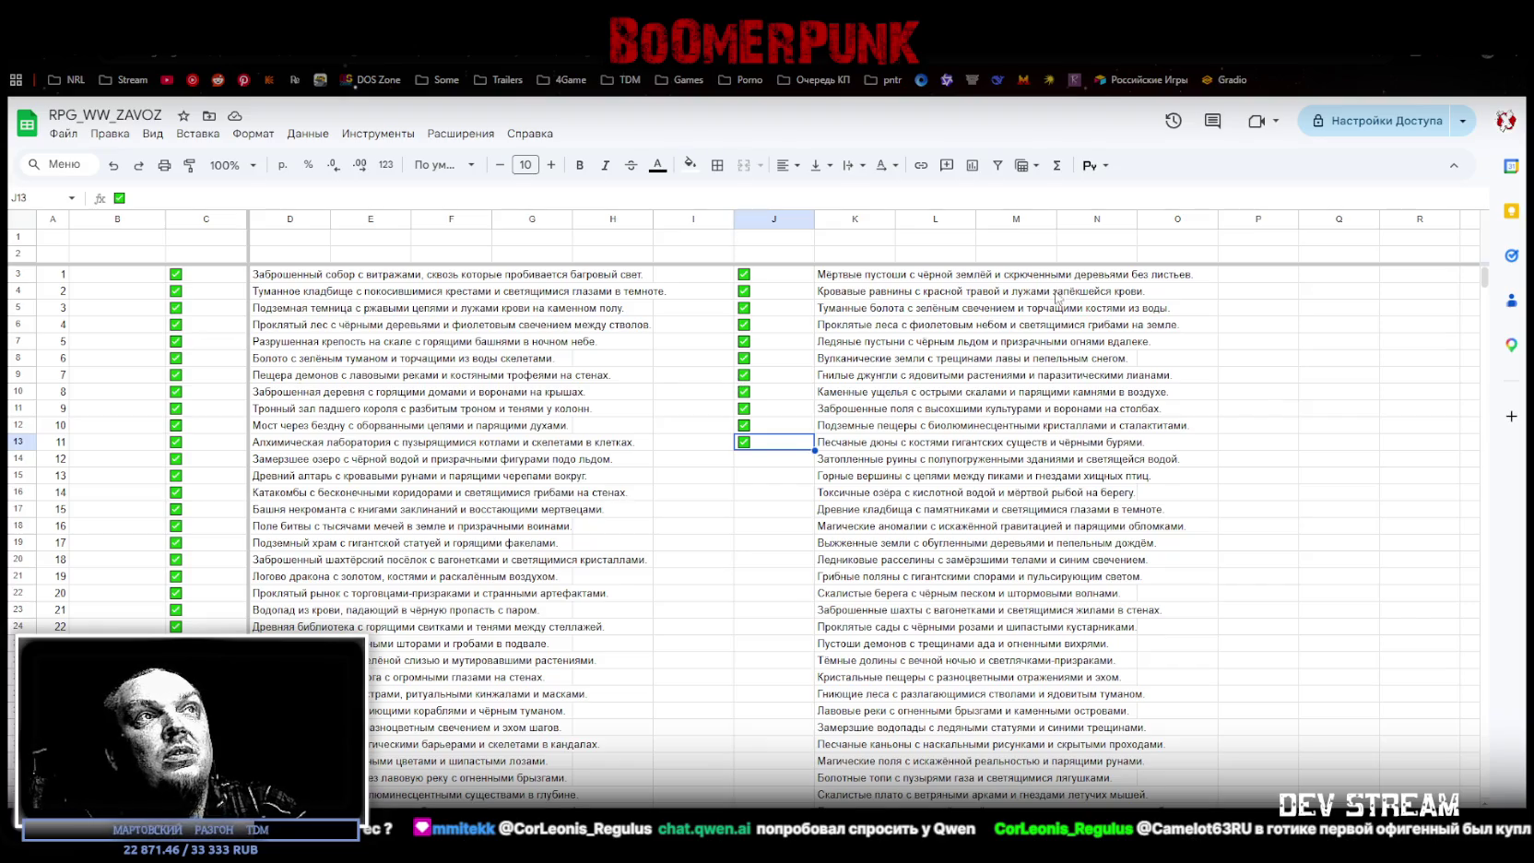
{"action": "key", "text": "Right"}
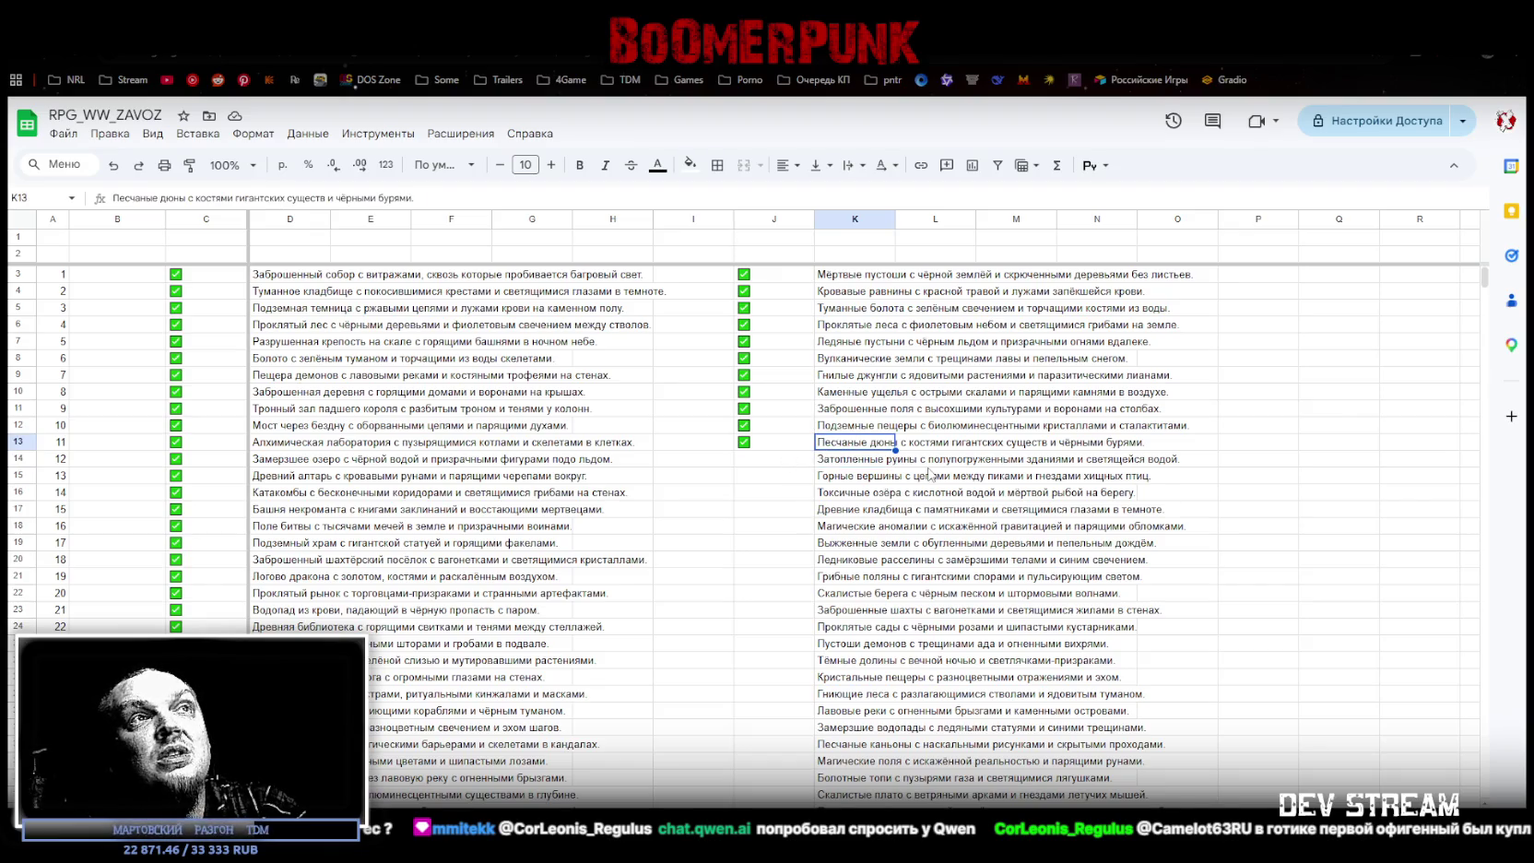
Step: Copy the ticked checkbox from J13 and paste it into J14 through J18
{"action": "left_click", "coordinate": [756, 442]}
{"action": "key", "text": "ctrl+c"}
{"action": "left_click", "coordinate": [741, 459]}
{"action": "key", "text": "ctrl+v"}
{"action": "key", "text": "Down"}
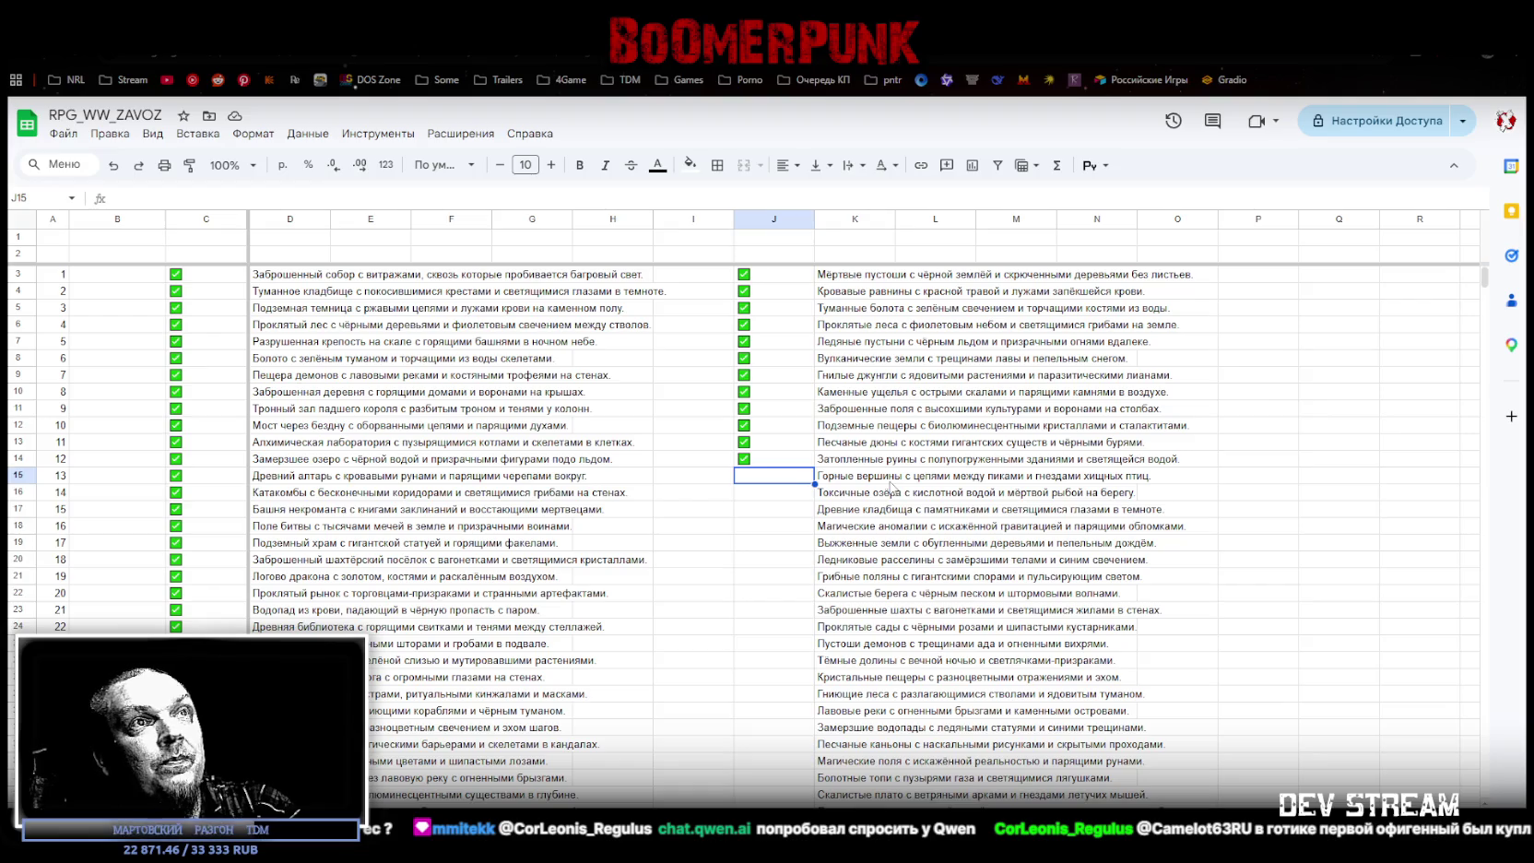
{"action": "left_click", "coordinate": [770, 459]}
{"action": "left_click", "coordinate": [758, 477]}
{"action": "key", "text": "ctrl+v"}
{"action": "left_click", "coordinate": [763, 498]}
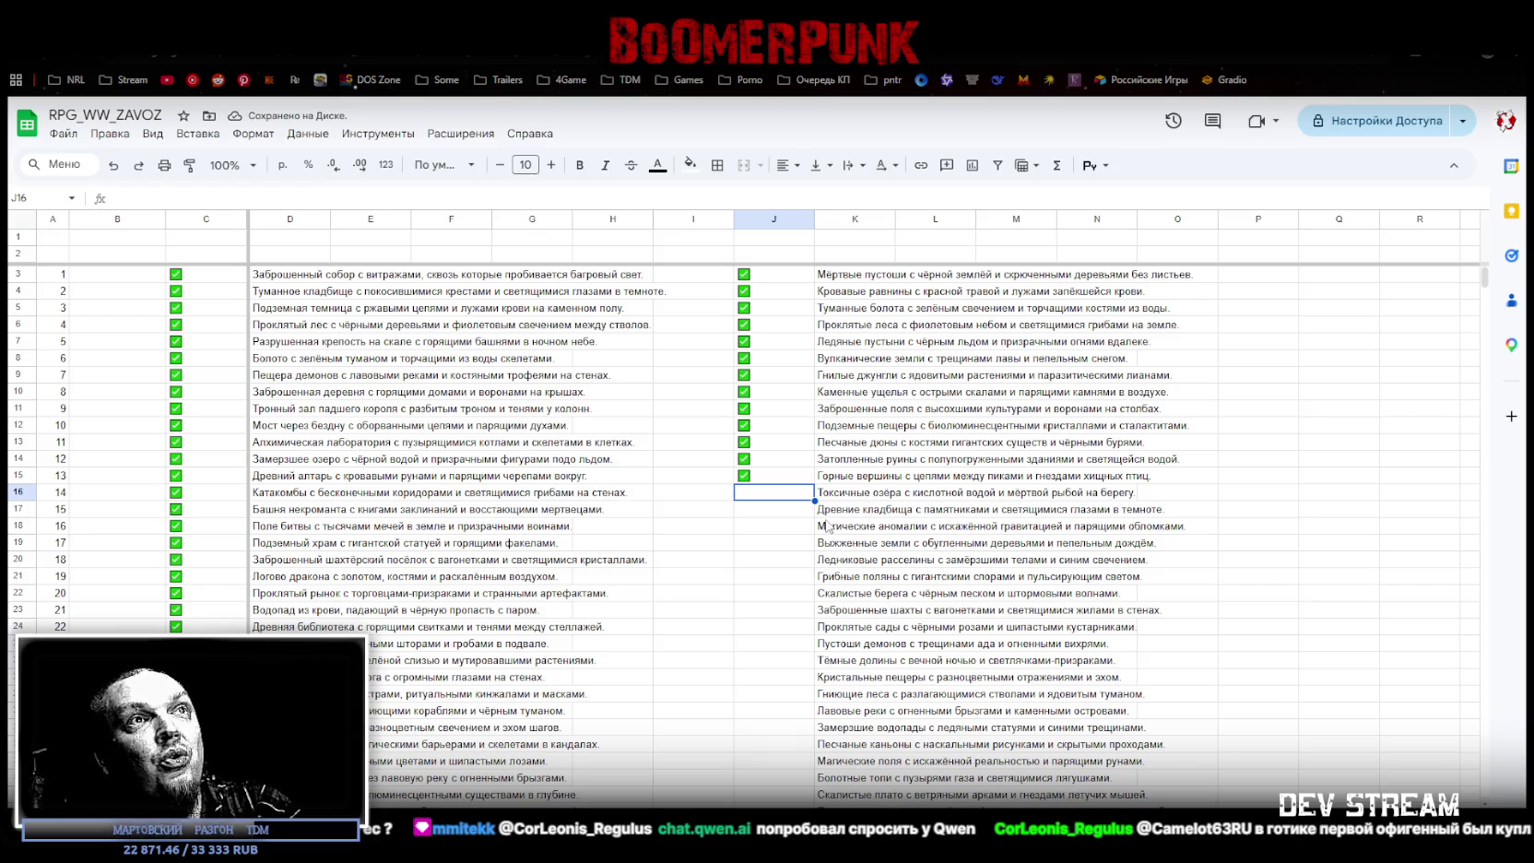
{"action": "left_click", "coordinate": [761, 482]}
{"action": "left_click", "coordinate": [764, 500]}
{"action": "key", "text": "ctrl+v"}
{"action": "key", "text": "Down"}
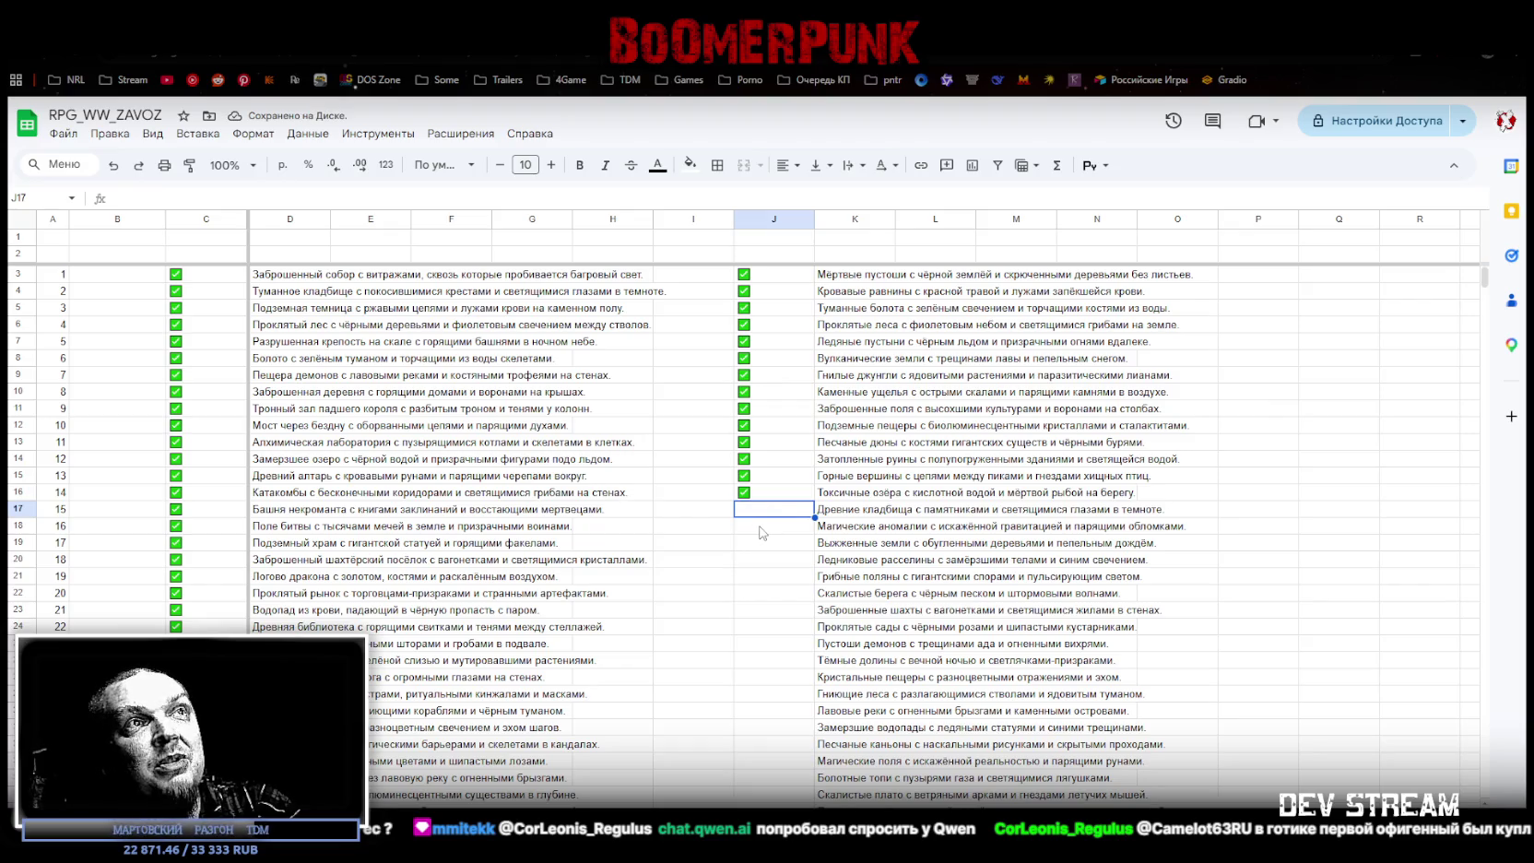
{"action": "key", "text": "ctrl+v"}
{"action": "key", "text": "Down"}
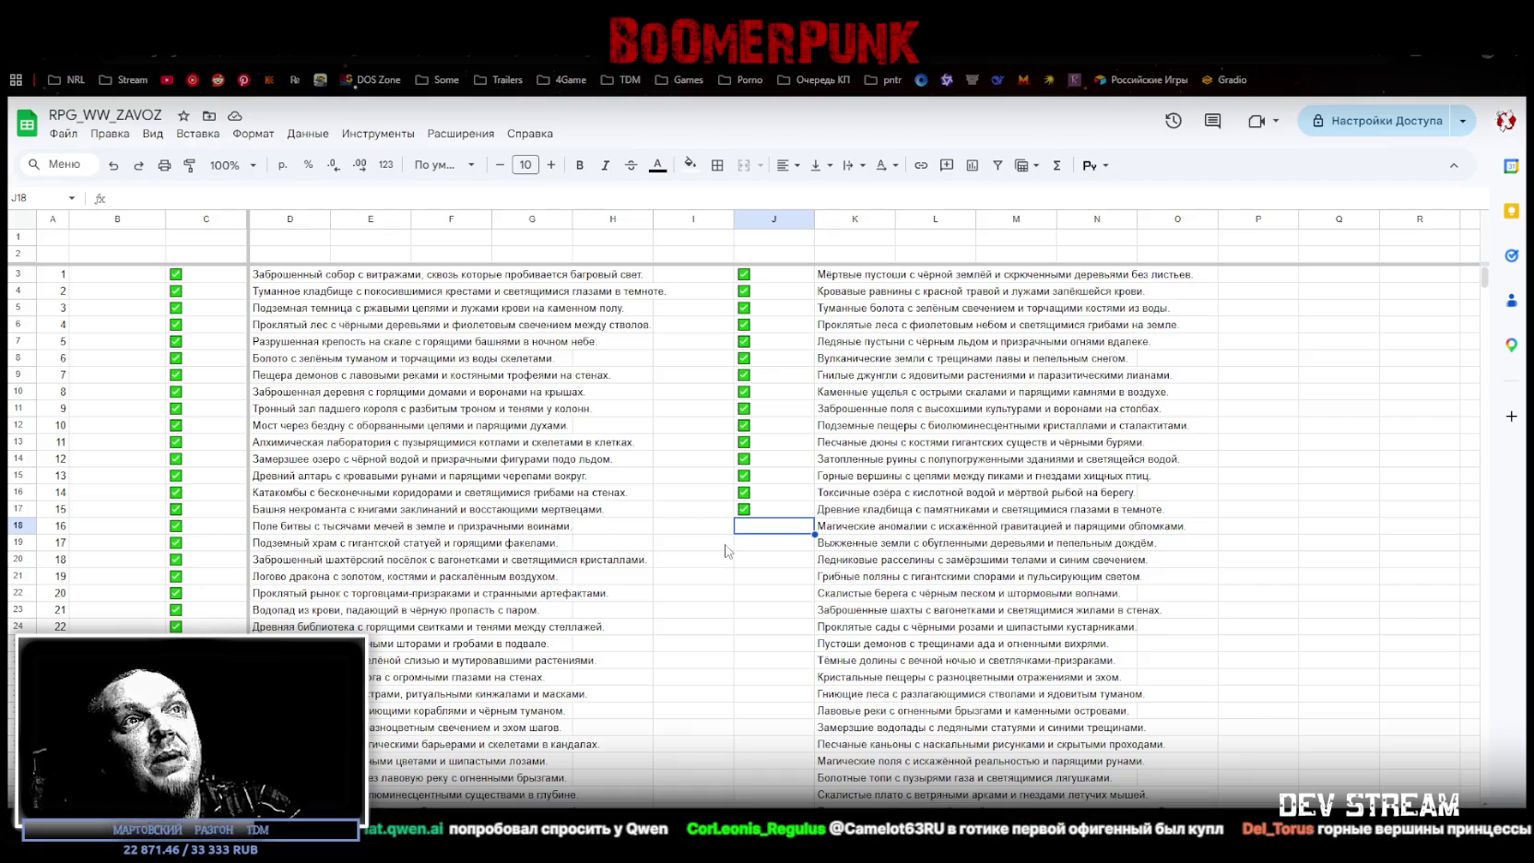
{"action": "key", "text": "ctrl+v"}
Step: Paste ticked checkboxes into J19 through J24
{"action": "left_click", "coordinate": [756, 549]}
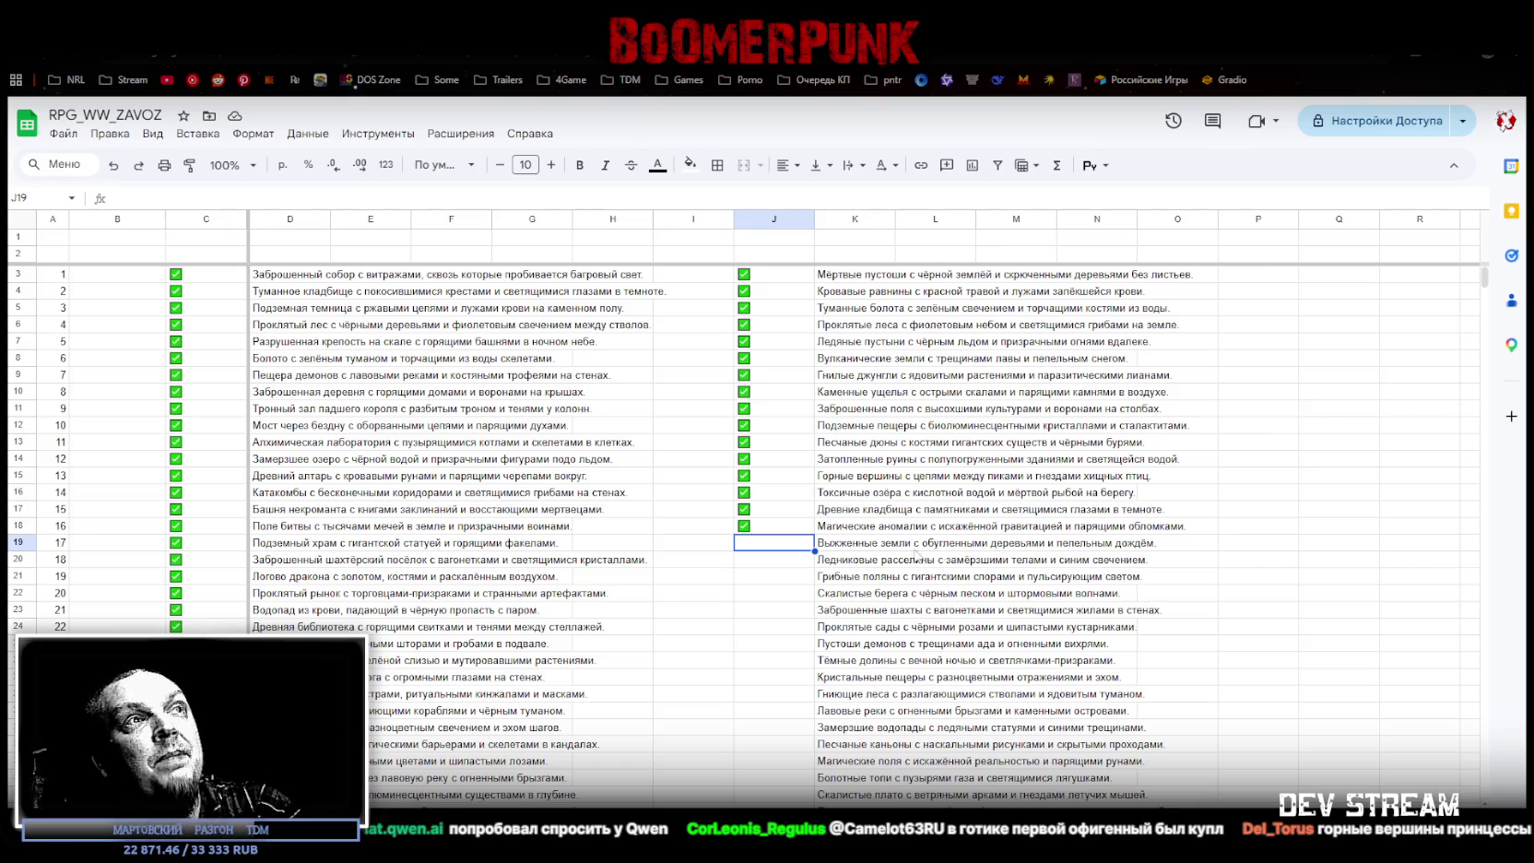
{"action": "key", "text": "ctrl+v"}
{"action": "left_click", "coordinate": [756, 562]}
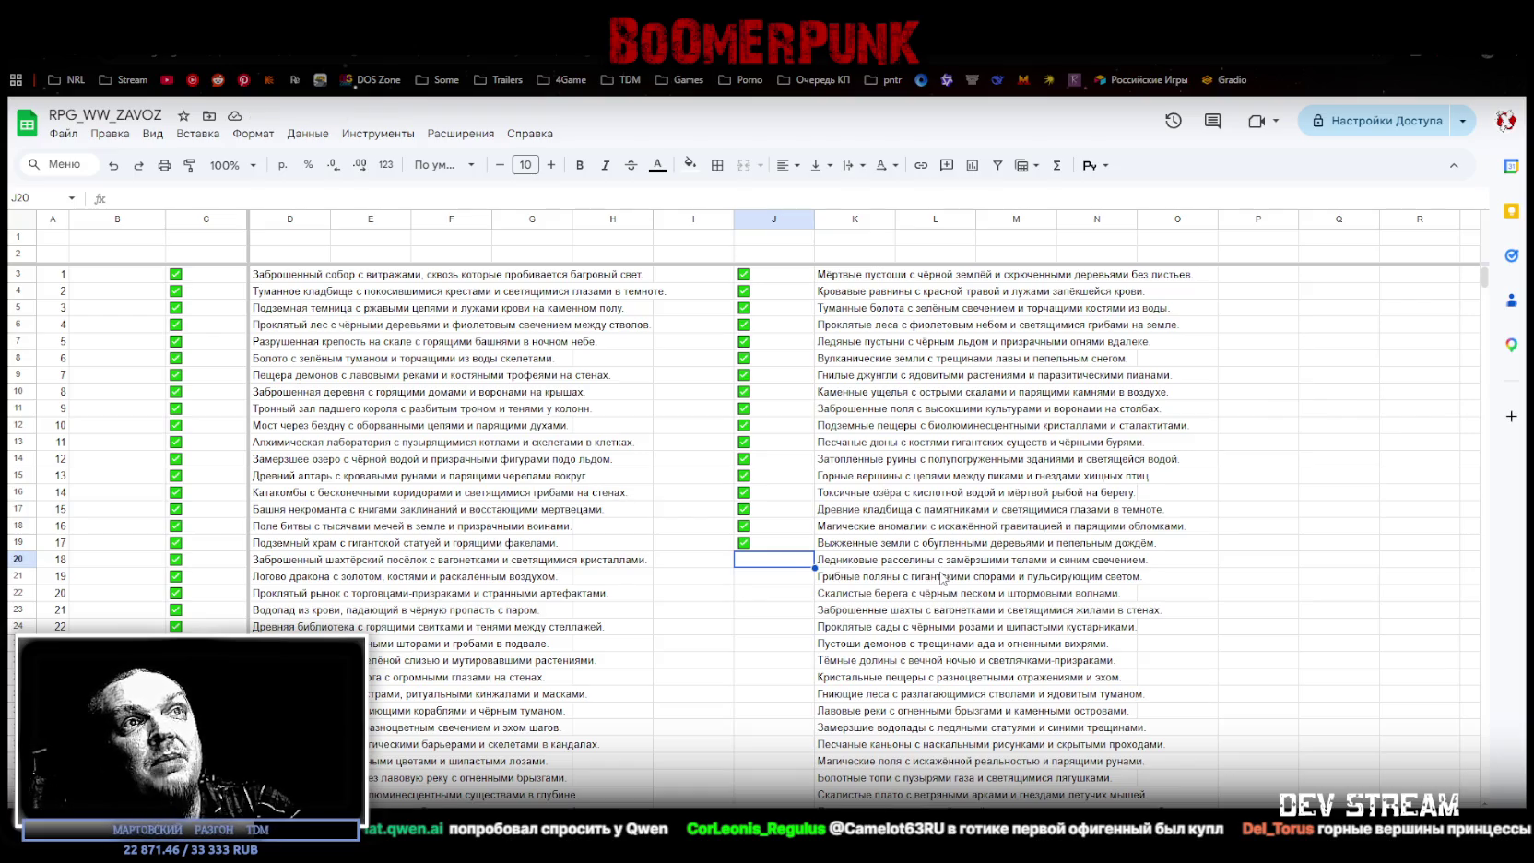
{"action": "key", "text": "ctrl+v"}
{"action": "left_click", "coordinate": [759, 580]}
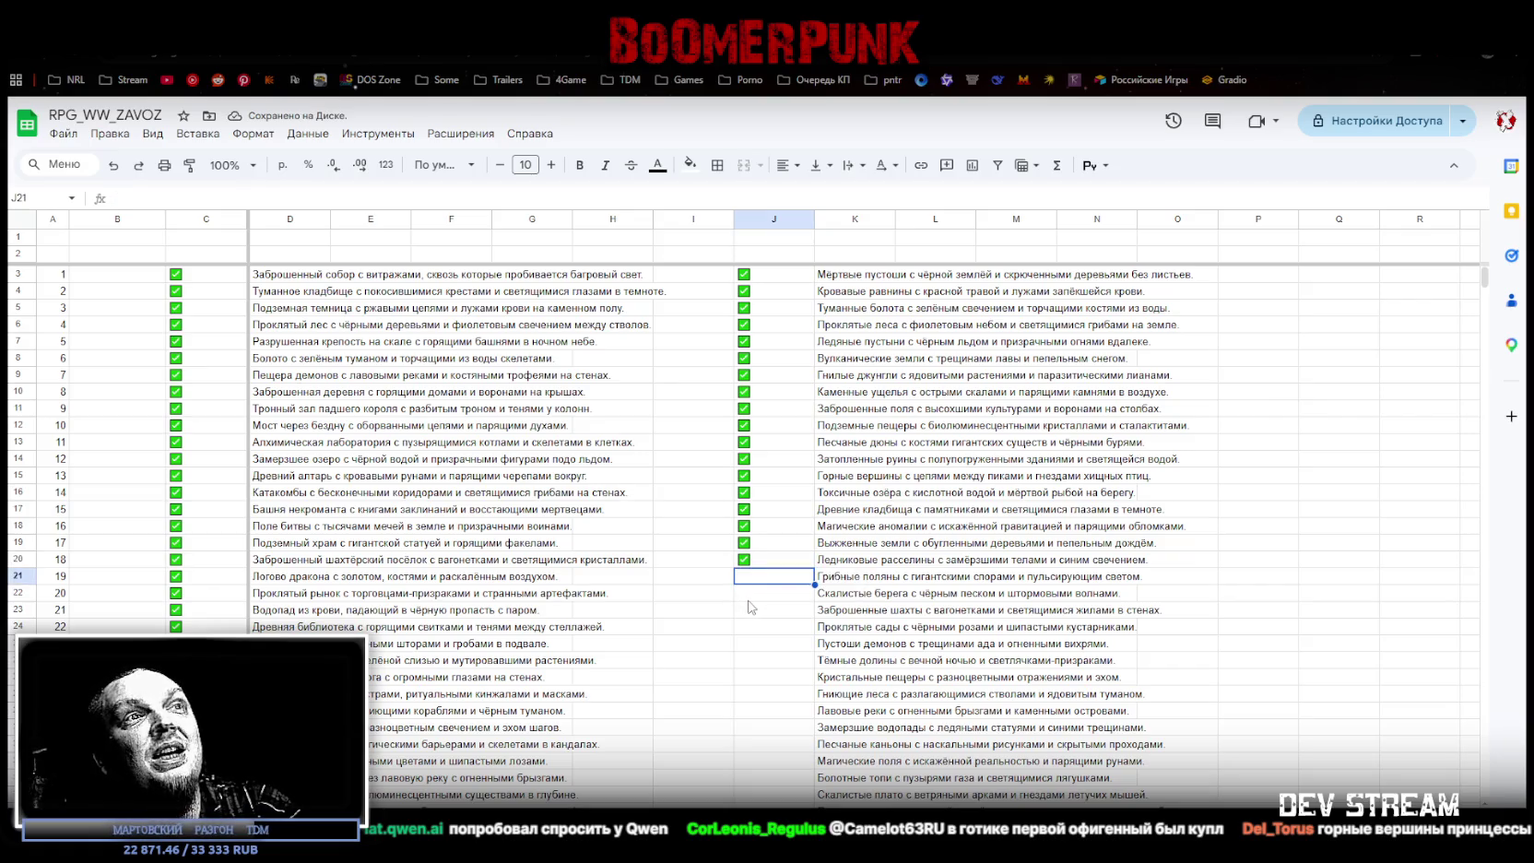
{"action": "key", "text": "ctrl+v"}
{"action": "left_click", "coordinate": [750, 601]}
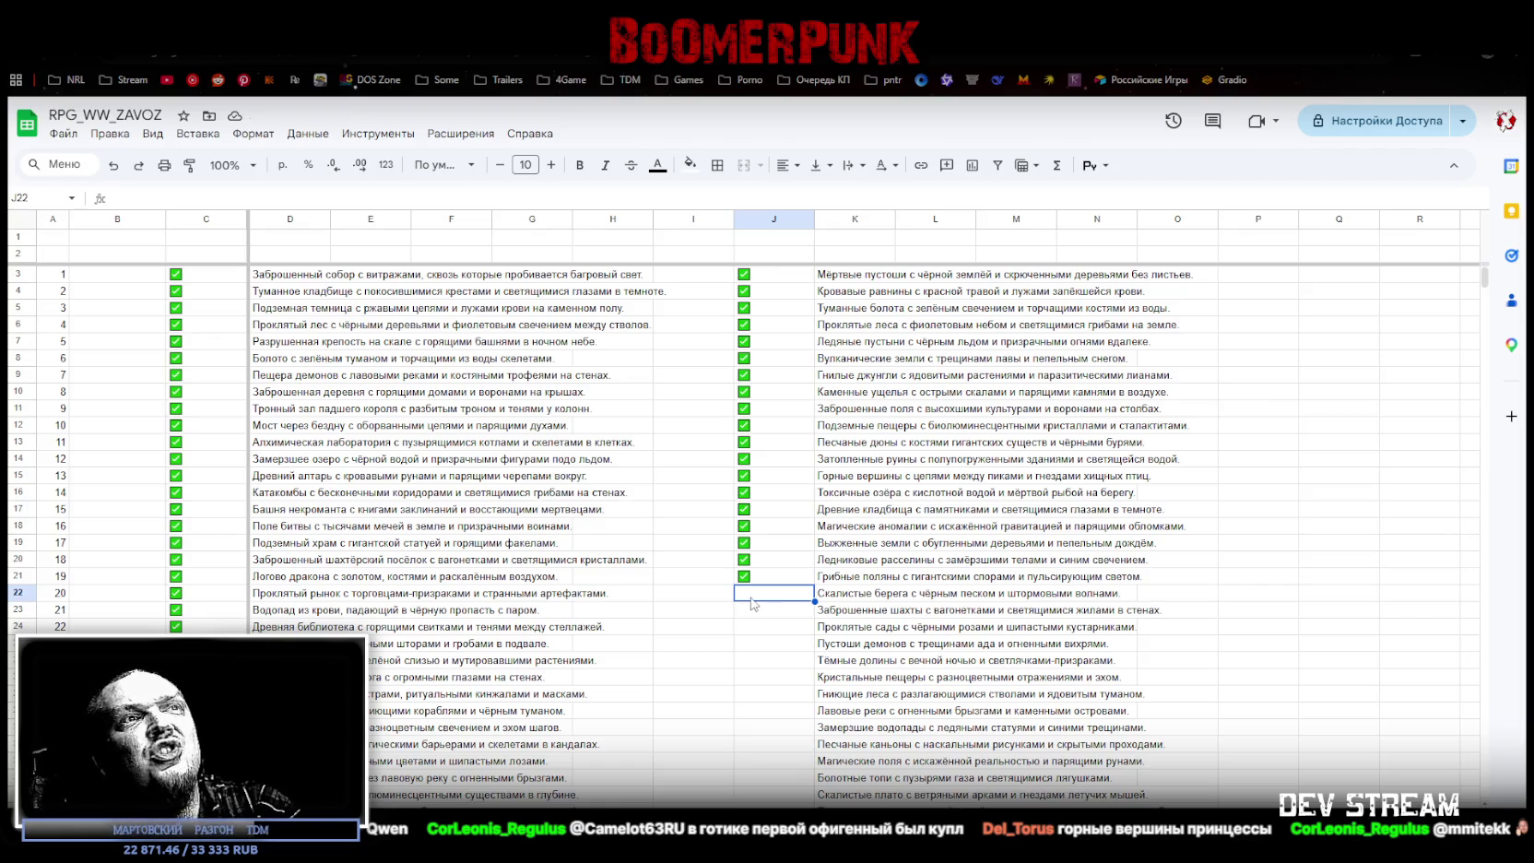
{"action": "key", "text": "ctrl+v"}
{"action": "left_click", "coordinate": [763, 611]}
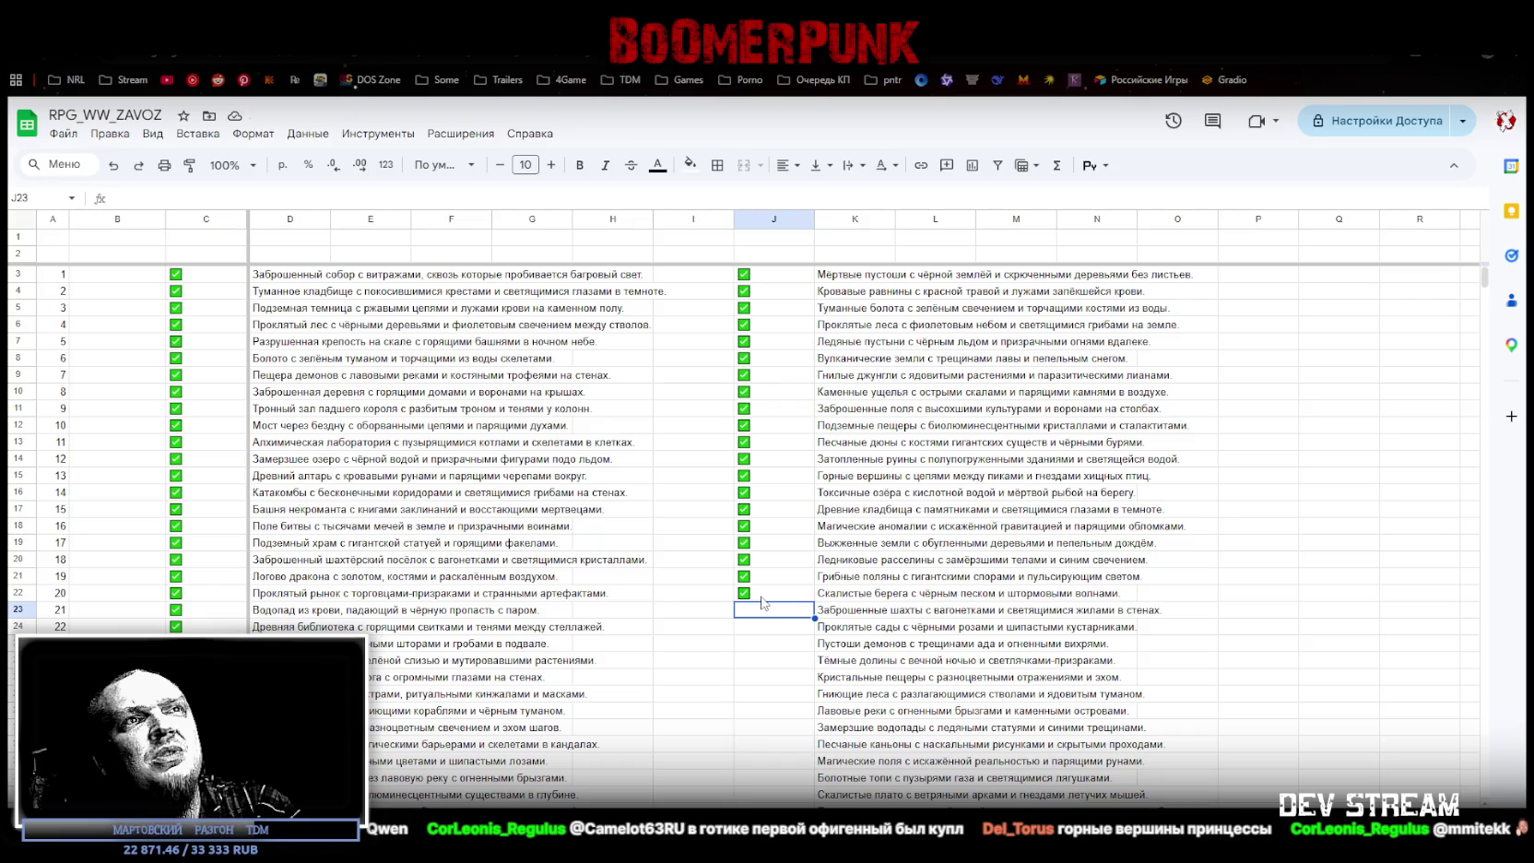
{"action": "key", "text": "ctrl+v"}
{"action": "left_click", "coordinate": [757, 627]}
{"action": "scroll", "coordinate": [757, 638], "scroll_direction": "down", "scroll_amount": 2}
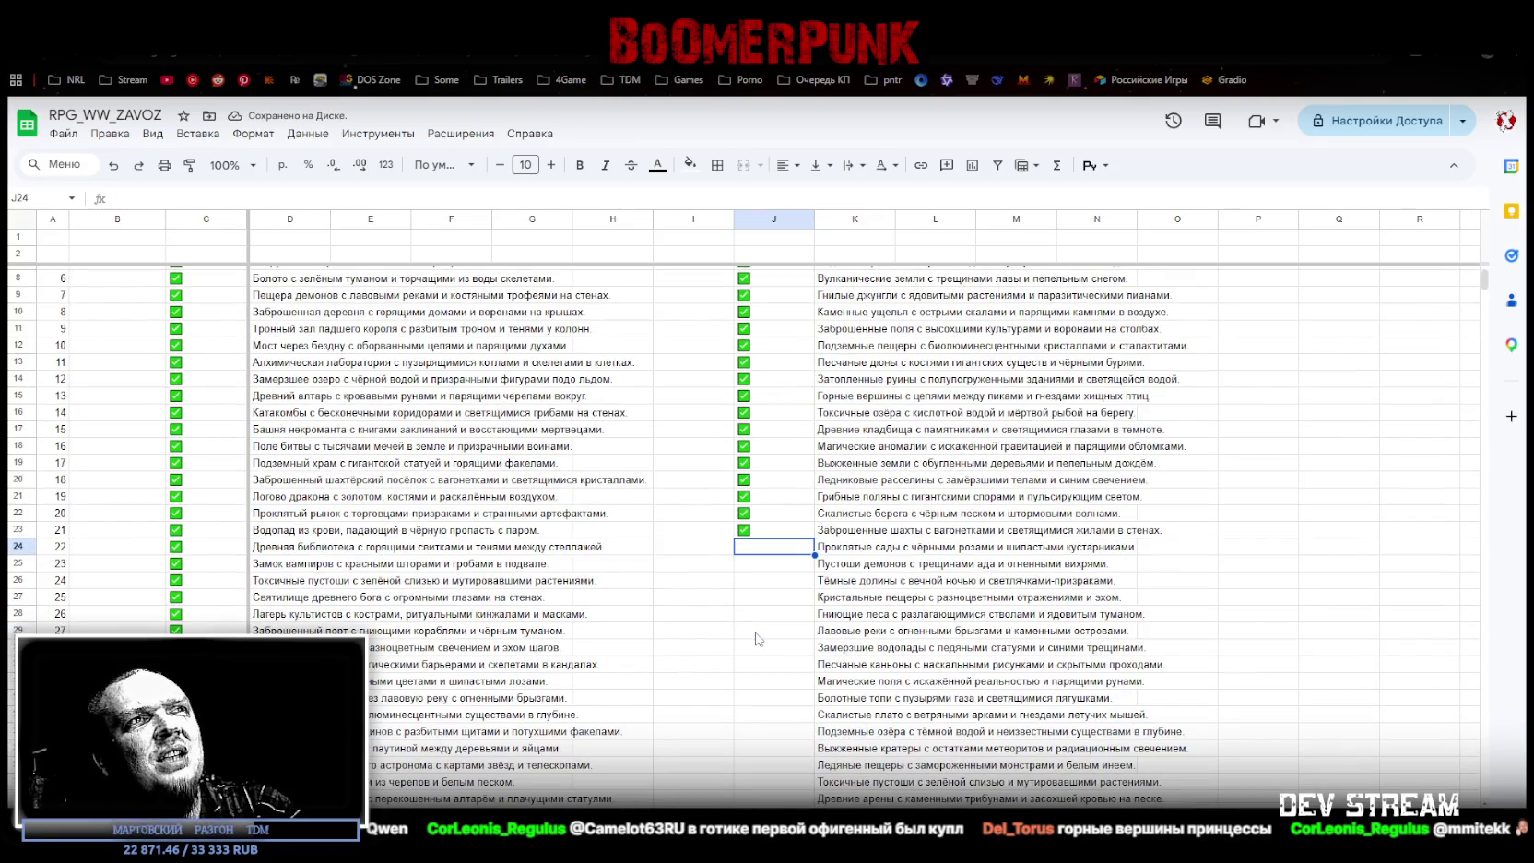
{"action": "key", "text": "ctrl+v"}
Step: Remove the extra checkbox pasted into J25 so the ticks end at row 24
{"action": "left_click", "coordinate": [757, 564]}
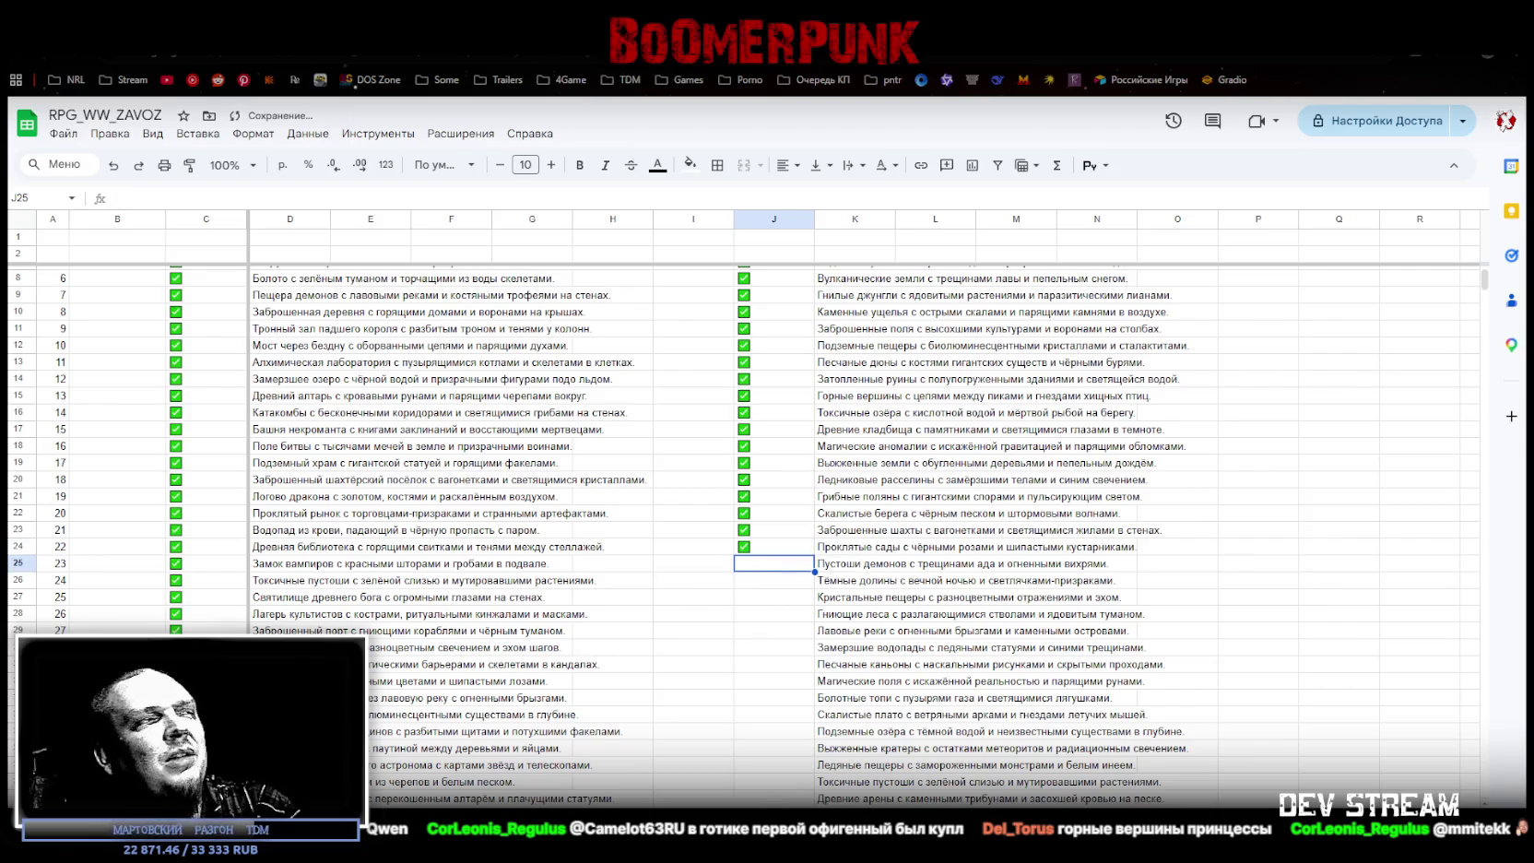
{"action": "left_click", "coordinate": [774, 584]}
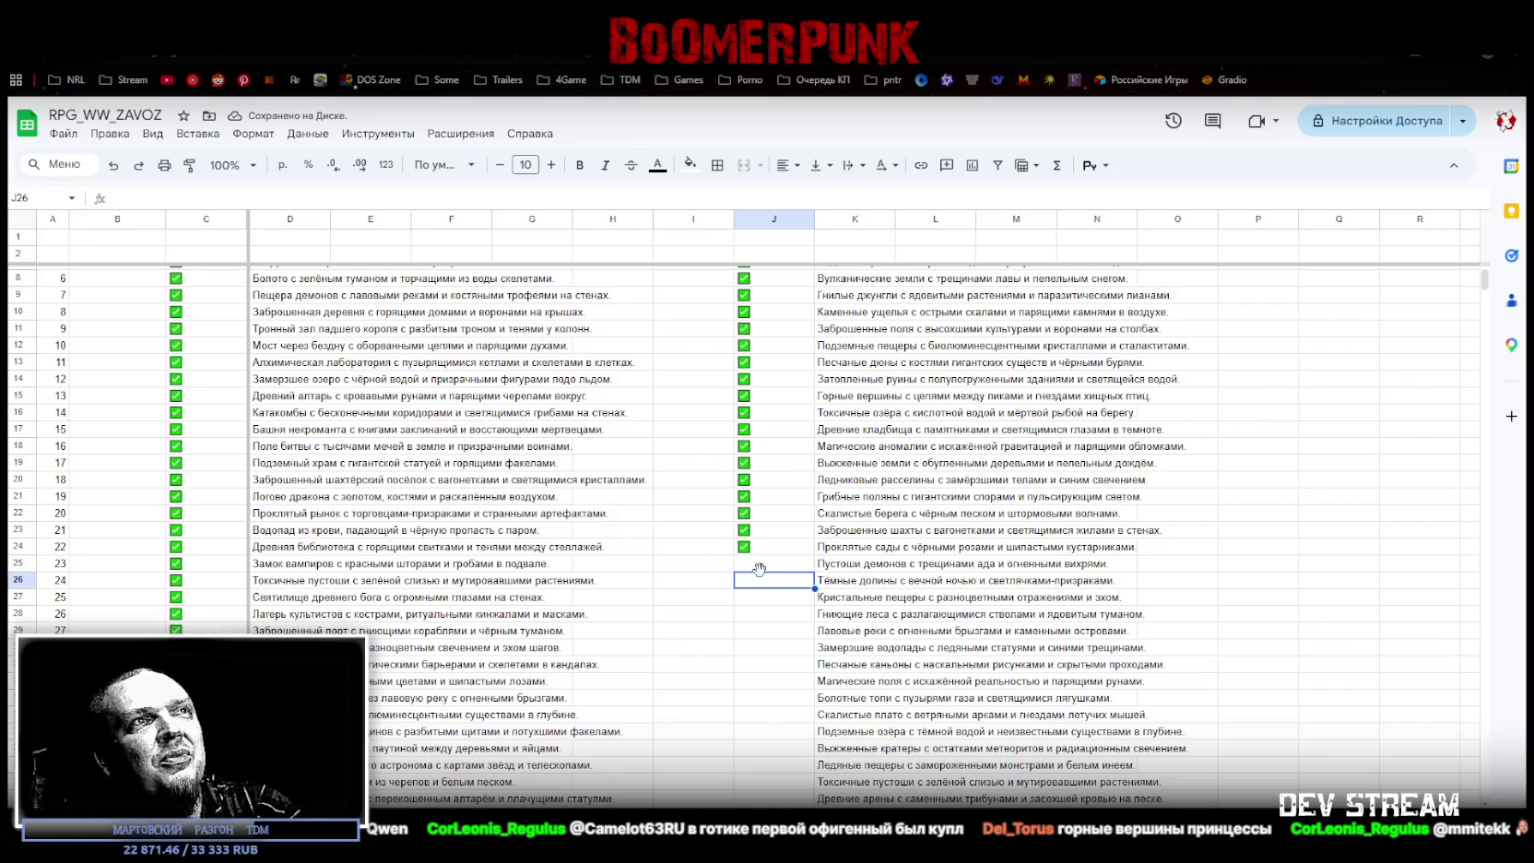
{"action": "left_click", "coordinate": [758, 564]}
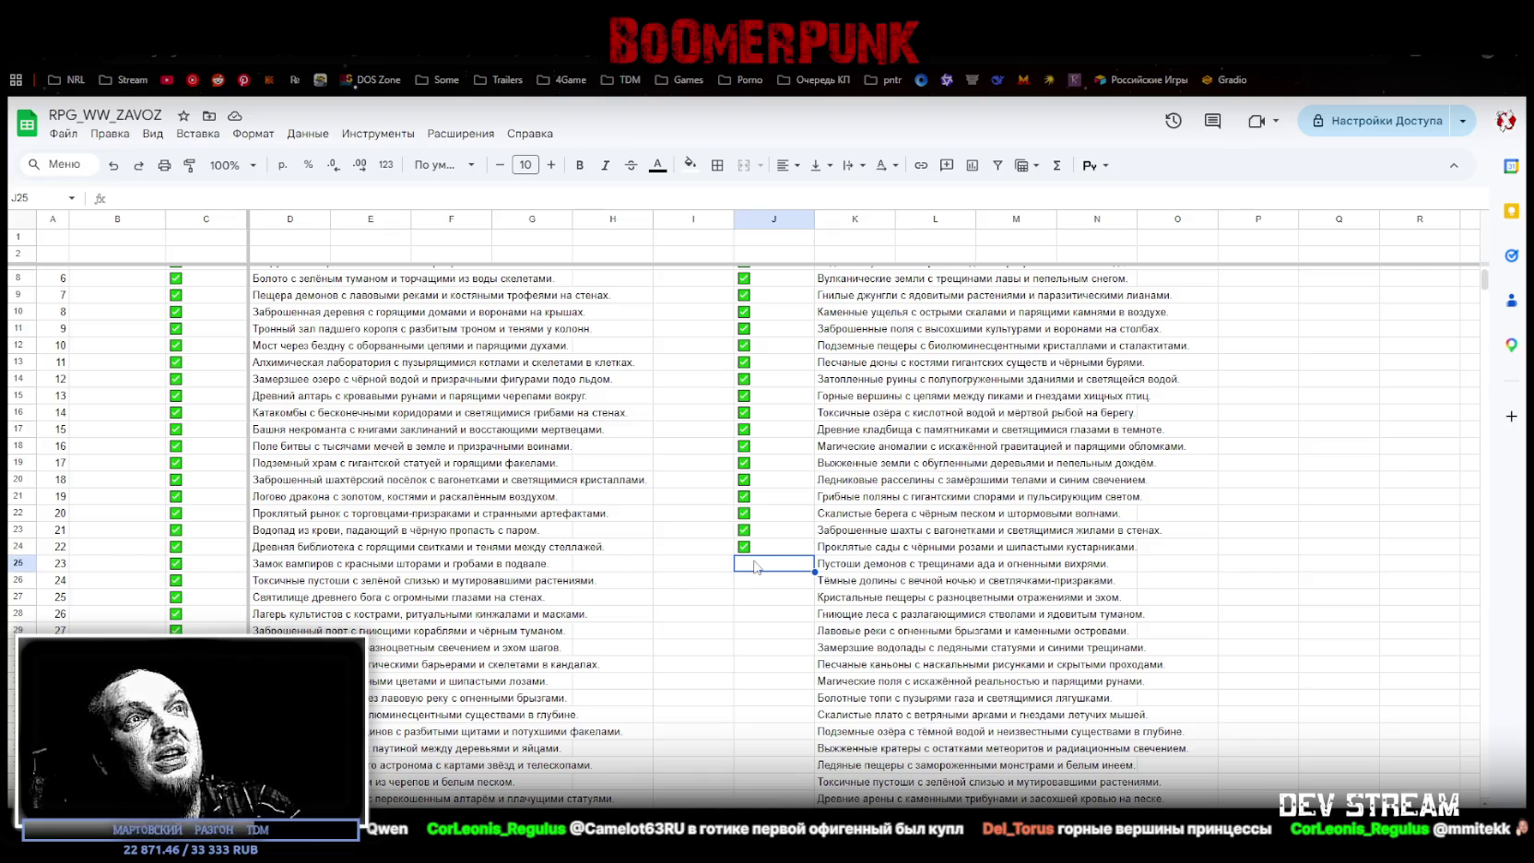
{"action": "key", "text": "ctrl+v"}
{"action": "left_click", "coordinate": [754, 585]}
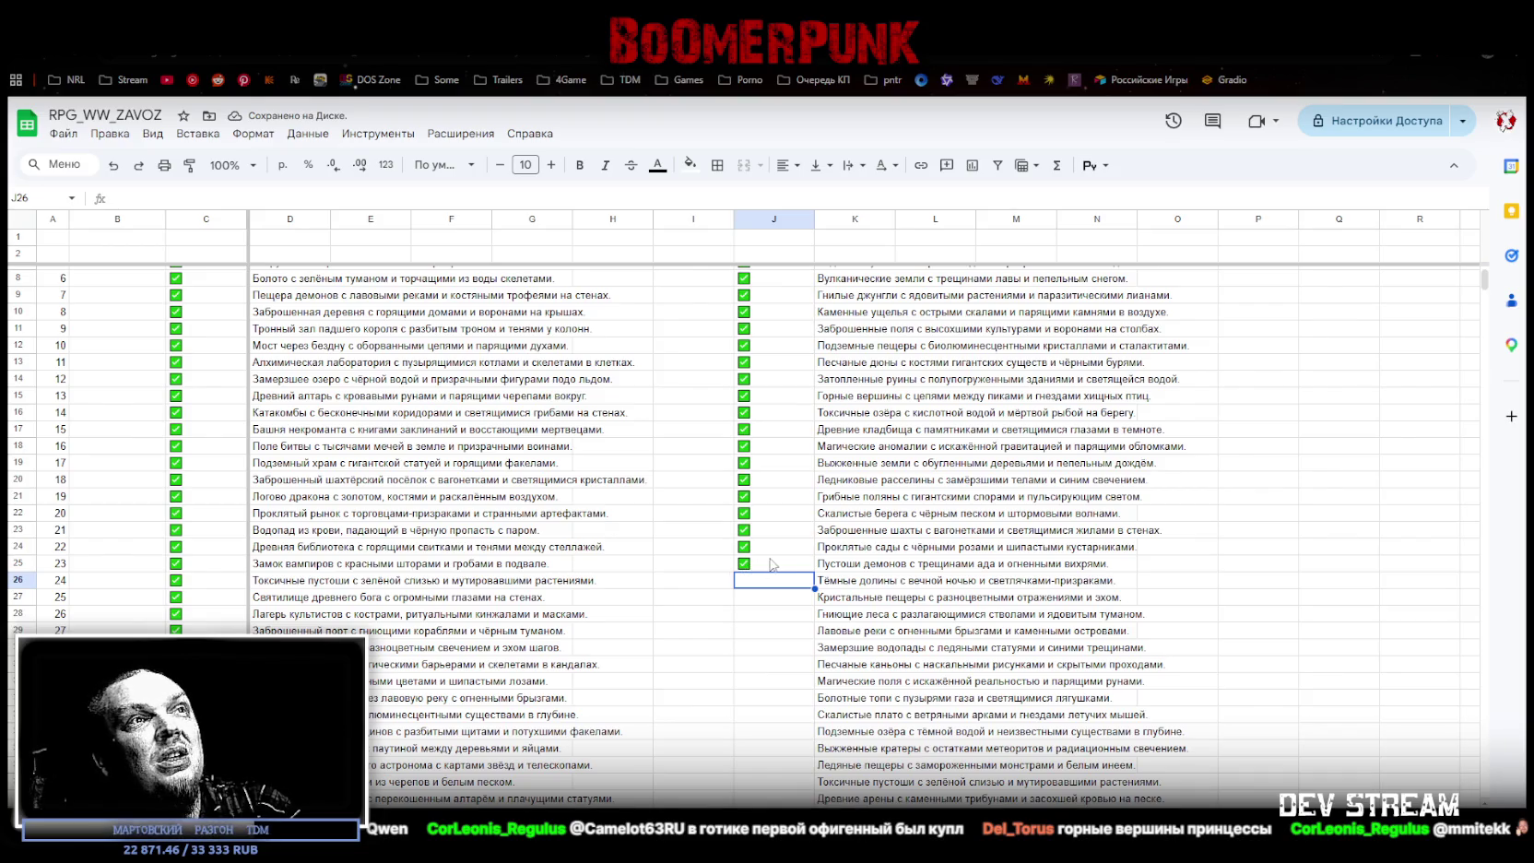
{"action": "scroll", "coordinate": [729, 608], "scroll_direction": "down", "scroll_amount": 5}
{"action": "scroll", "coordinate": [728, 609], "scroll_direction": "up", "scroll_amount": 8}
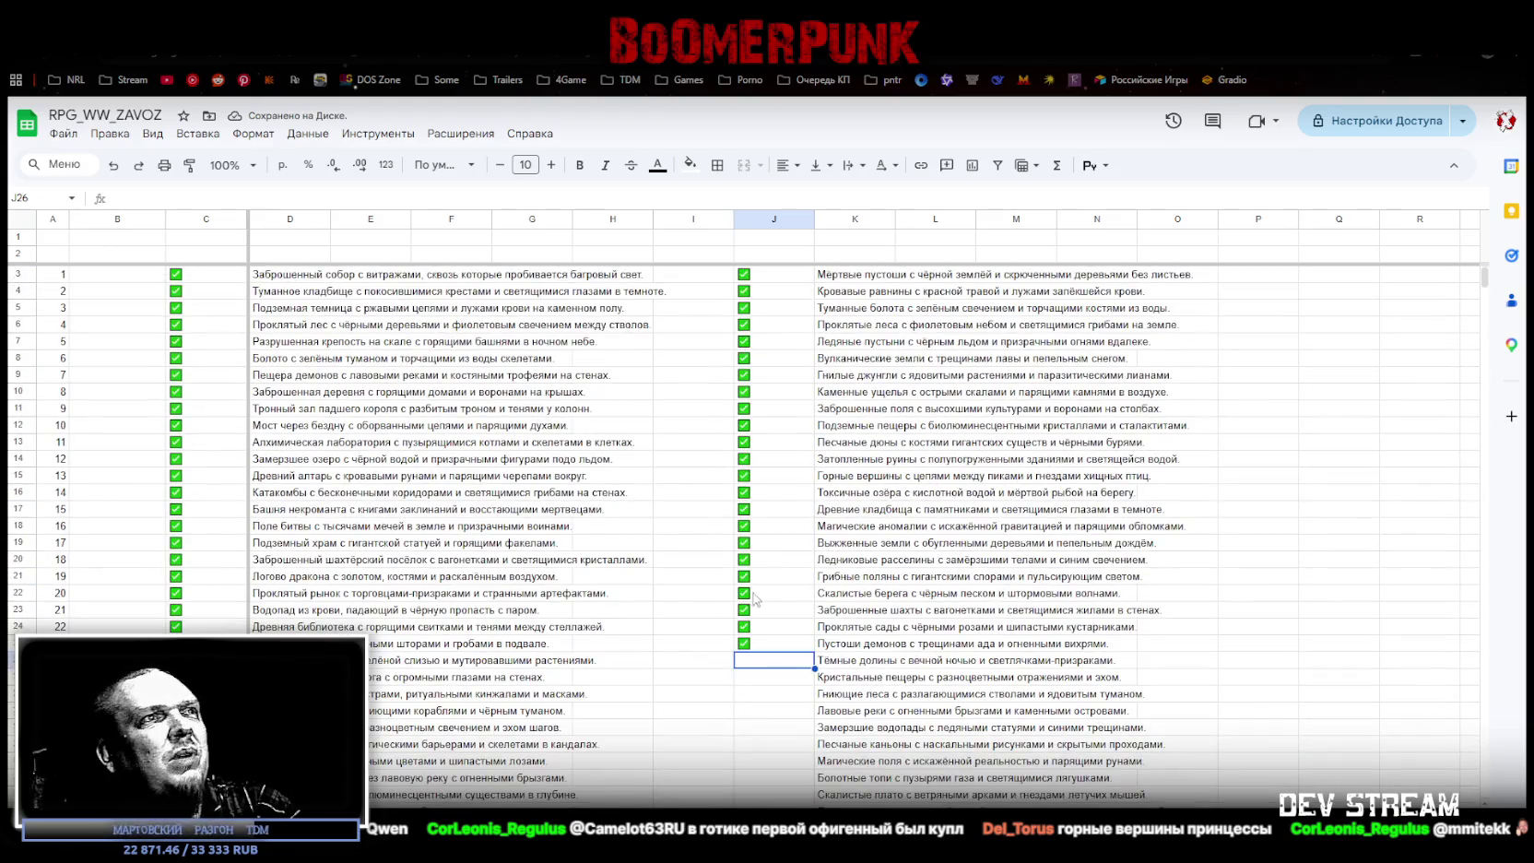
{"action": "left_click", "coordinate": [758, 646]}
{"action": "key", "text": "Delete"}
{"action": "left_click", "coordinate": [765, 662]}
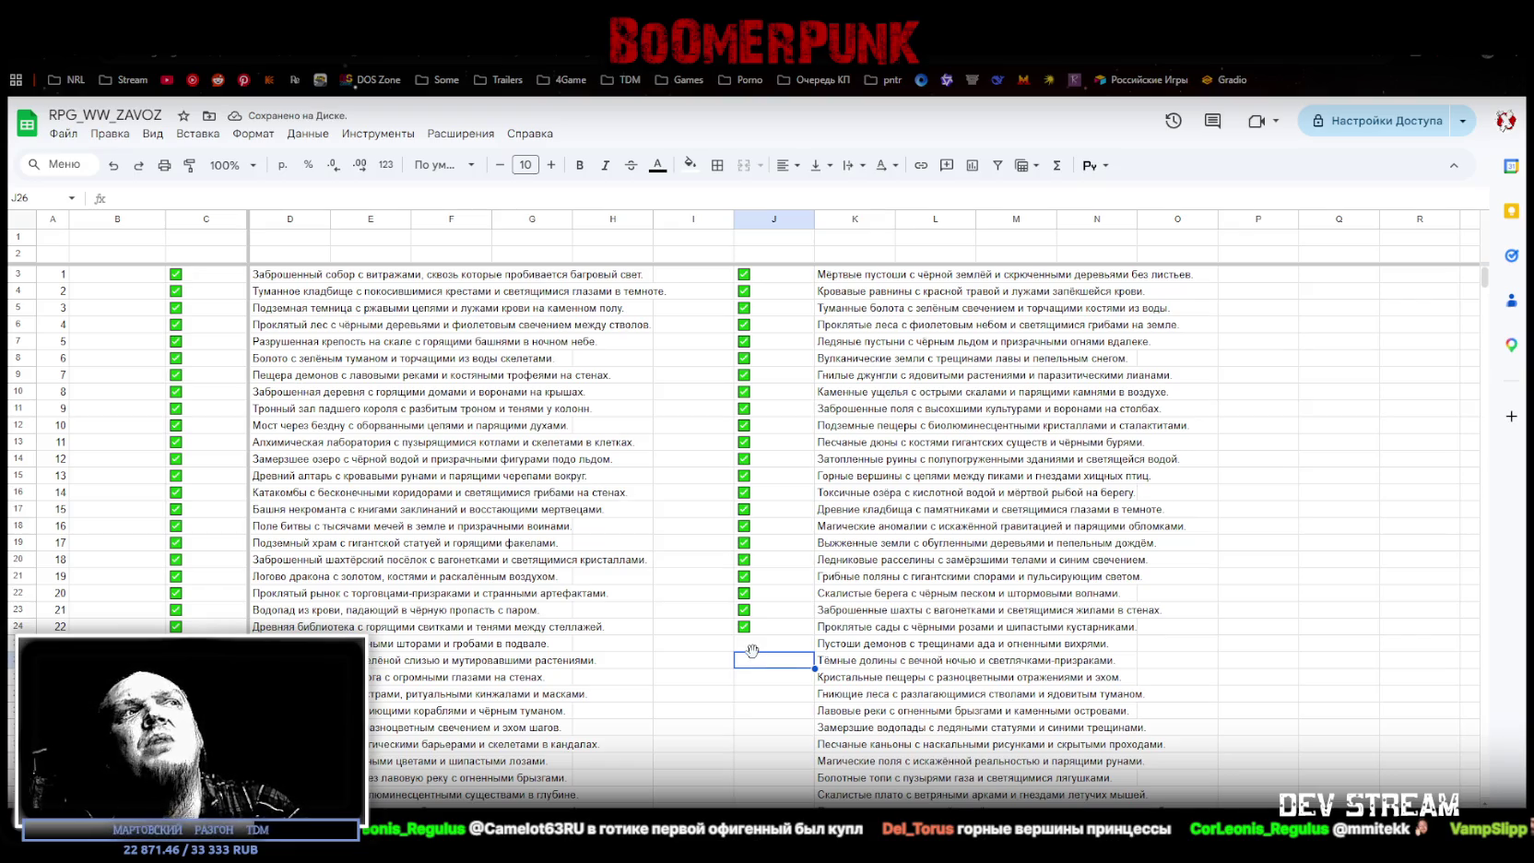
{"action": "scroll", "coordinate": [754, 654], "scroll_direction": "down", "scroll_amount": 2}
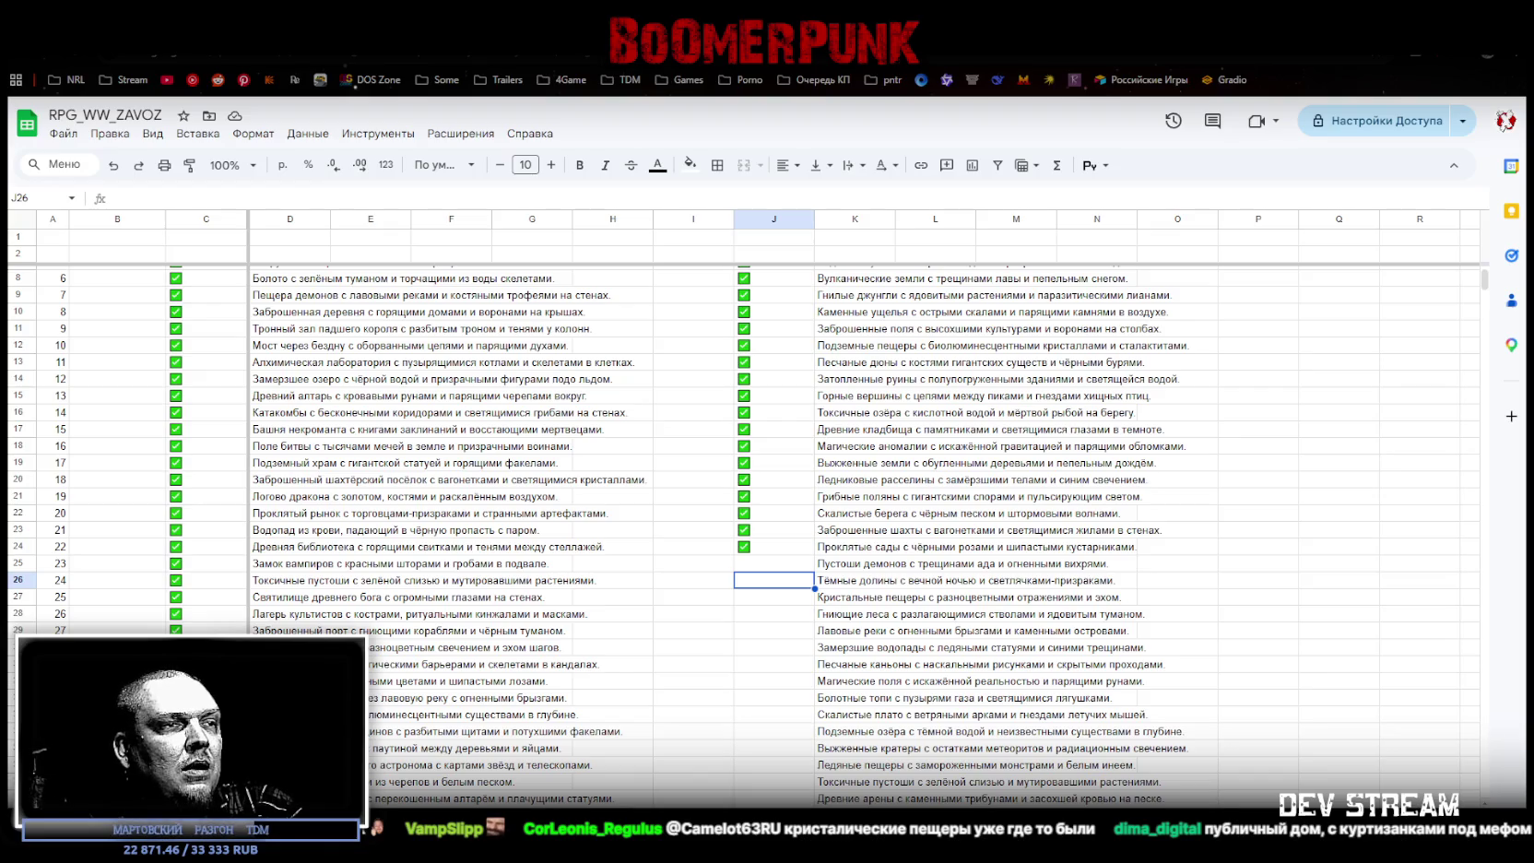
{"action": "key", "text": "alt+Tab"}
Step: Orbit and zoom around the textured frog model in Blockbench, then return to the spreadsheet
{"action": "mouse_move", "coordinate": [691, 281]}
{"action": "left_mouse_down"}
{"action": "mouse_move", "coordinate": [799, 261]}
{"action": "mouse_move", "coordinate": [856, 284]}
{"action": "mouse_move", "coordinate": [879, 257]}
{"action": "mouse_move", "coordinate": [514, 265]}
{"action": "mouse_move", "coordinate": [425, 212]}
{"action": "left_mouse_up"}
{"action": "scroll", "coordinate": [931, 535], "scroll_direction": "up", "scroll_amount": 3}
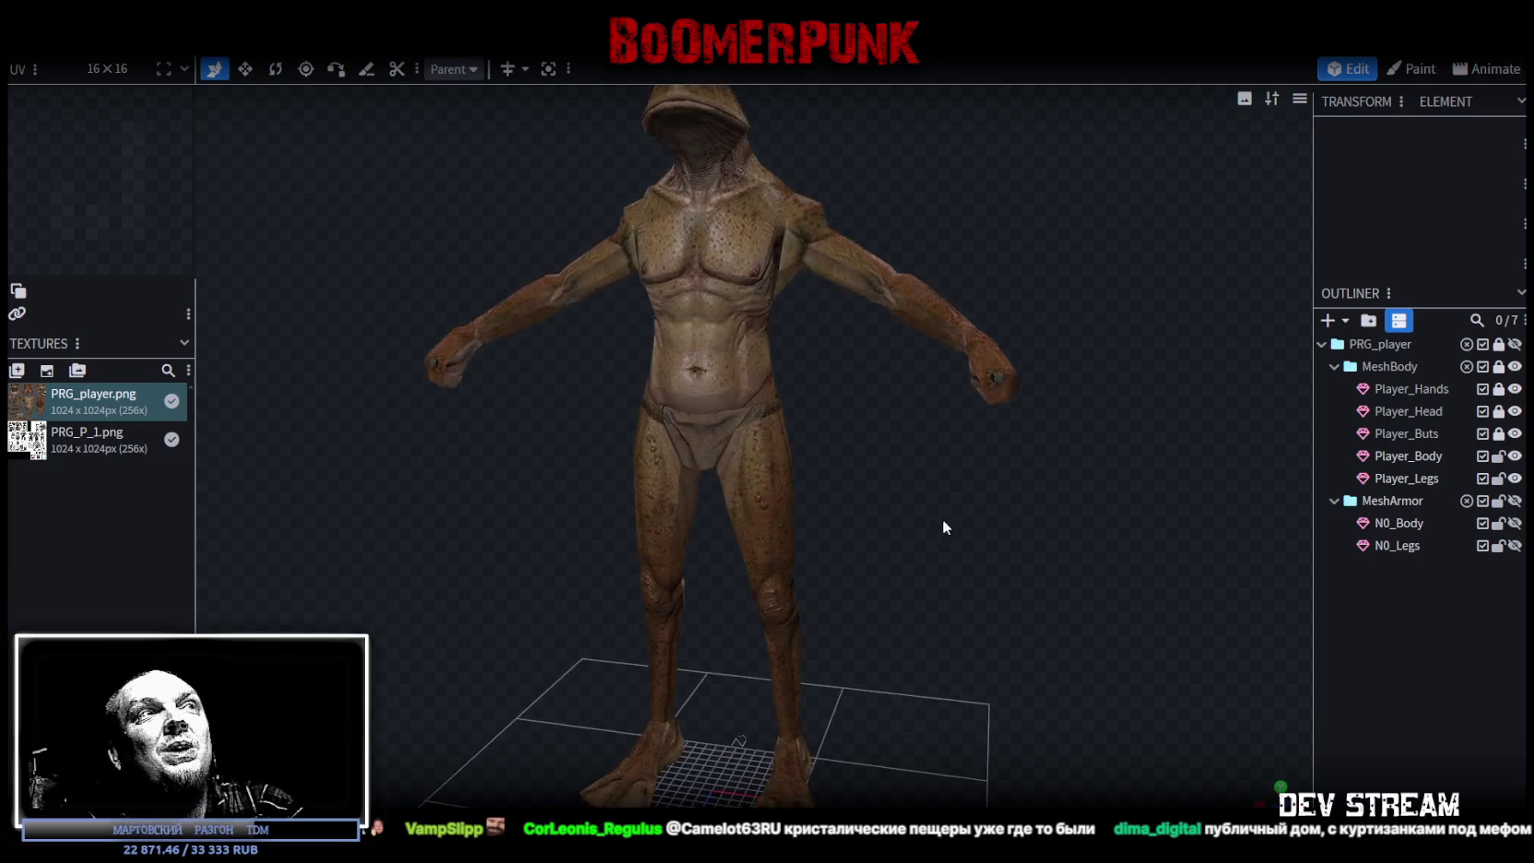
{"action": "mouse_move", "coordinate": [943, 522]}
{"action": "left_mouse_down"}
{"action": "mouse_move", "coordinate": [932, 575]}
{"action": "mouse_move", "coordinate": [945, 599]}
{"action": "mouse_move", "coordinate": [968, 586]}
{"action": "left_mouse_up"}
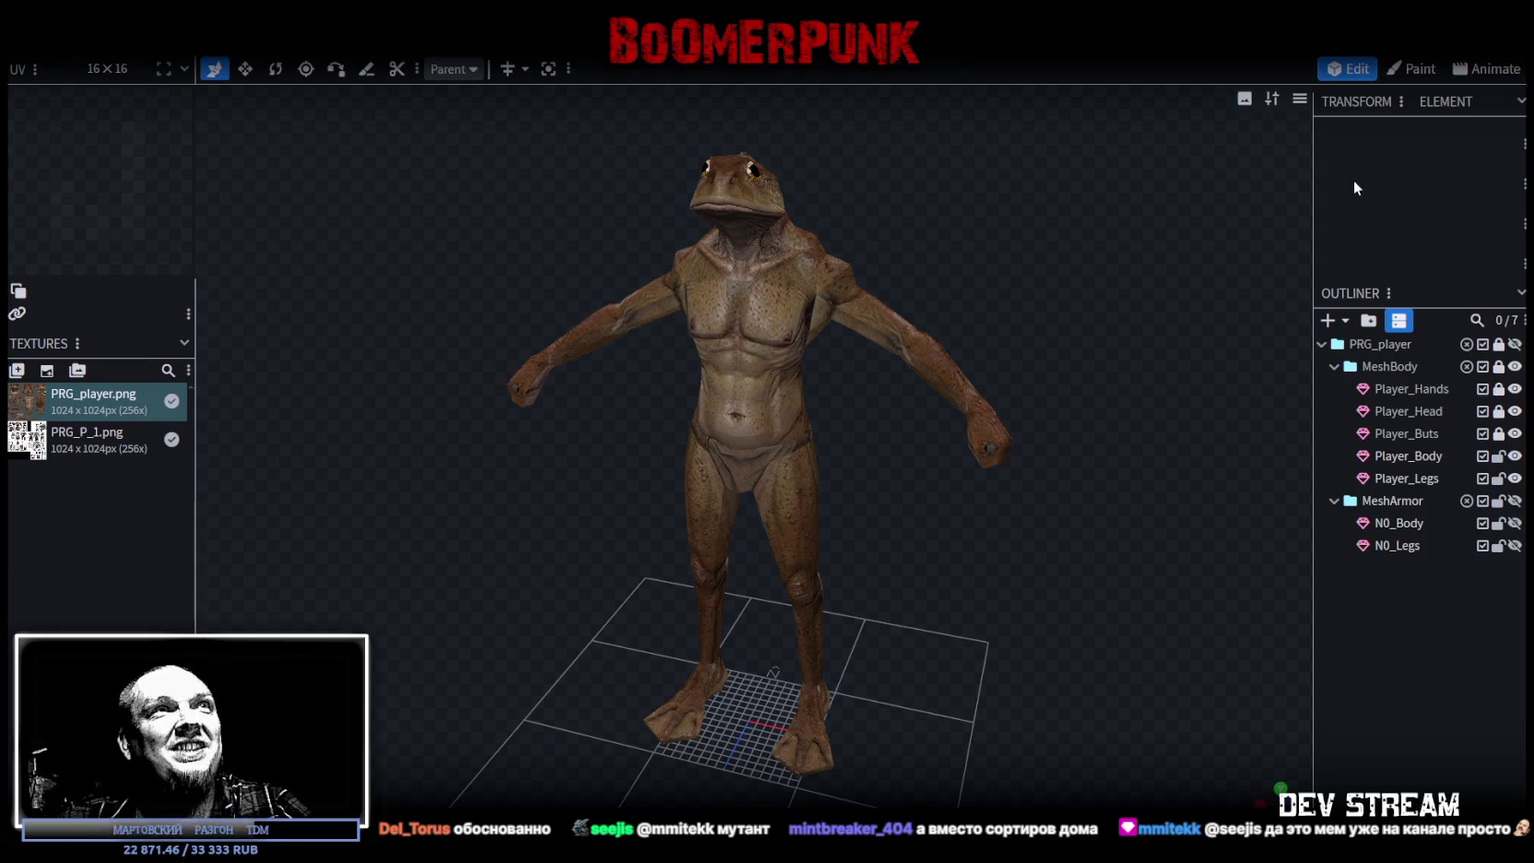
{"action": "key", "text": "alt+Tab"}
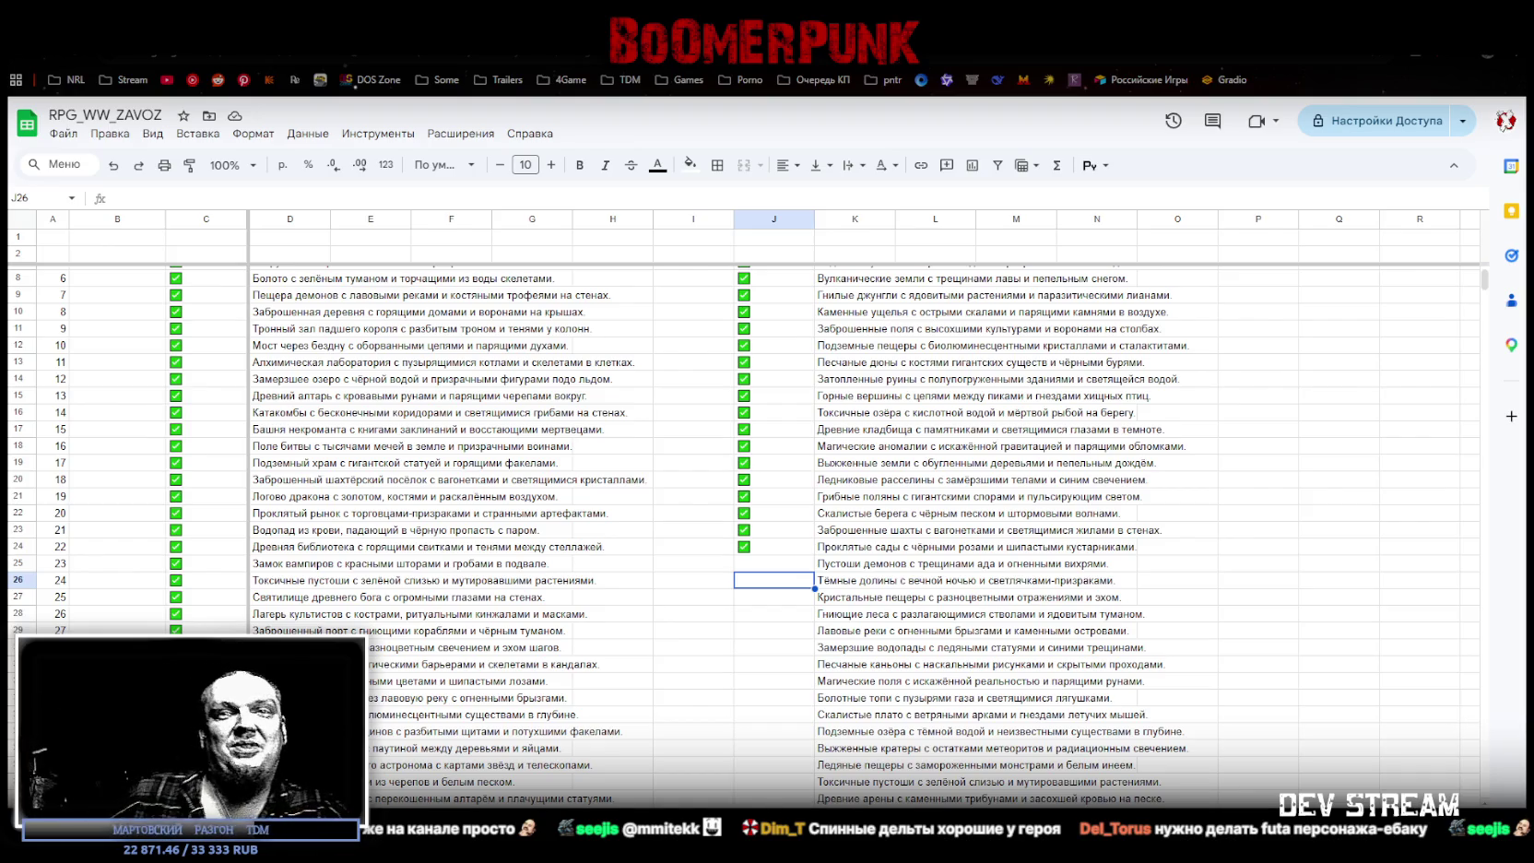
Step: Paste ticked checkboxes into J26, J27 and J28
{"action": "left_click", "coordinate": [865, 567]}
{"action": "left_click", "coordinate": [785, 584]}
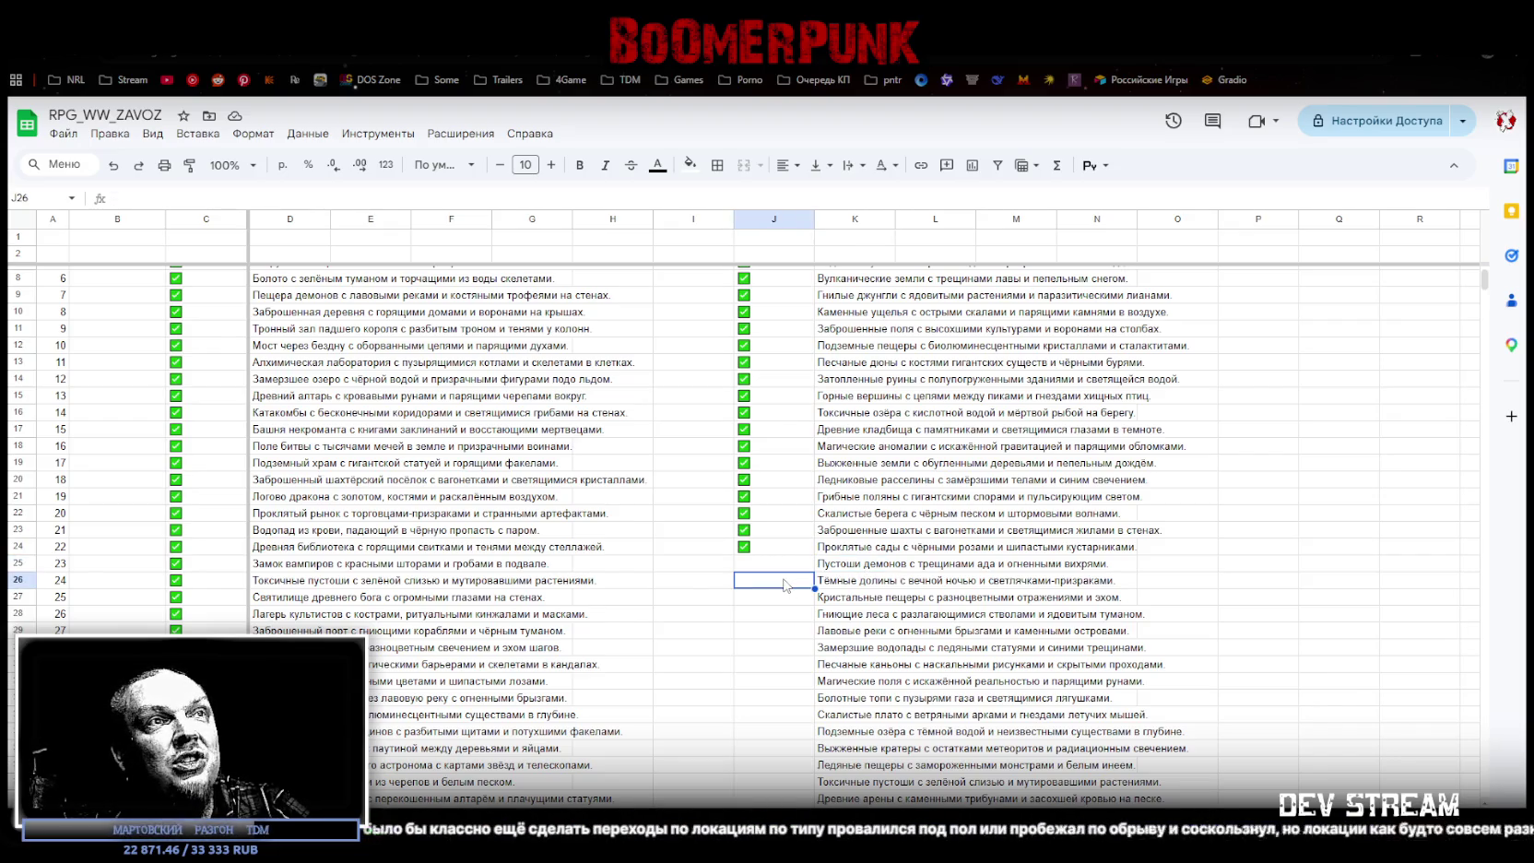
{"action": "key", "text": "ctrl+v"}
{"action": "key", "text": "Down"}
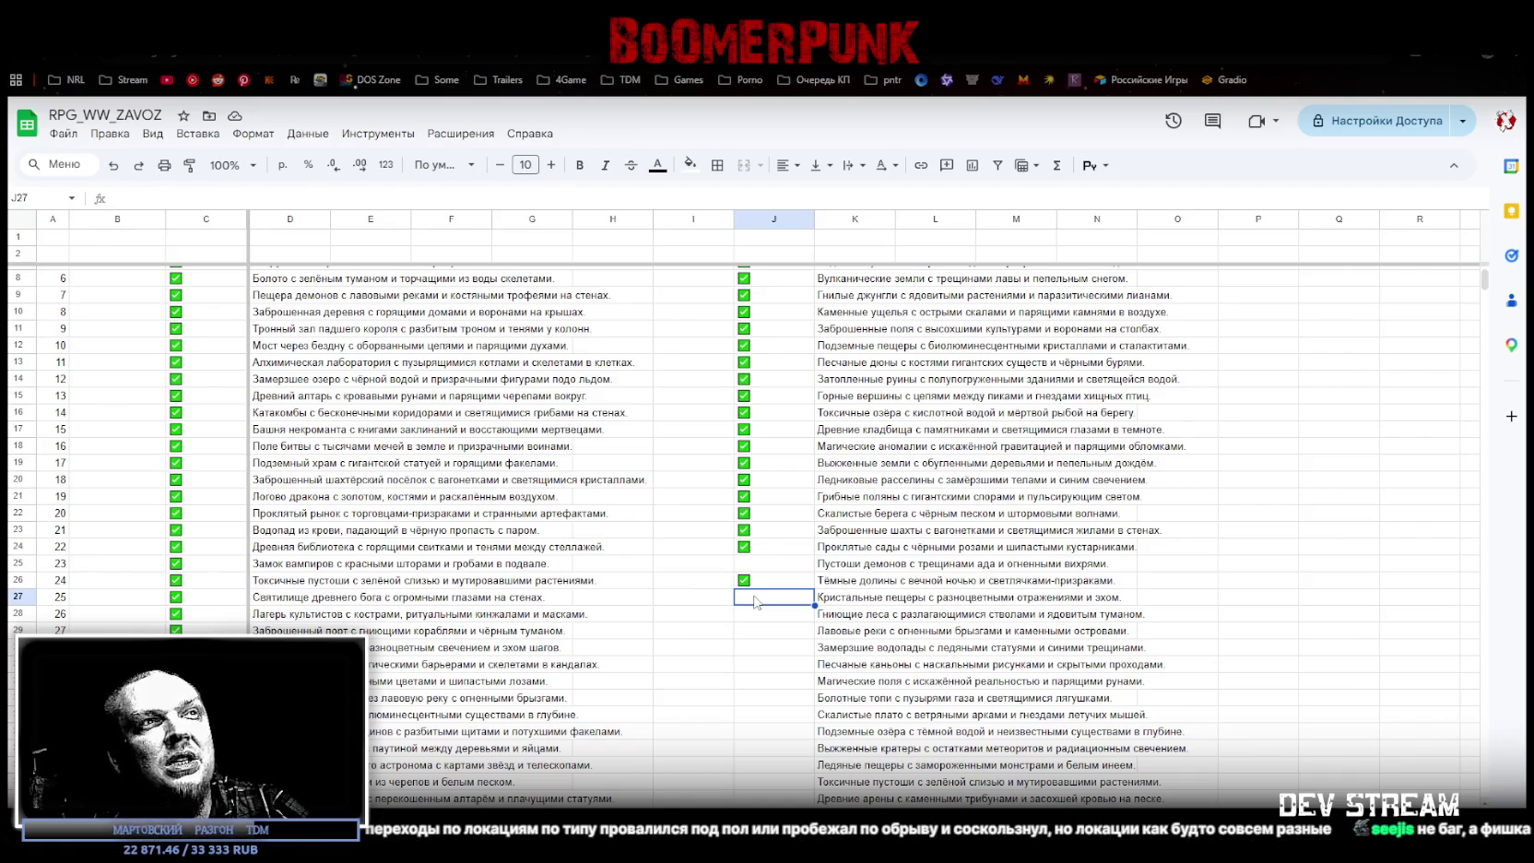
{"action": "key", "text": "ctrl+v"}
{"action": "left_click", "coordinate": [753, 623]}
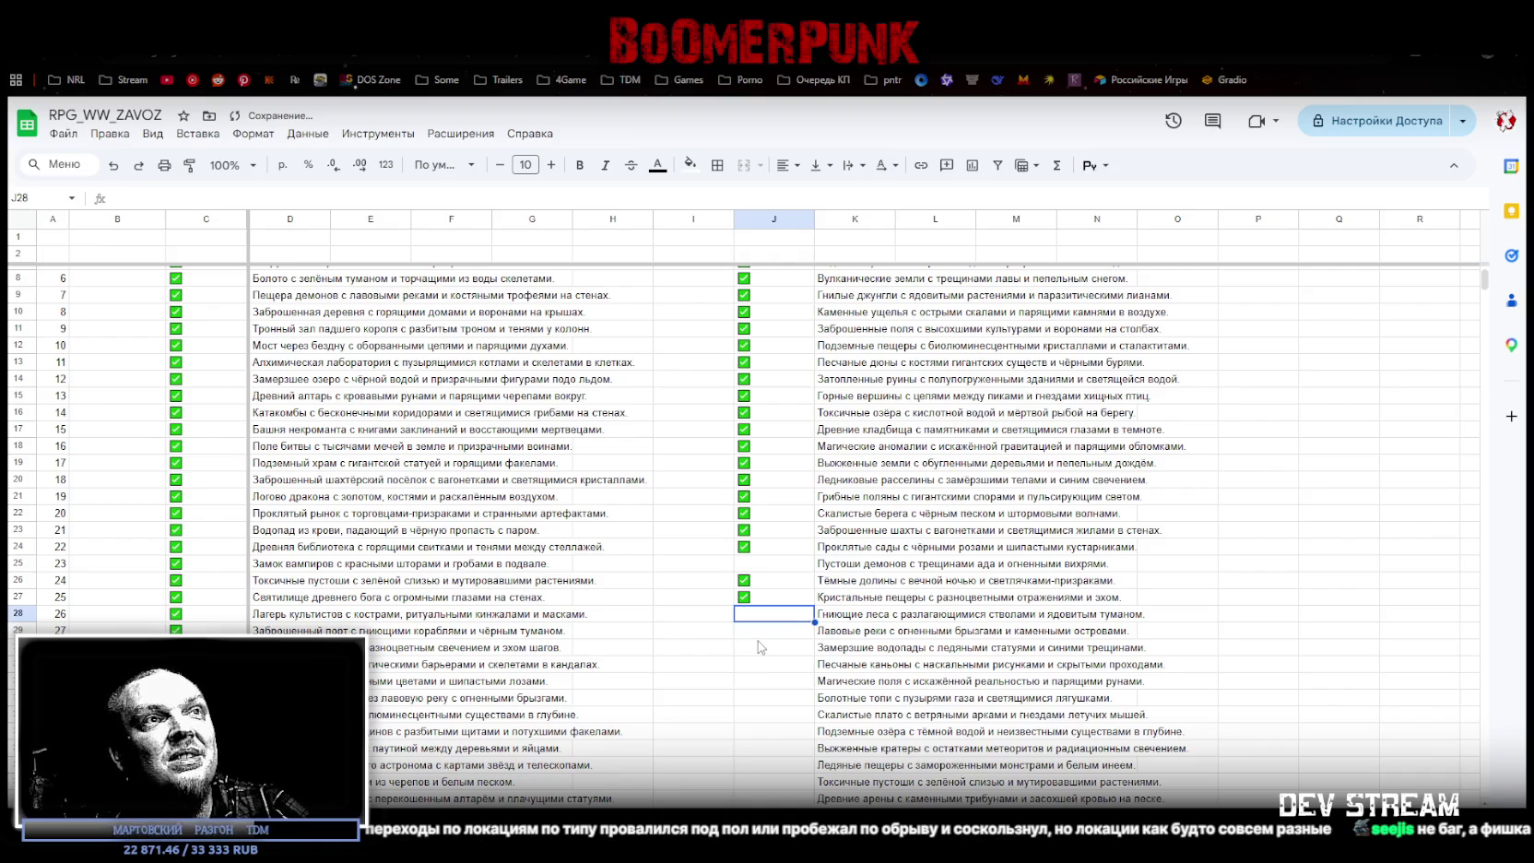
{"action": "key", "text": "ctrl+v"}
Step: Skip J29 and add ticked checkboxes to J30 through J33
{"action": "left_click", "coordinate": [757, 638]}
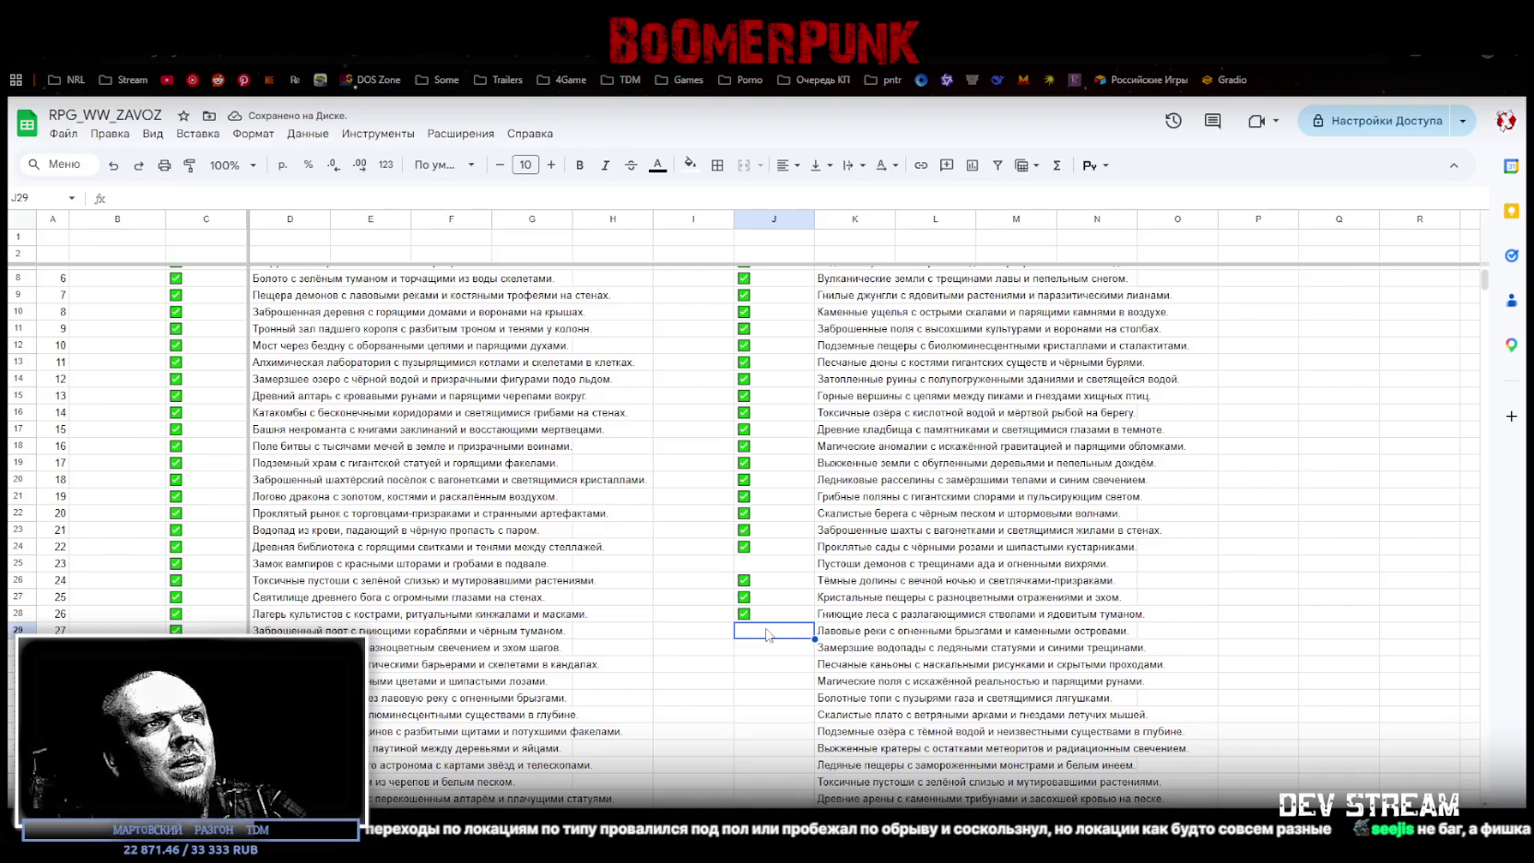
{"action": "left_click", "coordinate": [757, 649]}
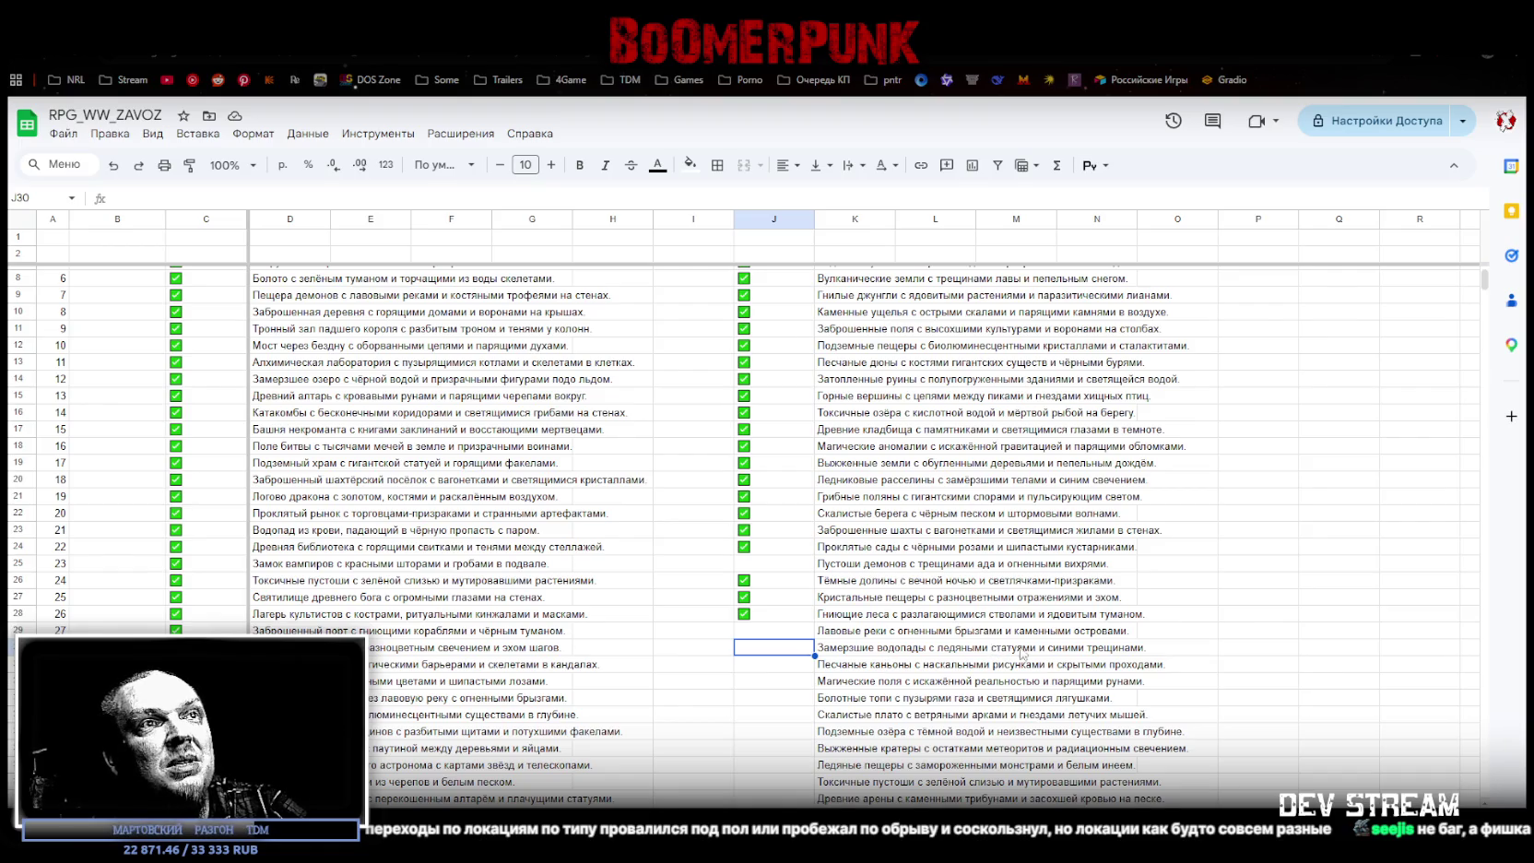
{"action": "key", "text": "ctrl+v"}
{"action": "left_click", "coordinate": [786, 665]}
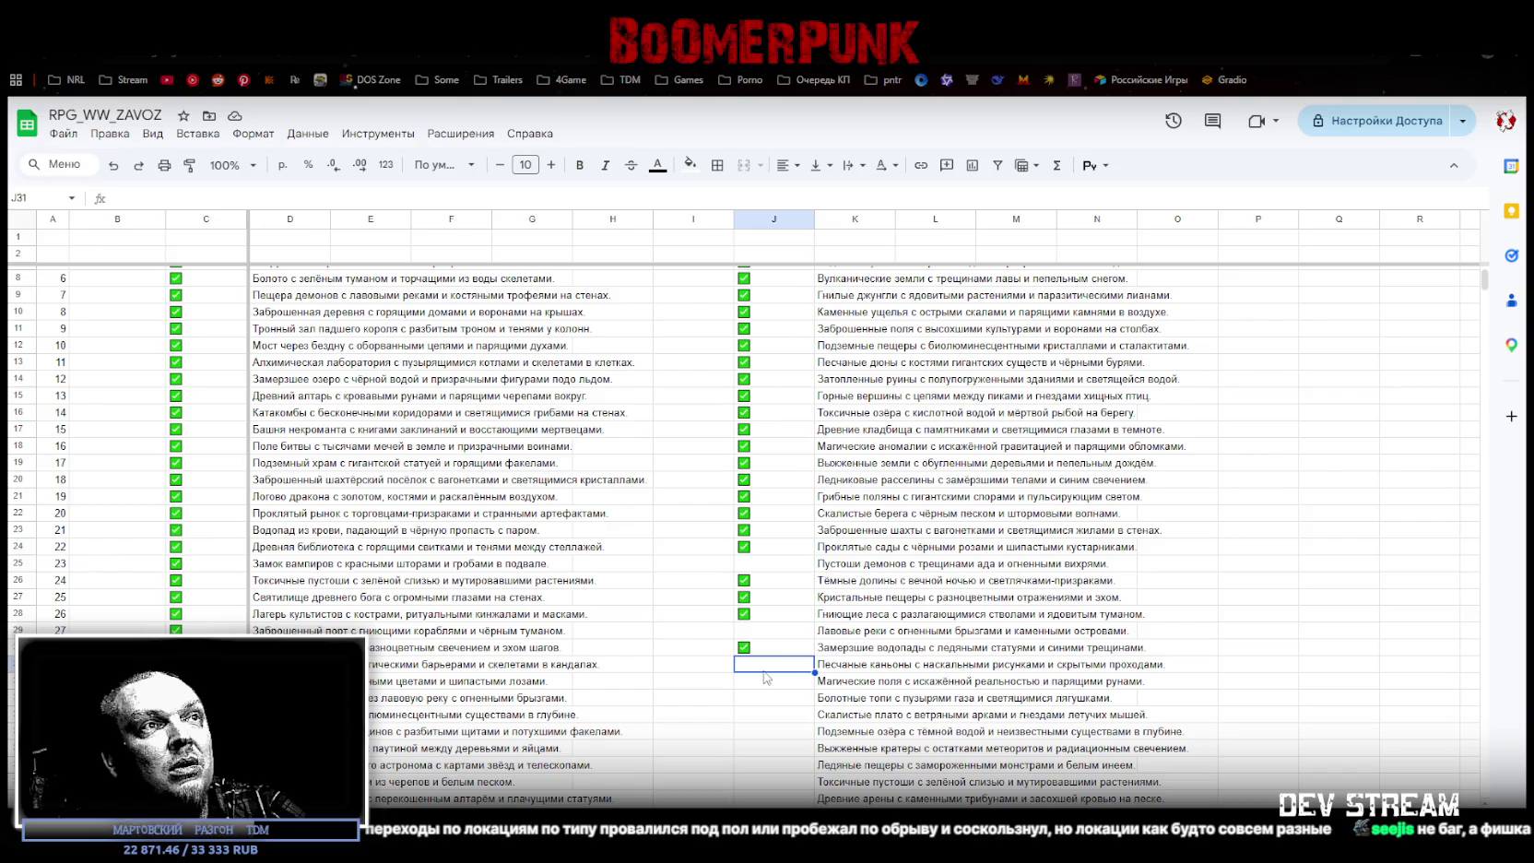
{"action": "key", "text": "space"}
{"action": "key", "text": "Down"}
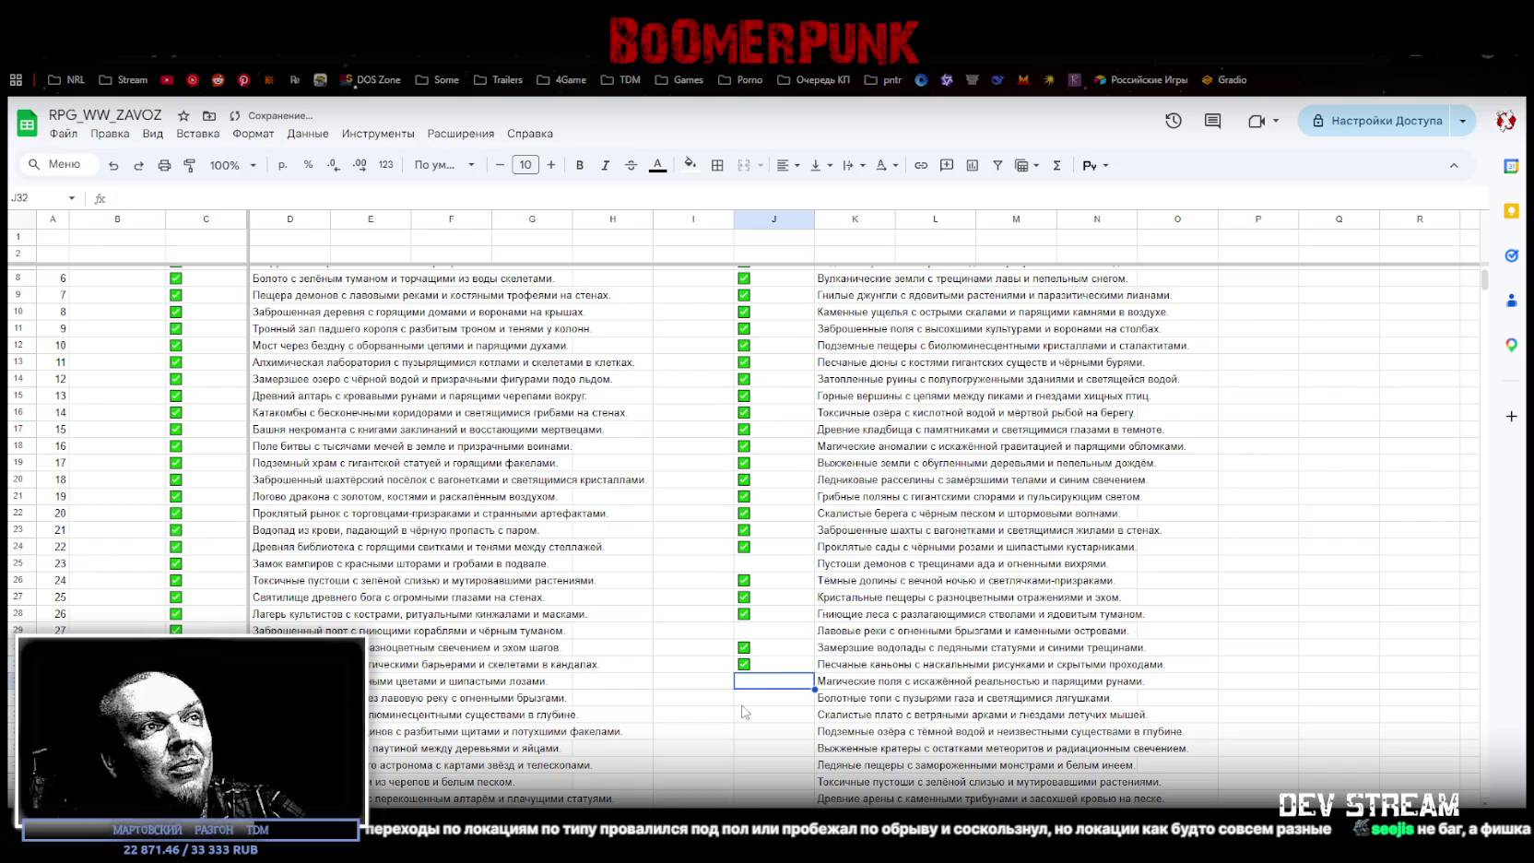
{"action": "key", "text": "space"}
{"action": "key", "text": "Down"}
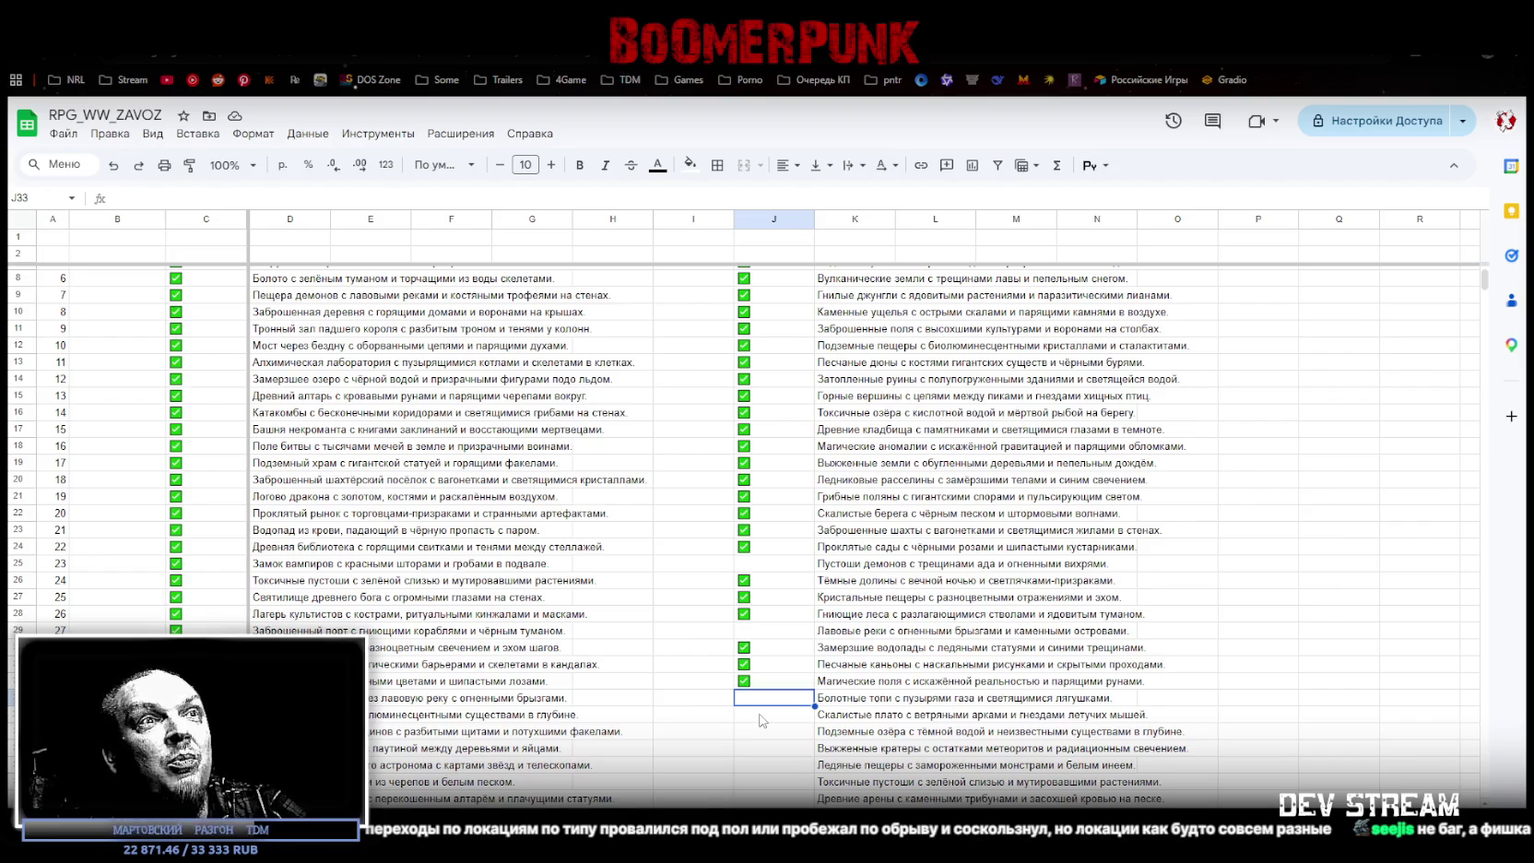
{"action": "left_click", "coordinate": [758, 720]}
{"action": "left_click", "coordinate": [758, 701]}
{"action": "type", "text": "✅"}
{"action": "left_click", "coordinate": [760, 723]}
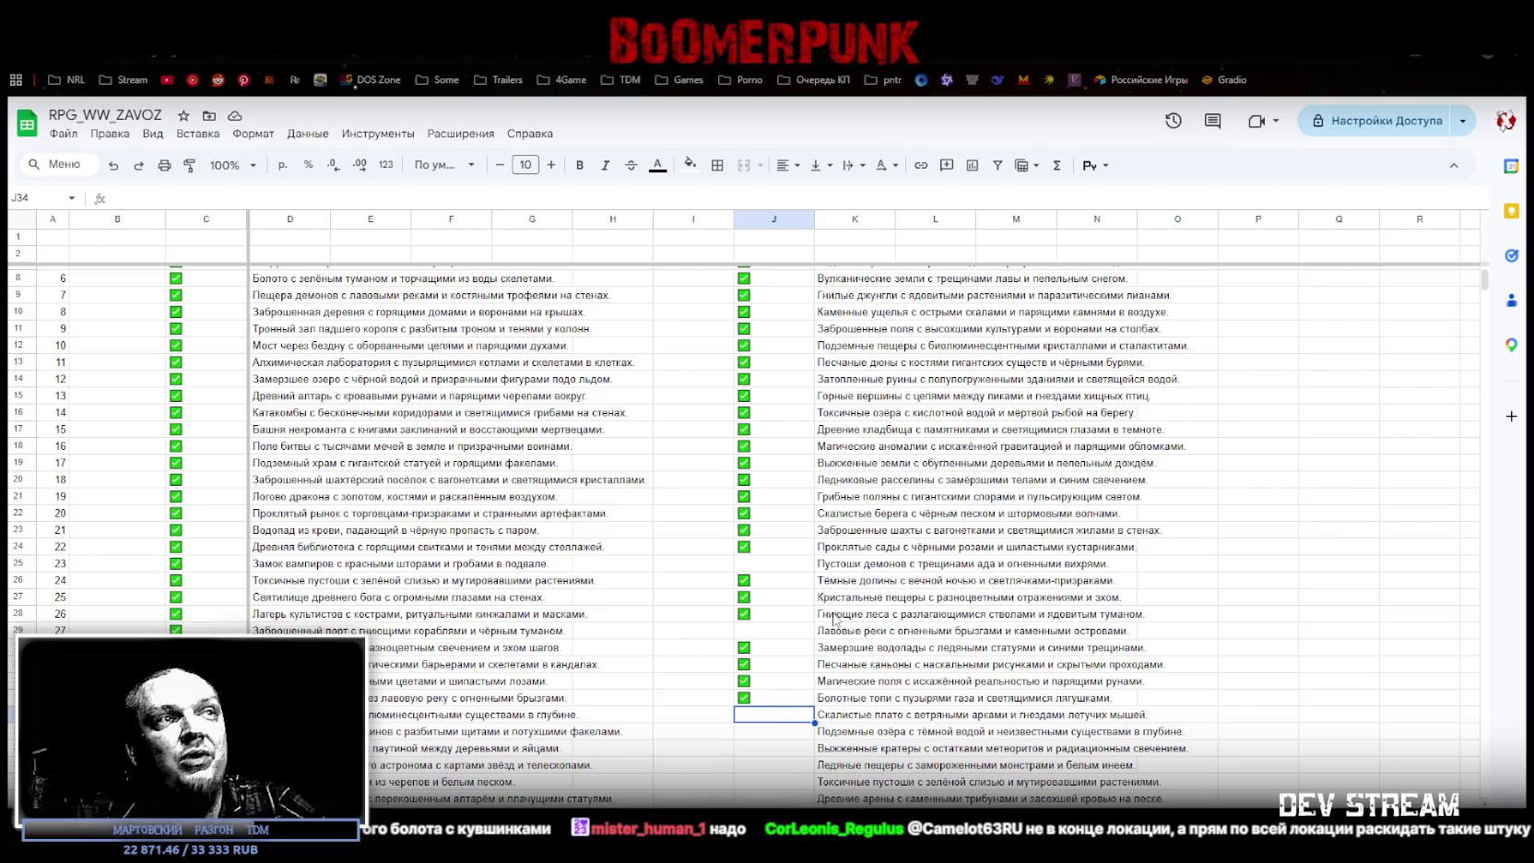
Step: Add a ticked checkbox to J35 beside the paladin-order fortress location
{"action": "scroll", "coordinate": [830, 620], "scroll_direction": "down", "scroll_amount": 5}
{"action": "left_click", "coordinate": [771, 491]}
{"action": "left_click", "coordinate": [766, 477]}
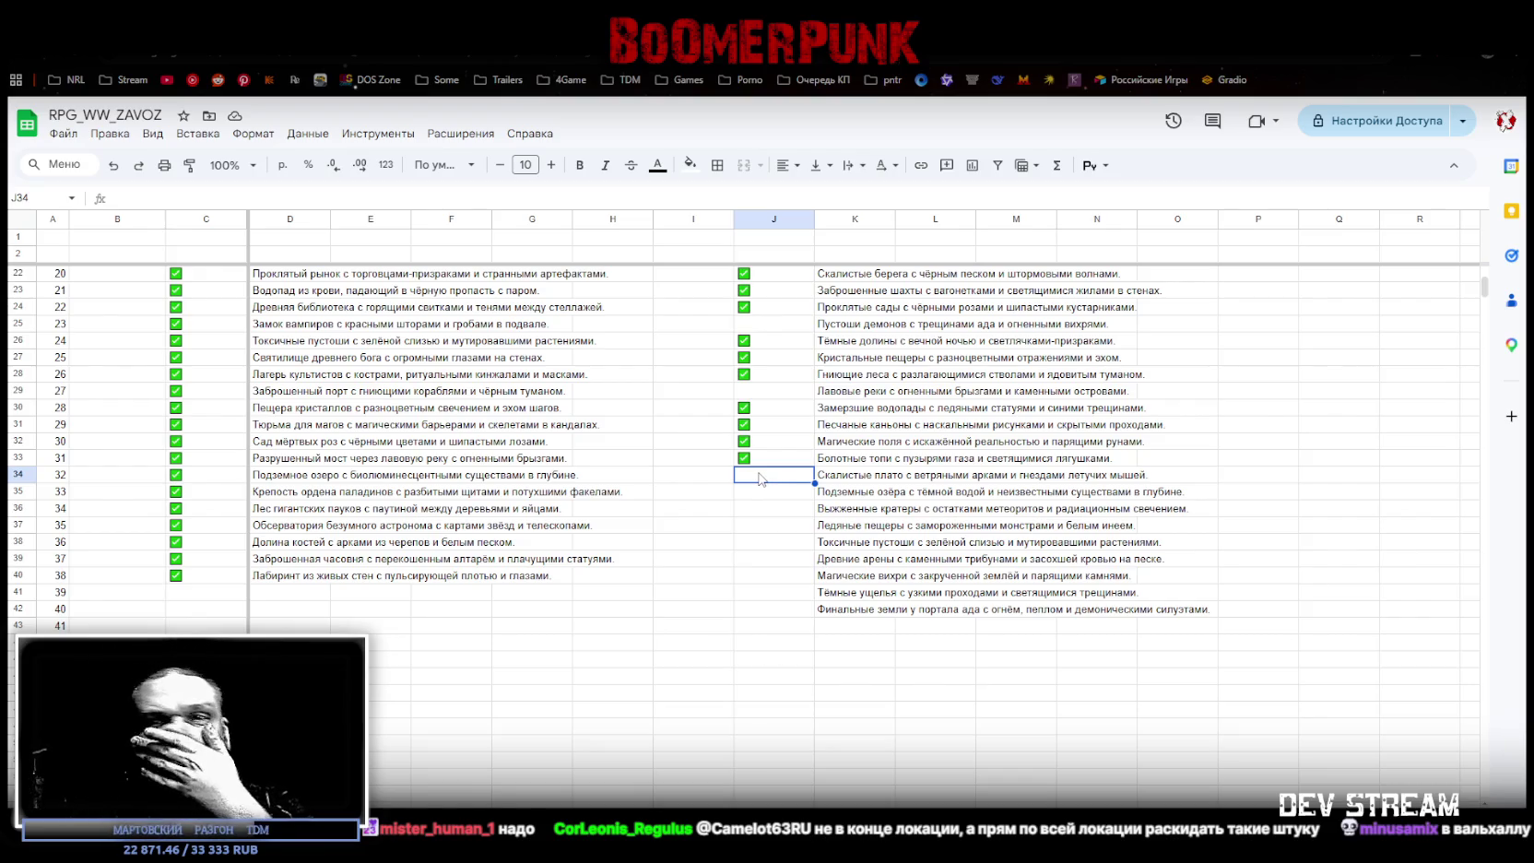
{"action": "left_click", "coordinate": [784, 510]}
{"action": "left_click", "coordinate": [768, 483]}
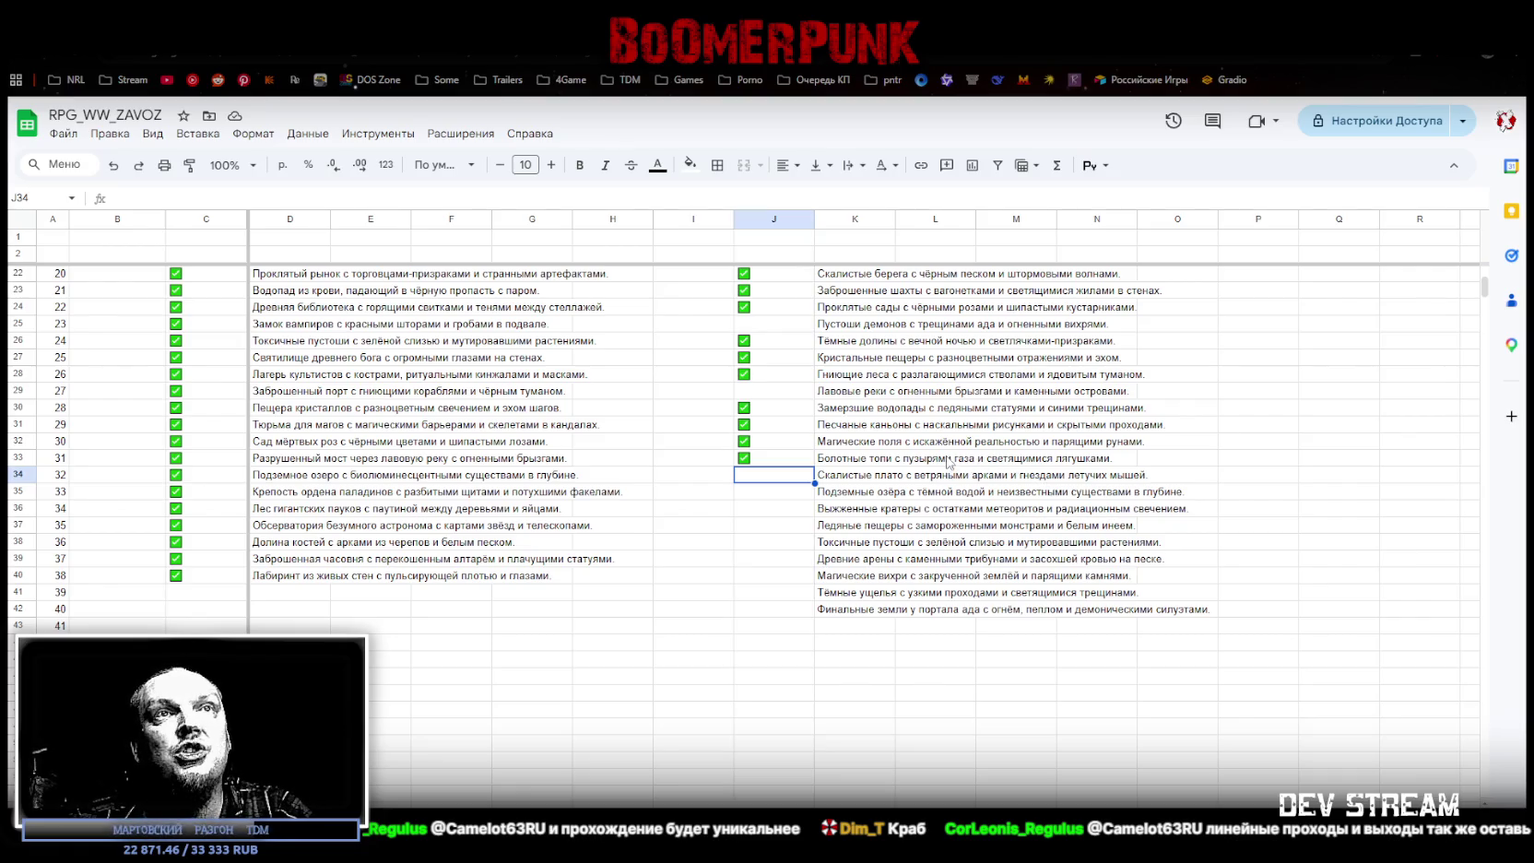
{"action": "left_click", "coordinate": [759, 498]}
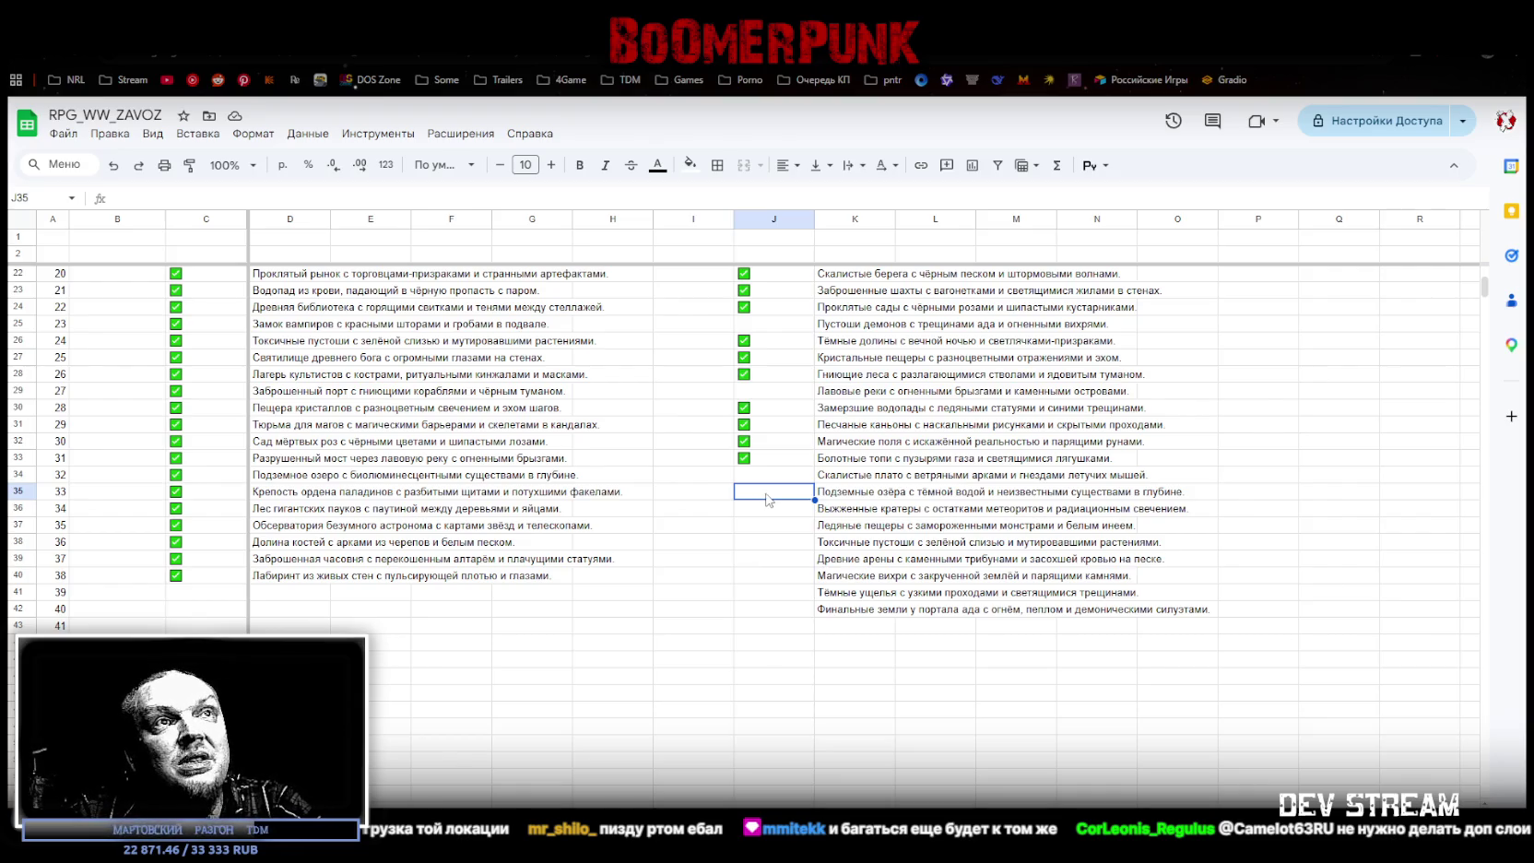
{"action": "key", "text": "ctrl+v"}
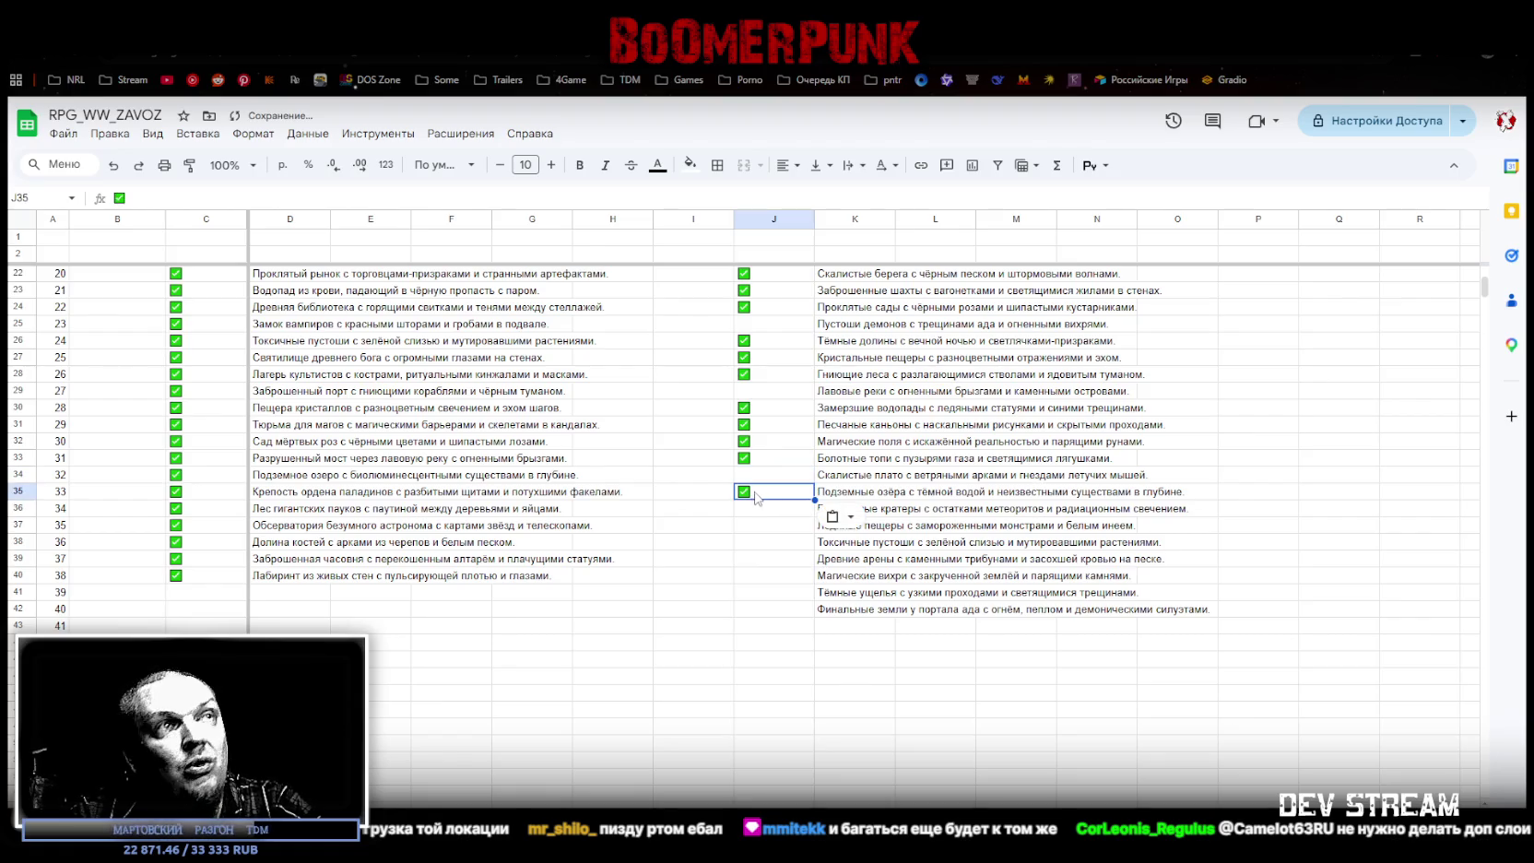
Step: Add a ticked checkbox to J34 and leave J36 without one
{"action": "left_click", "coordinate": [754, 478]}
{"action": "type", "text": "✅"}
{"action": "left_click", "coordinate": [761, 512]}
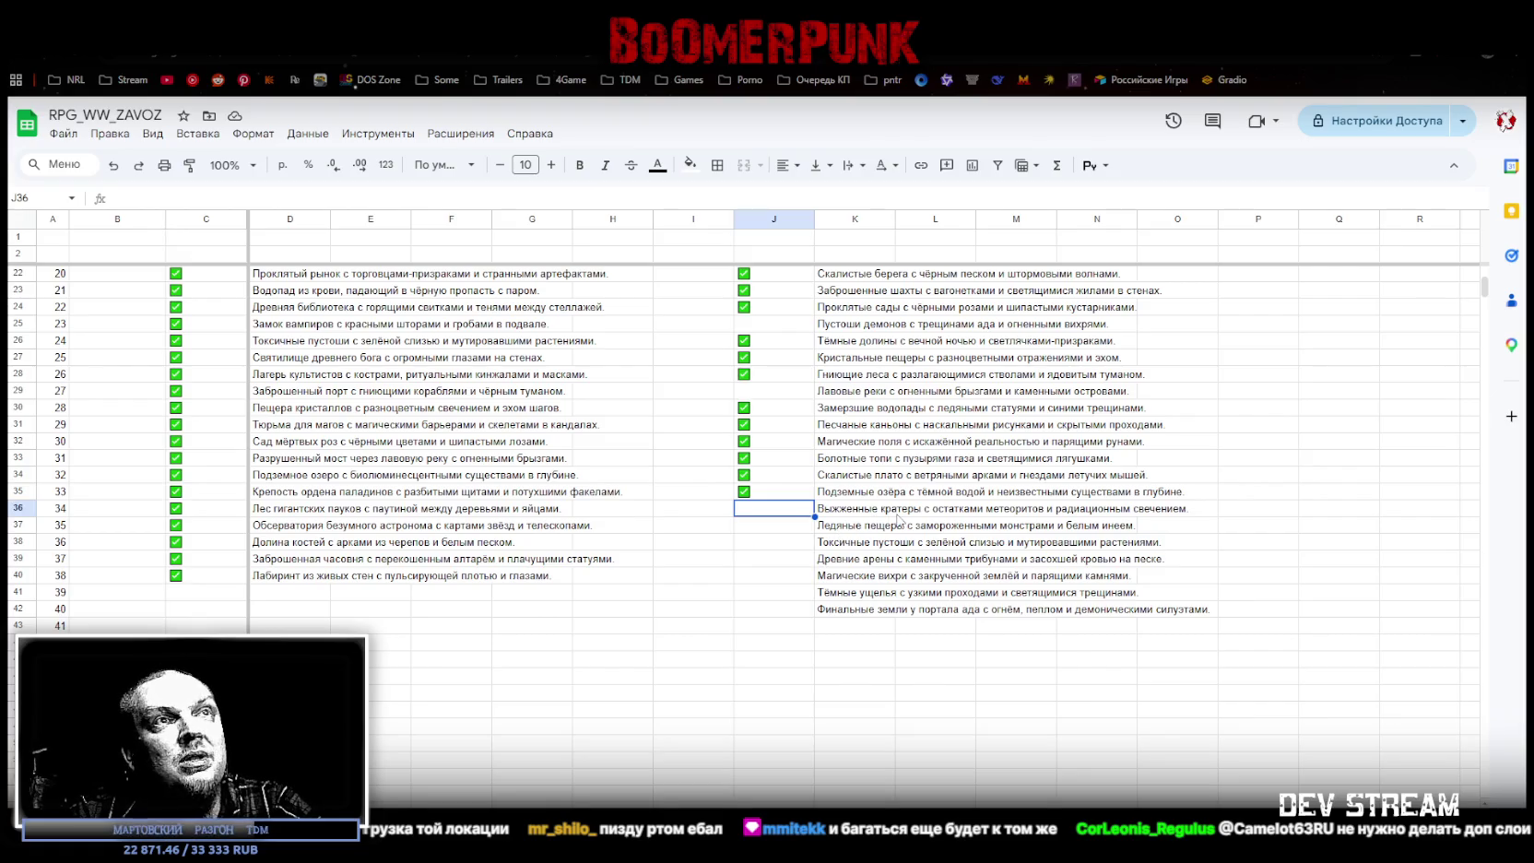
{"action": "key", "text": "space"}
{"action": "key", "text": "Down"}
{"action": "left_click", "coordinate": [782, 513]}
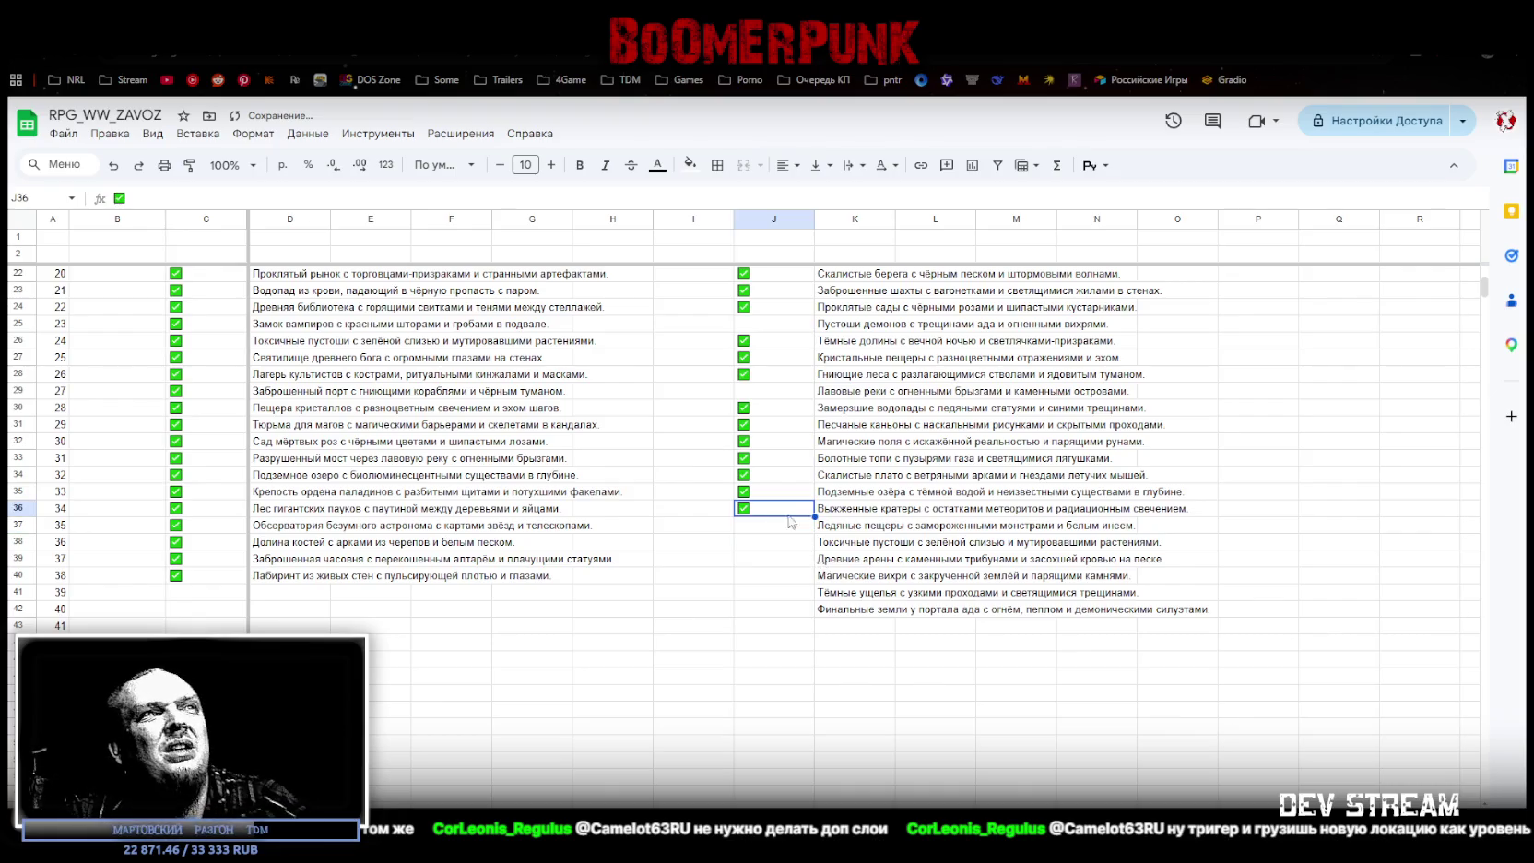
{"action": "key", "text": "space"}
{"action": "key", "text": "Down"}
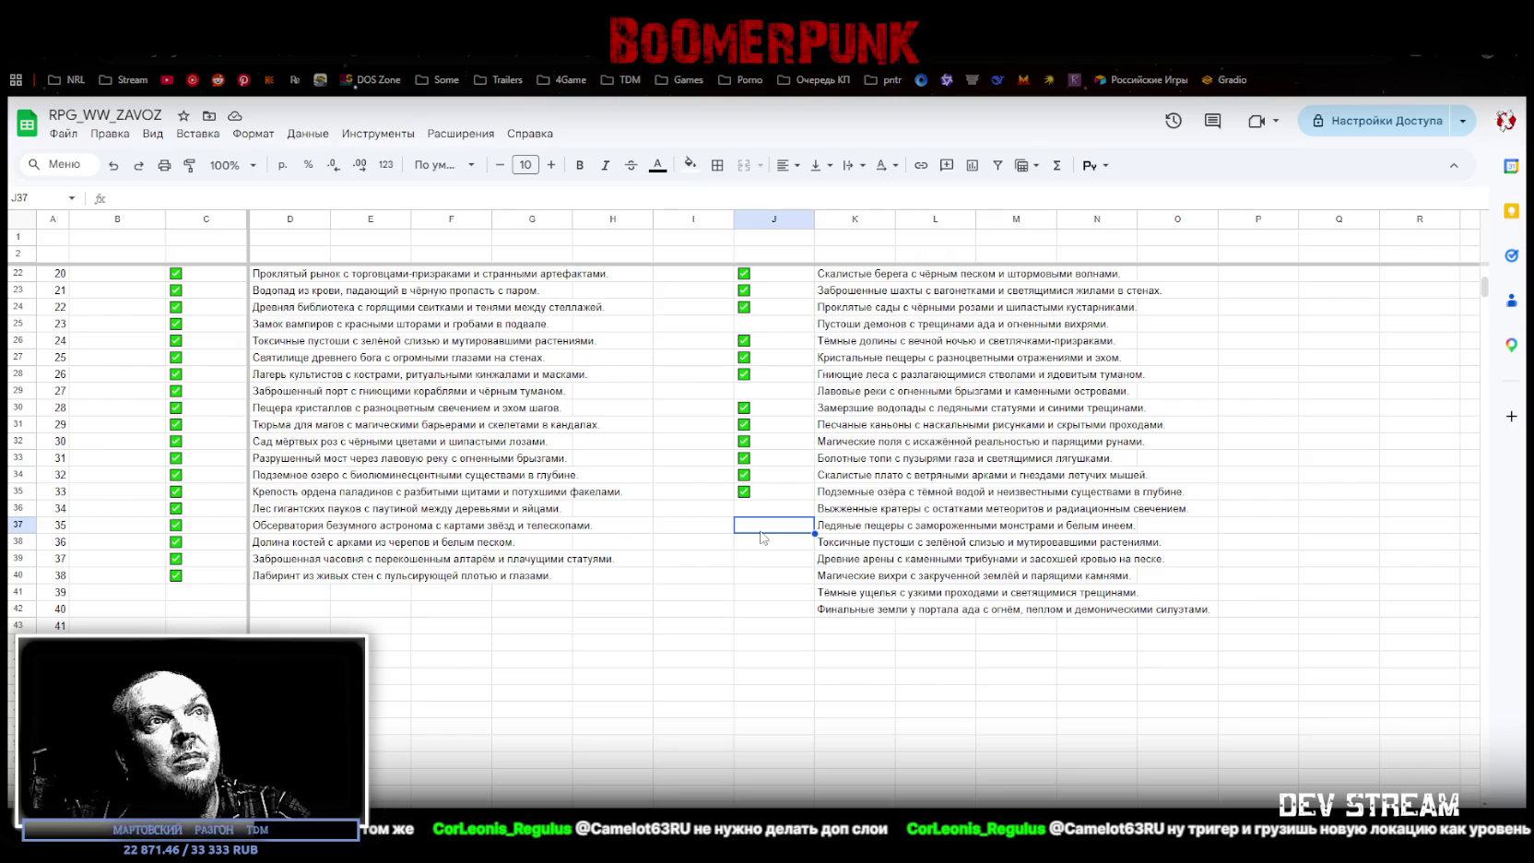
Step: Paste ticked checkboxes into J37 through J41 and clear the prompt text in K42
{"action": "type", "text": "✅"}
{"action": "key", "text": "Down"}
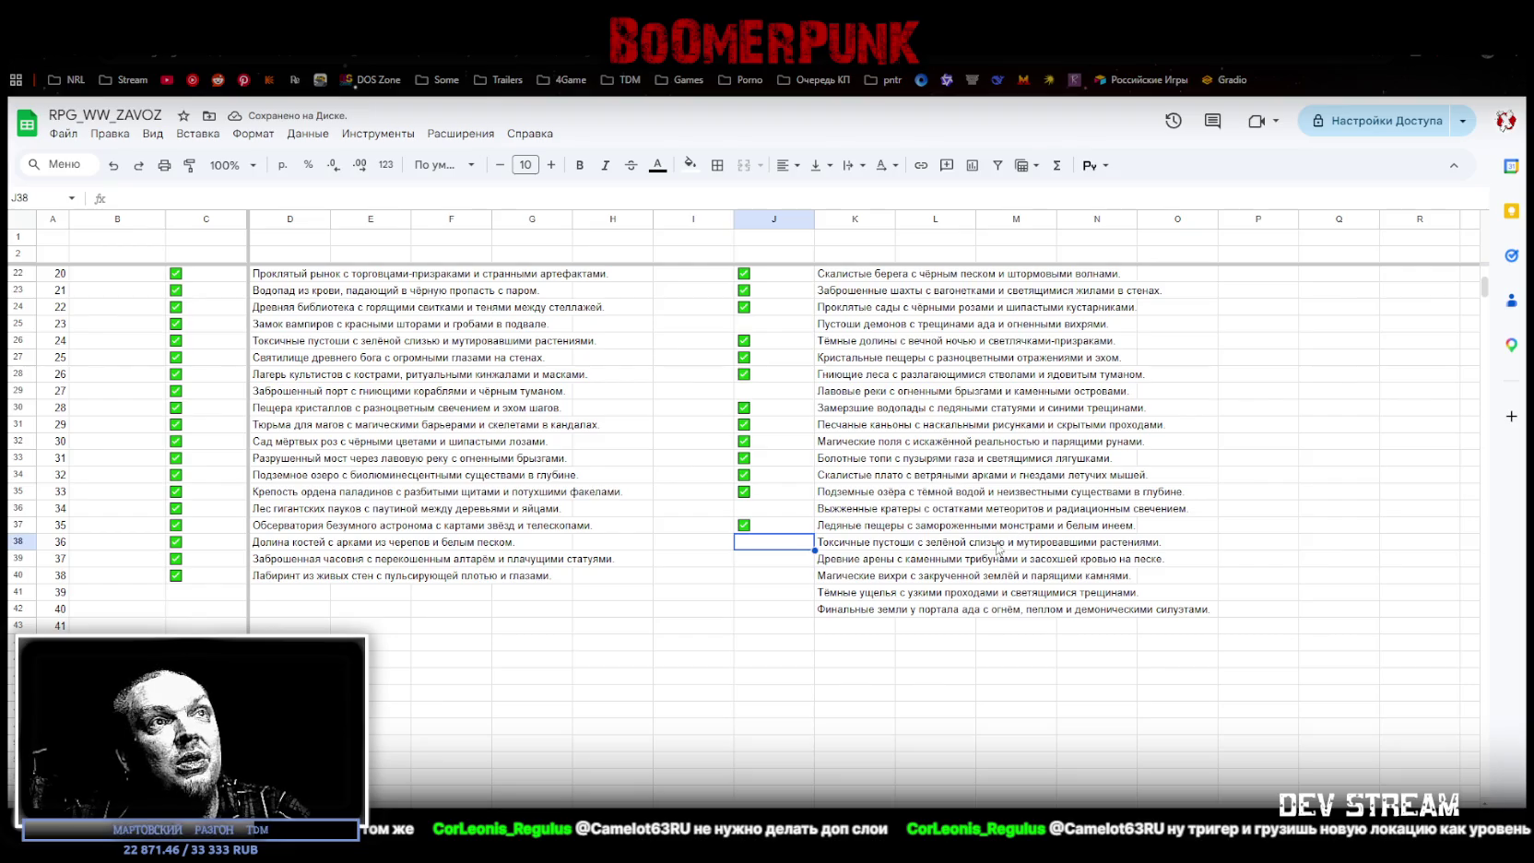
{"action": "key", "text": "ctrl+v"}
{"action": "key", "text": "Down"}
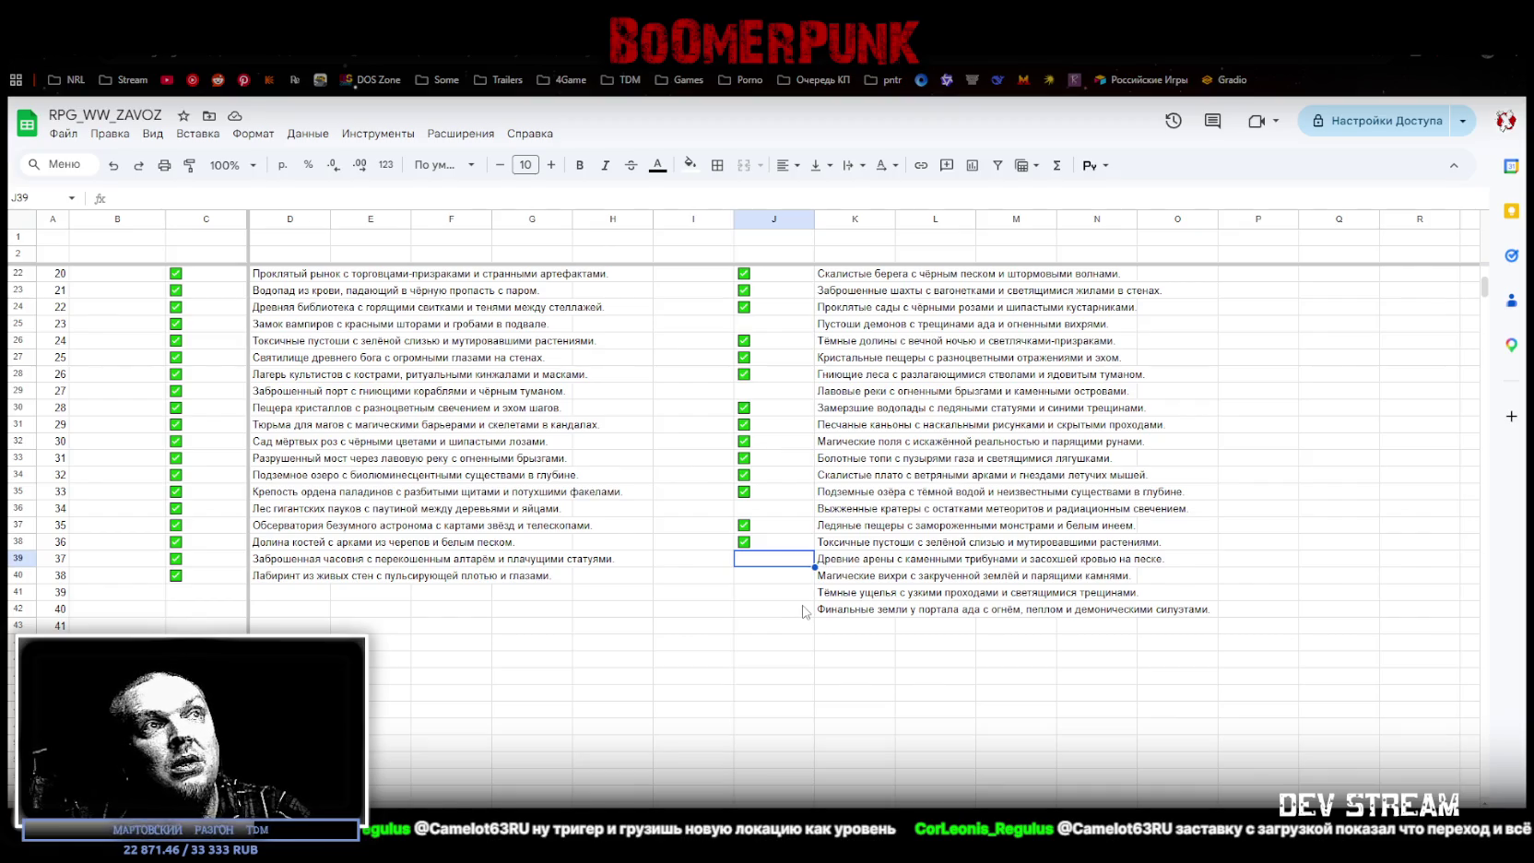
{"action": "key", "text": "ctrl+v"}
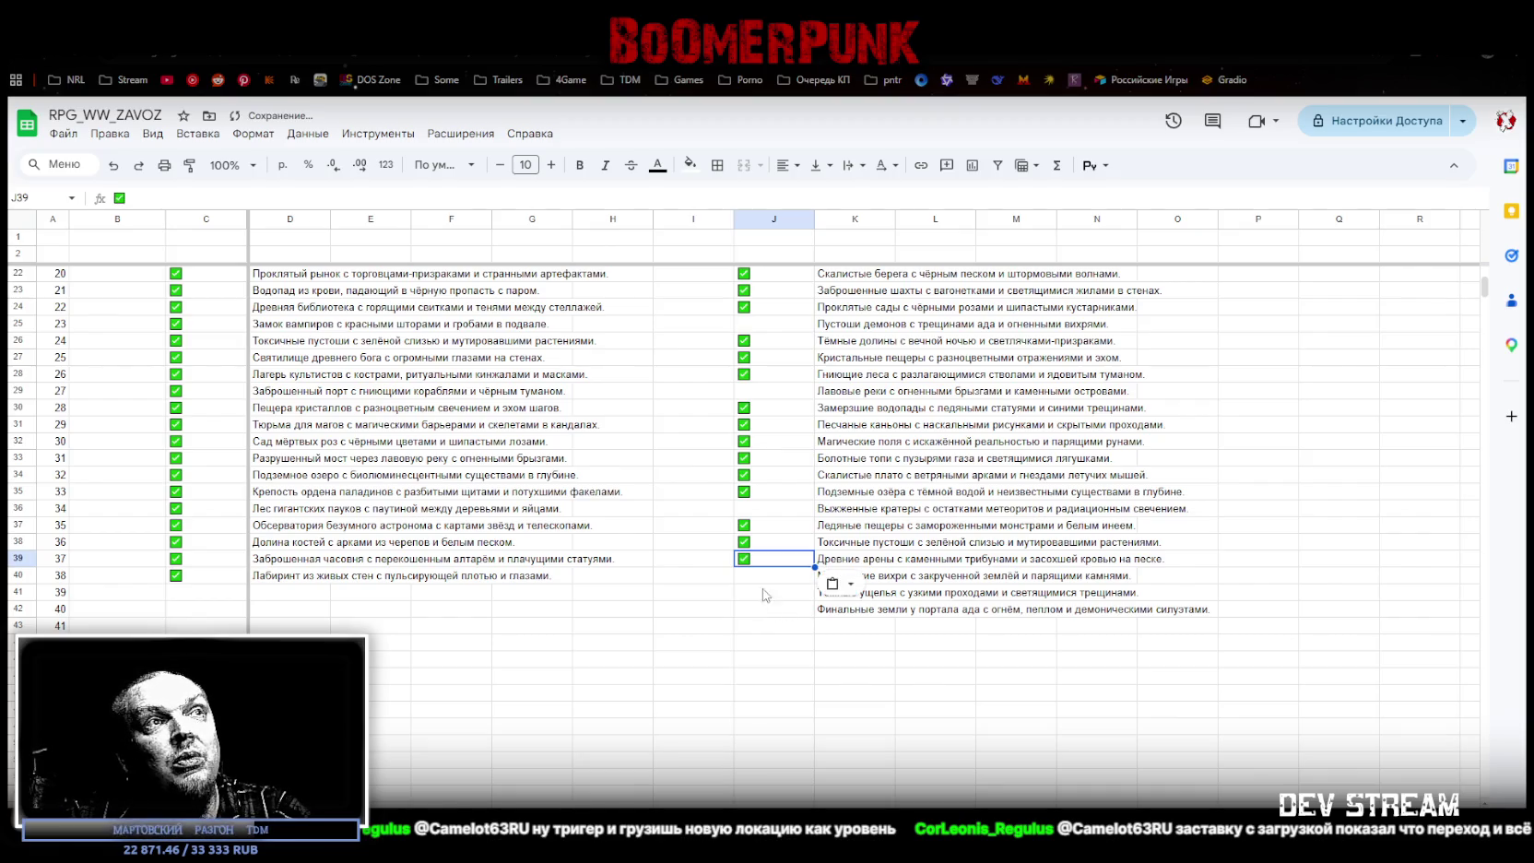
{"action": "key", "text": "Down"}
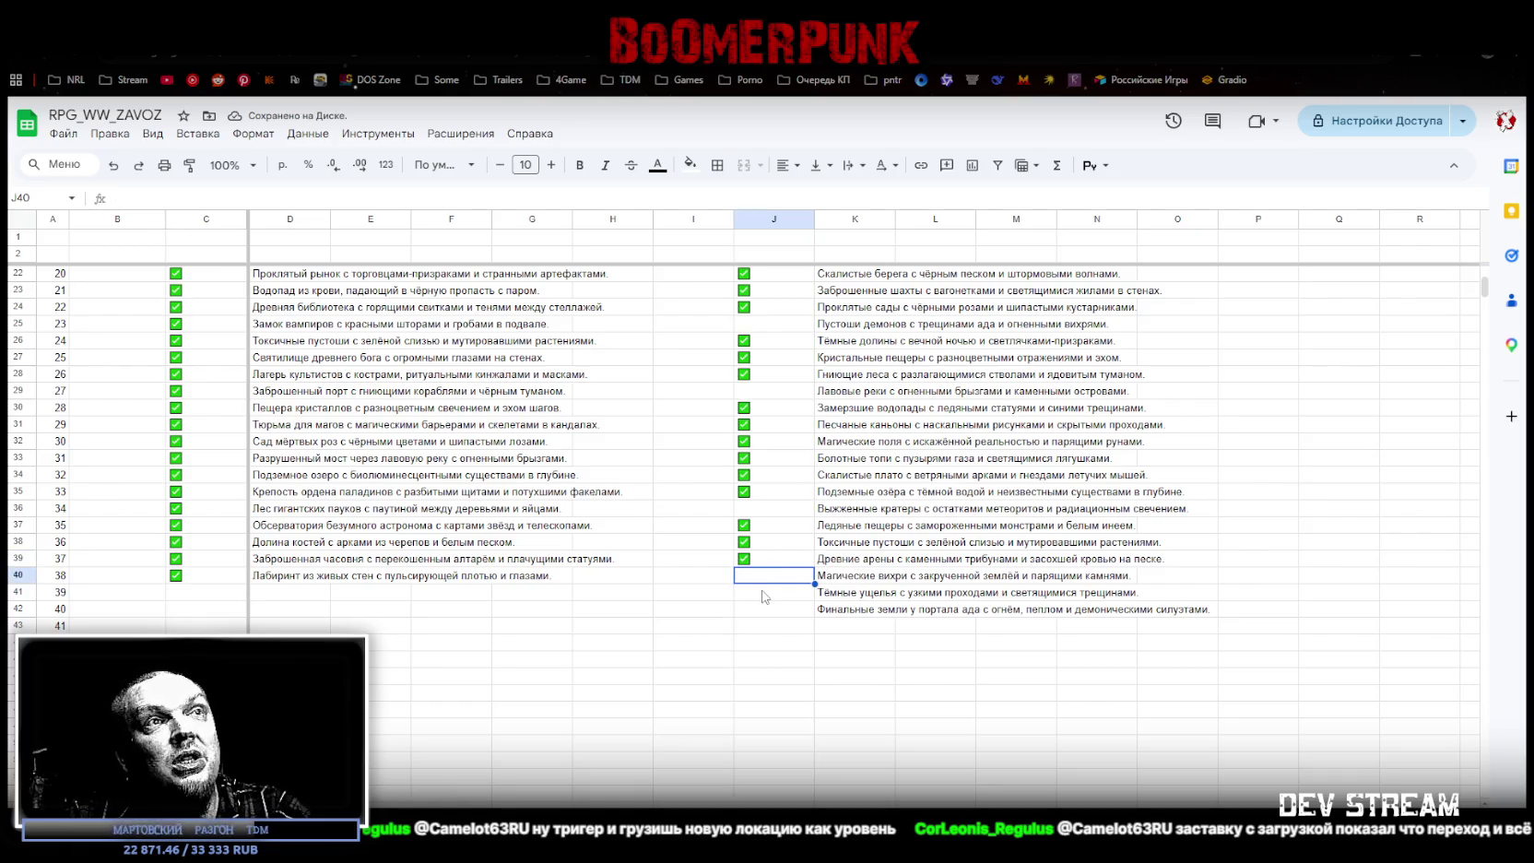
{"action": "key", "text": "ctrl+v"}
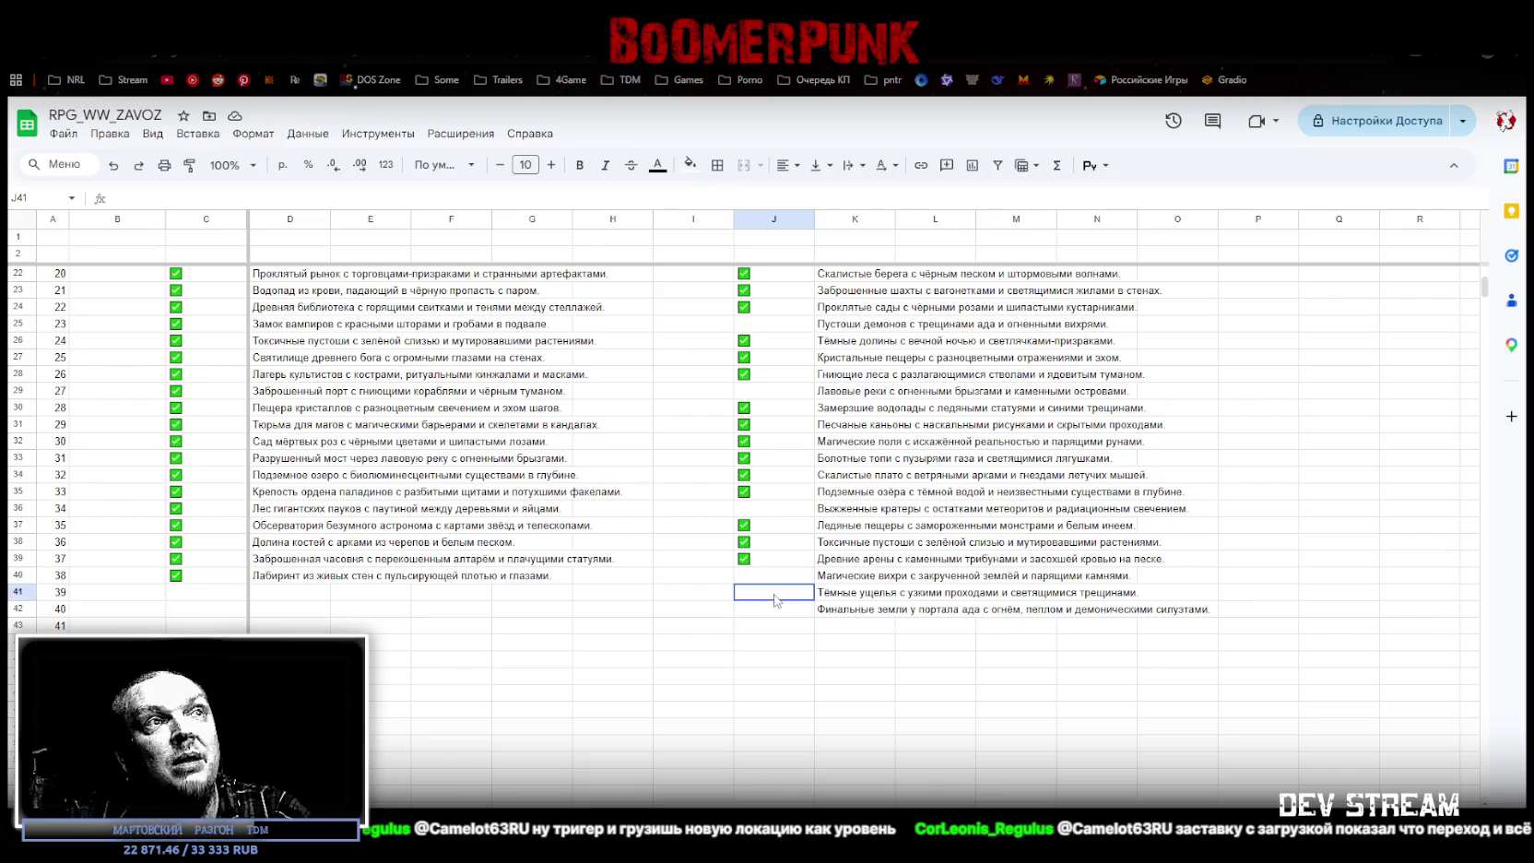
{"action": "key", "text": "Down"}
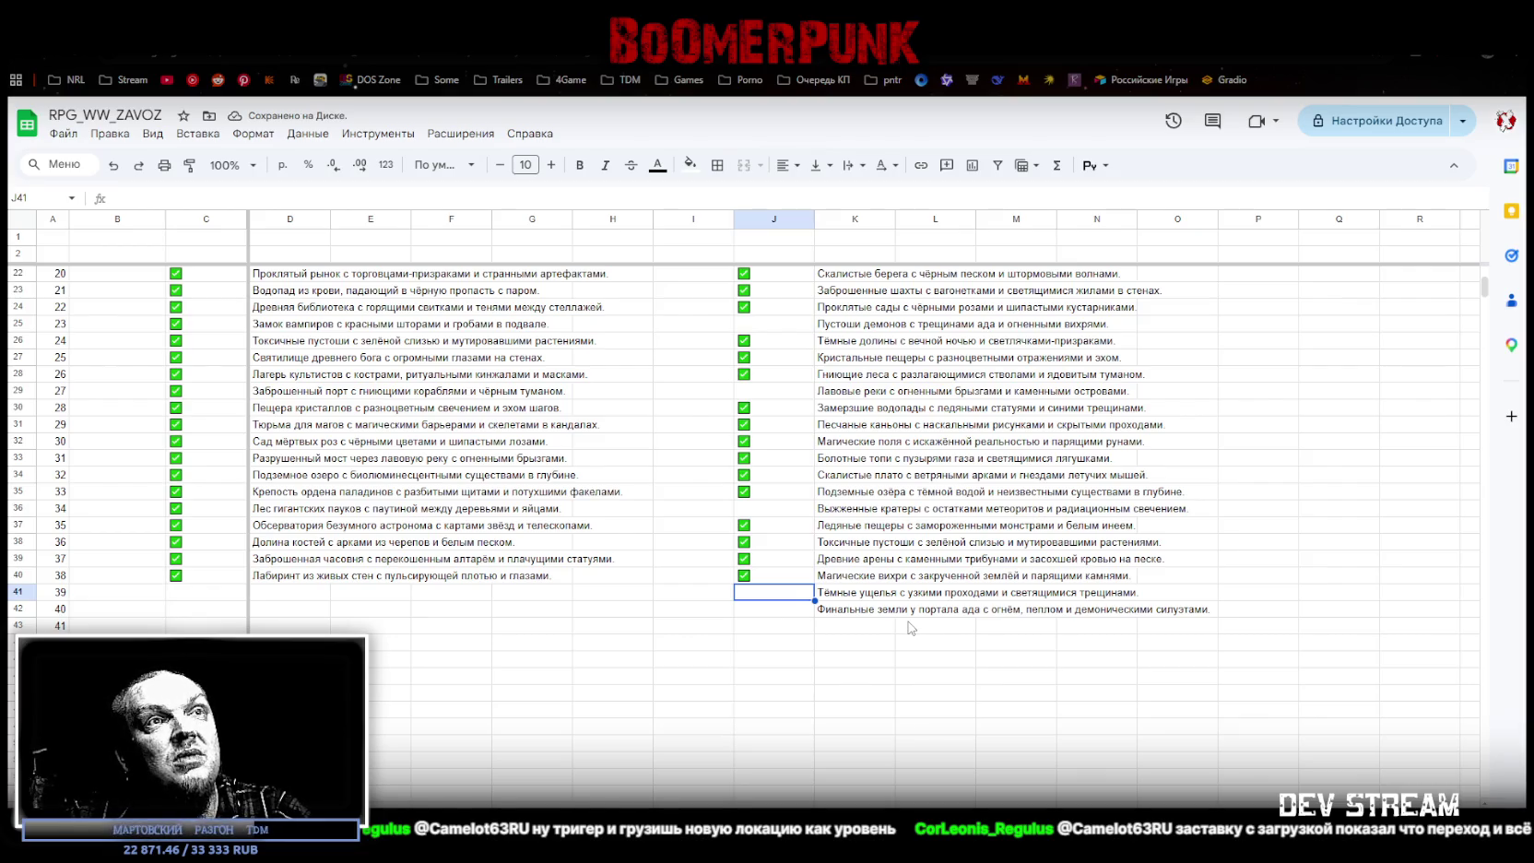
{"action": "key", "text": "ctrl+v"}
{"action": "key", "text": "Down"}
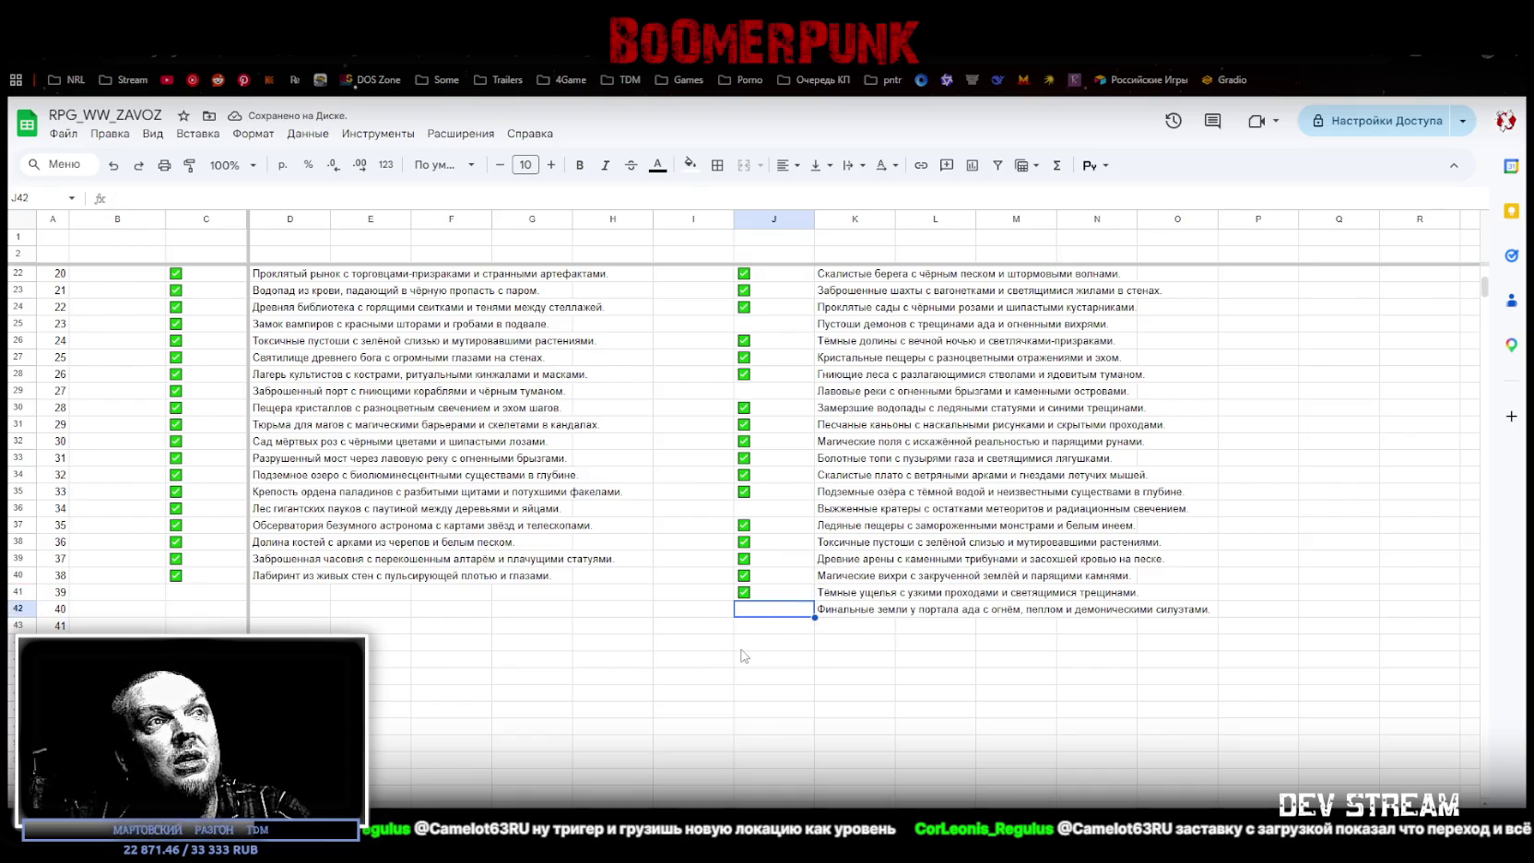
{"action": "left_click", "coordinate": [844, 611]}
{"action": "key", "text": "Delete"}
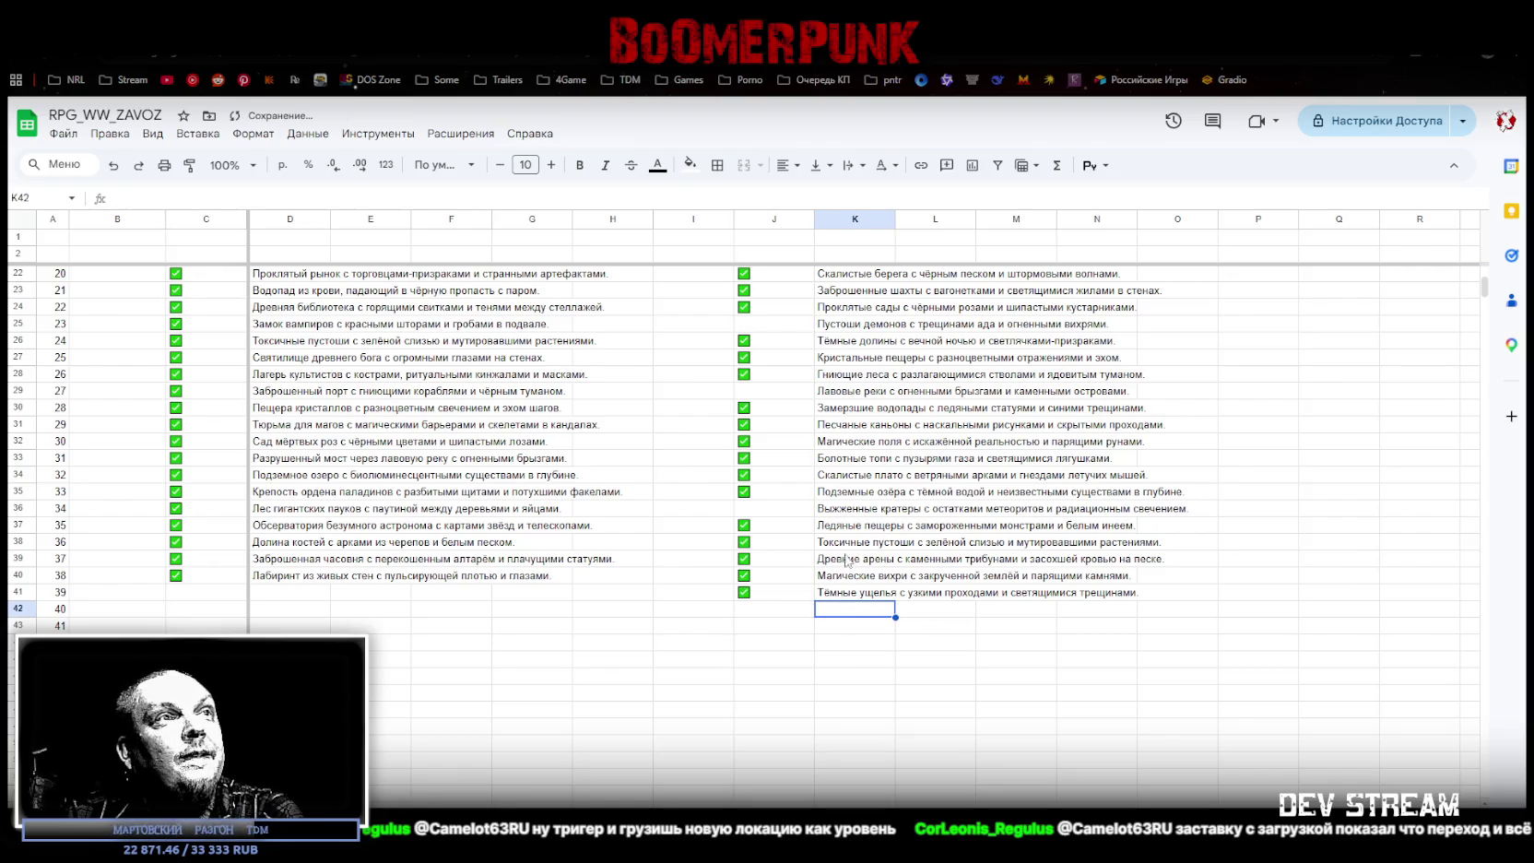
Step: Clear the prompt text in K36, K29 and K25
{"action": "left_click", "coordinate": [834, 510]}
{"action": "key", "text": "Delete"}
{"action": "left_click", "coordinate": [840, 393]}
{"action": "key", "text": "Delete"}
{"action": "left_click", "coordinate": [825, 326]}
{"action": "key", "text": "Delete"}
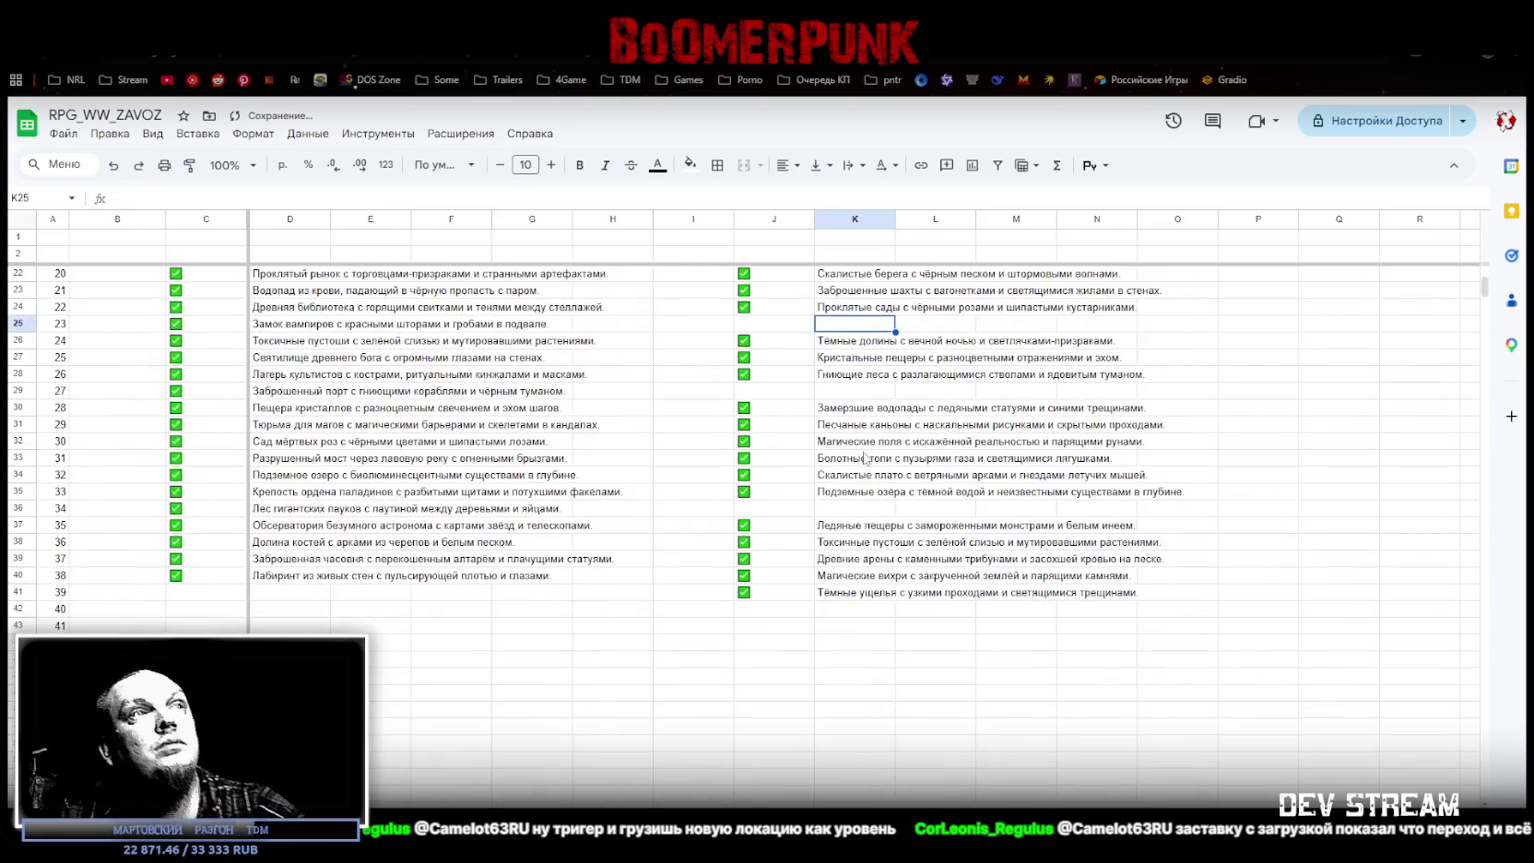
Step: Move the J26:K28 block up to J25 and the J30:K35 block up to J28
{"action": "scroll", "coordinate": [872, 466], "scroll_direction": "up", "scroll_amount": 2}
{"action": "left_click_drag", "start_coordinate": [756, 422], "coordinate": [930, 463]}
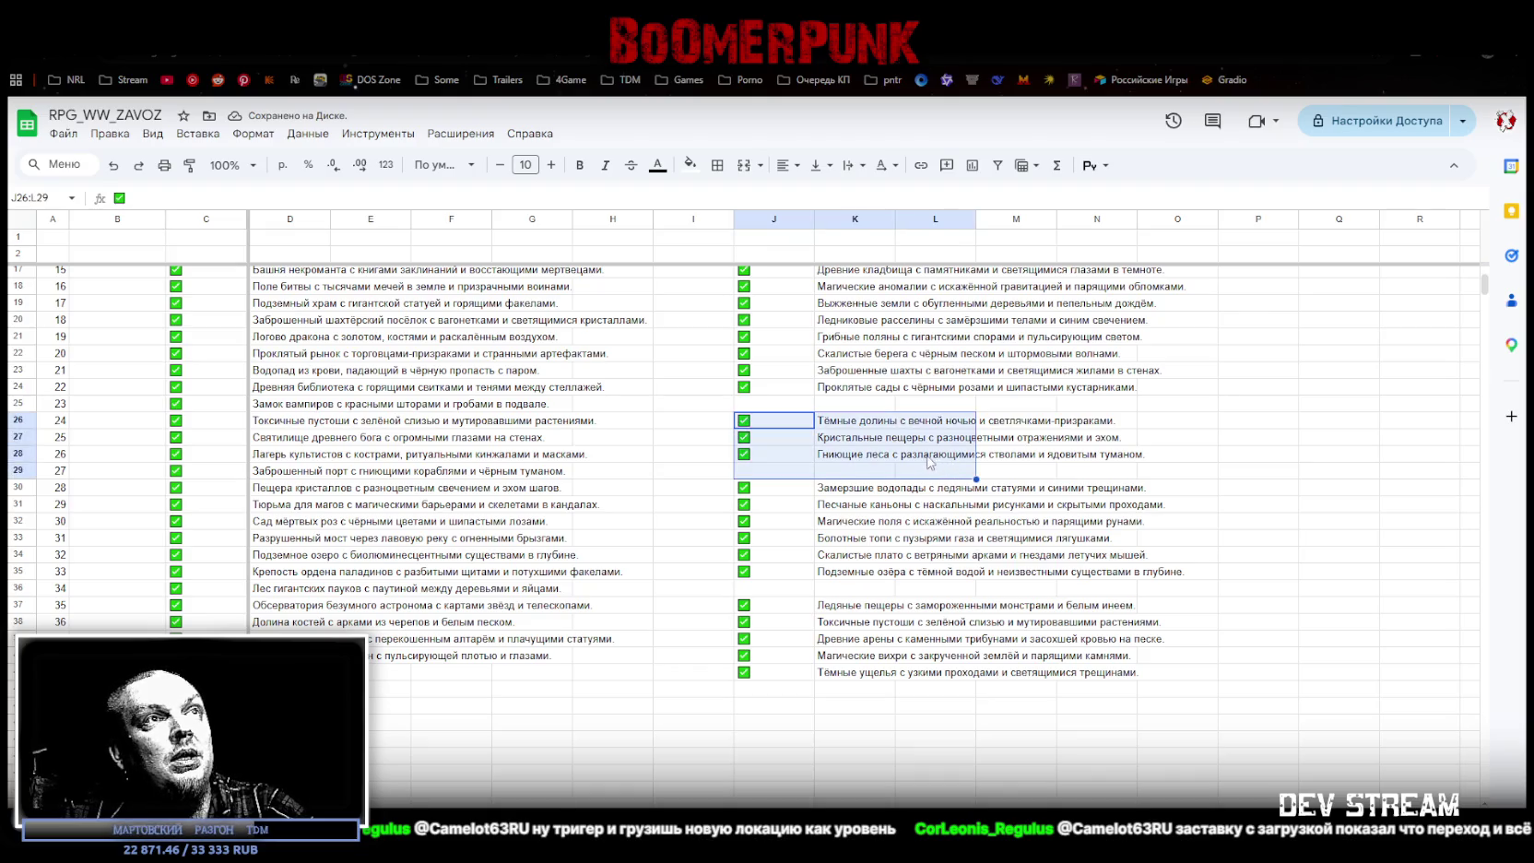
{"action": "left_click_drag", "start_coordinate": [757, 421], "coordinate": [846, 455]}
{"action": "key", "text": "ctrl+c"}
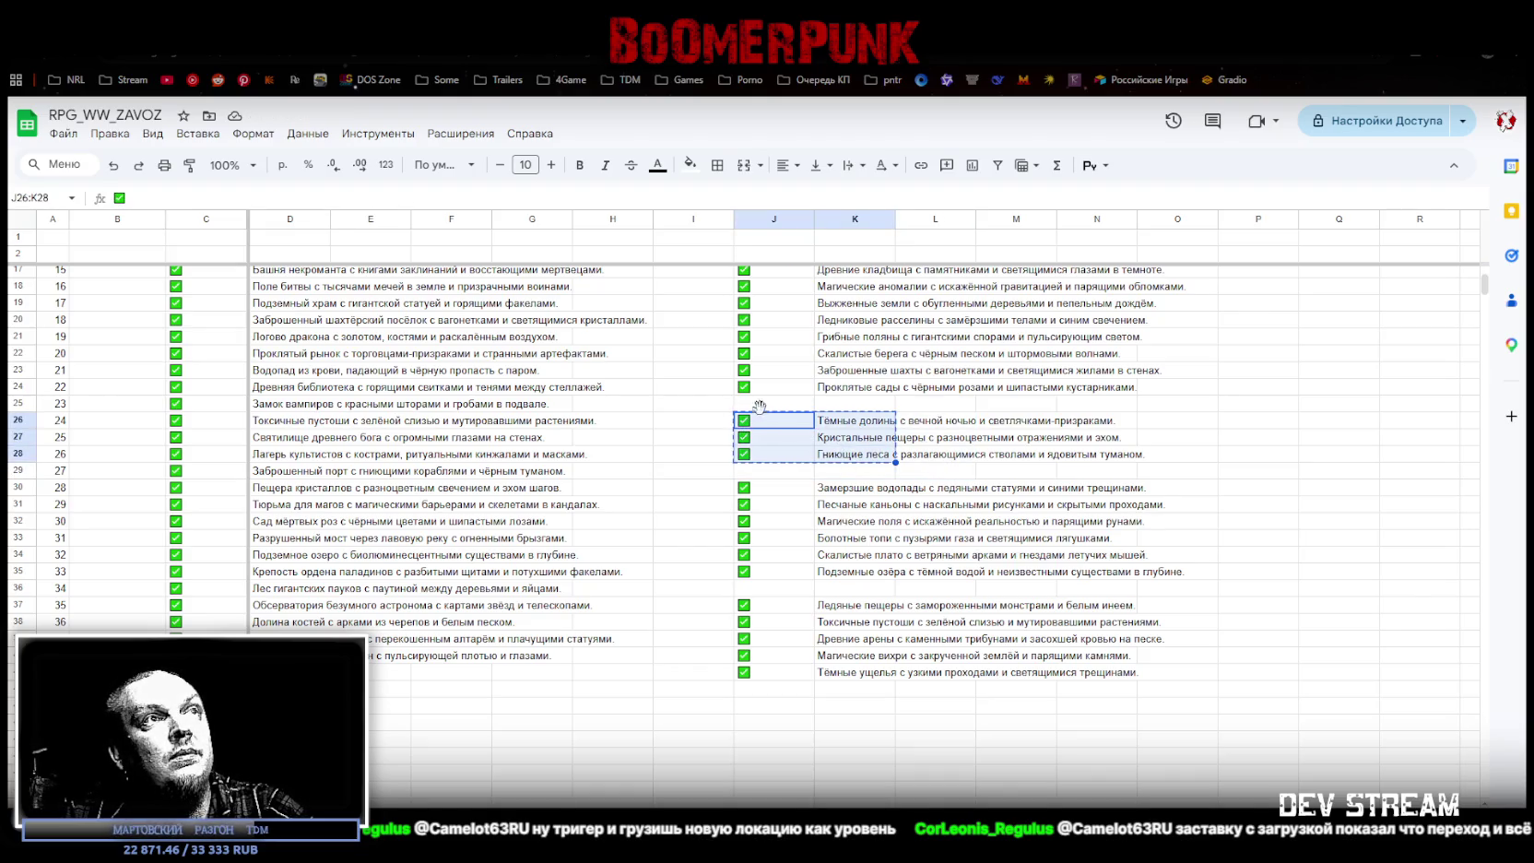
{"action": "left_click", "coordinate": [763, 406]}
{"action": "key", "text": "ctrl+v"}
{"action": "left_click", "coordinate": [749, 489]}
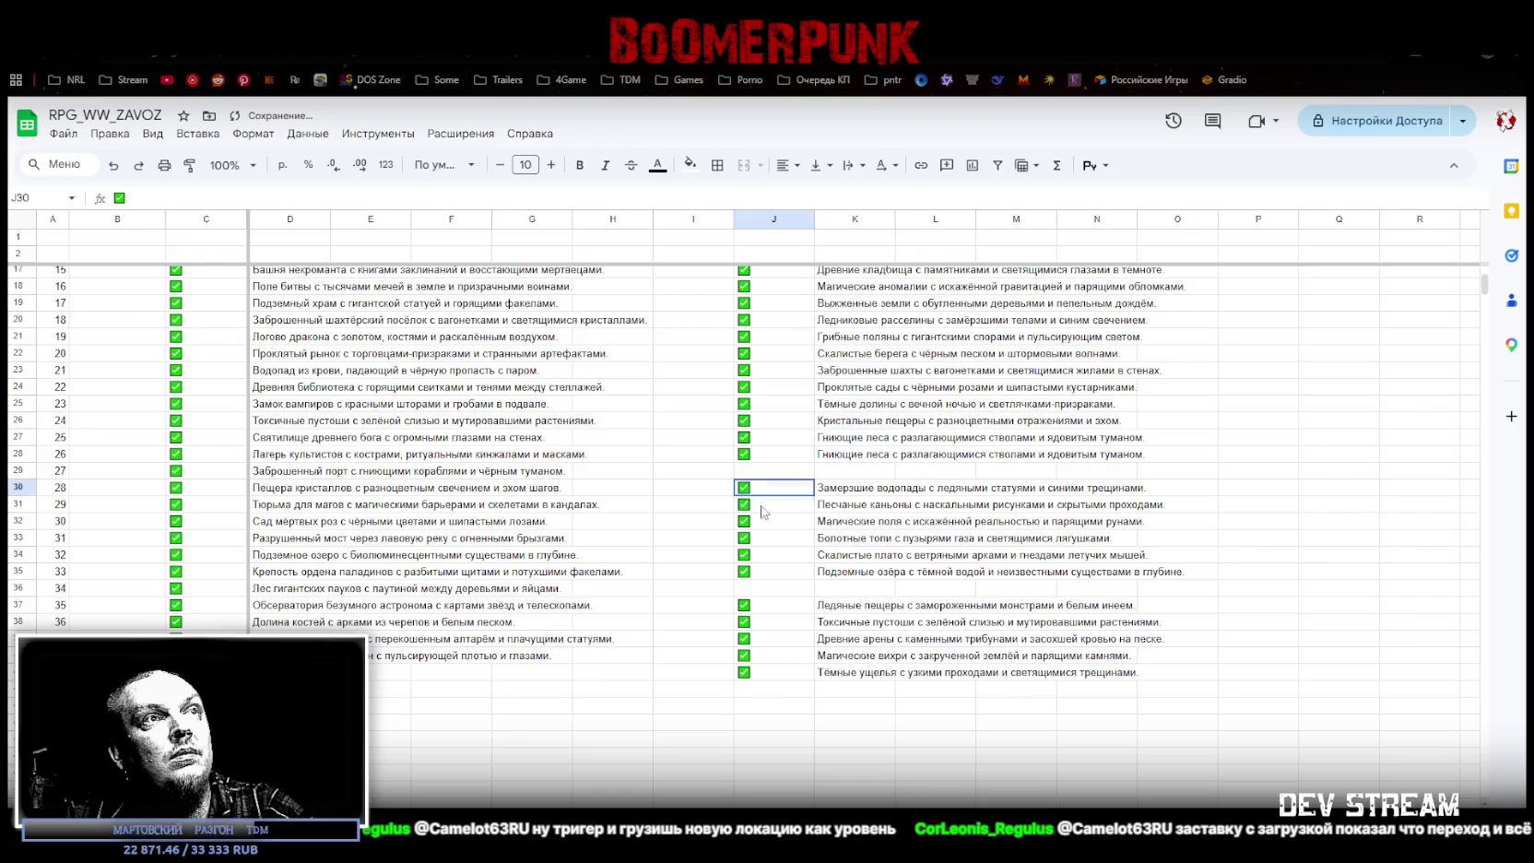
{"action": "left_click_drag", "start_coordinate": [764, 512], "coordinate": [863, 579]}
{"action": "key", "text": "ctrl+c"}
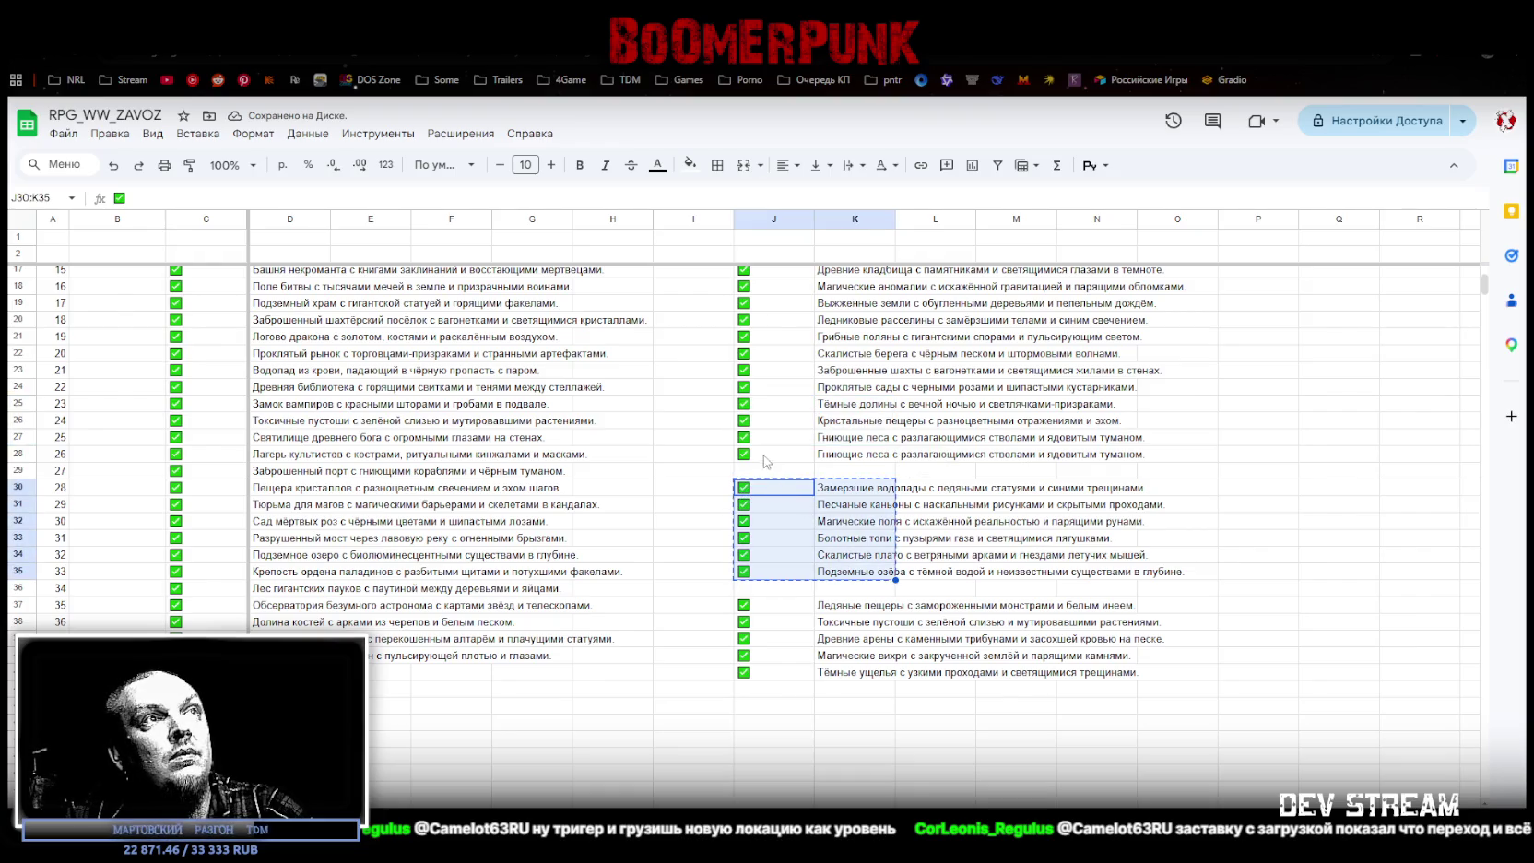
{"action": "left_click", "coordinate": [748, 454]}
{"action": "key", "text": "ctrl+v"}
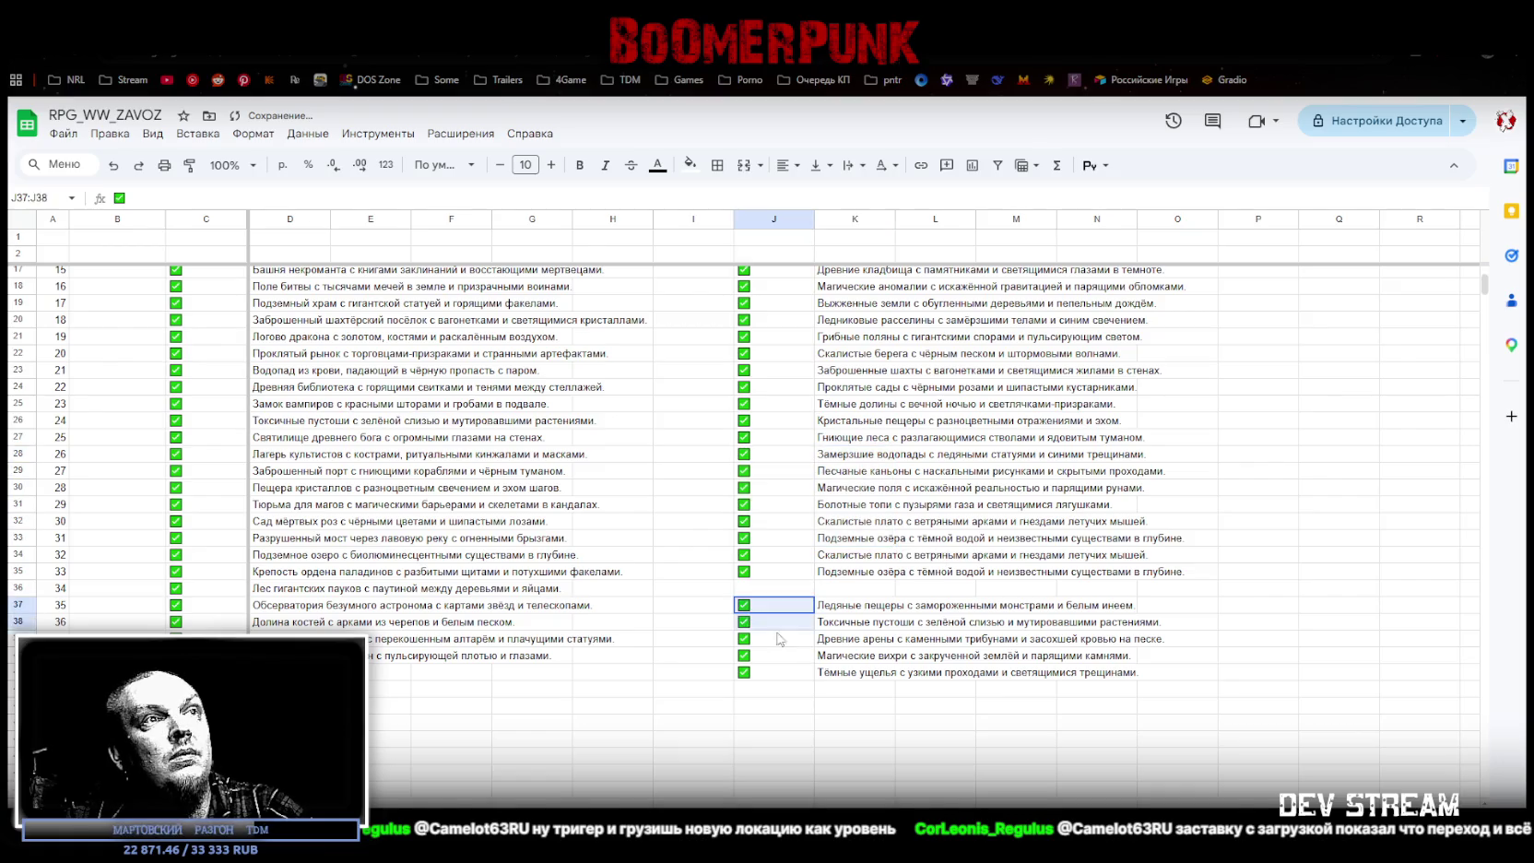
Step: Move the J37:K41 block up to J34 and delete the leftover rows below it
{"action": "left_click_drag", "start_coordinate": [749, 606], "coordinate": [845, 679]}
{"action": "key", "text": "ctrl+c"}
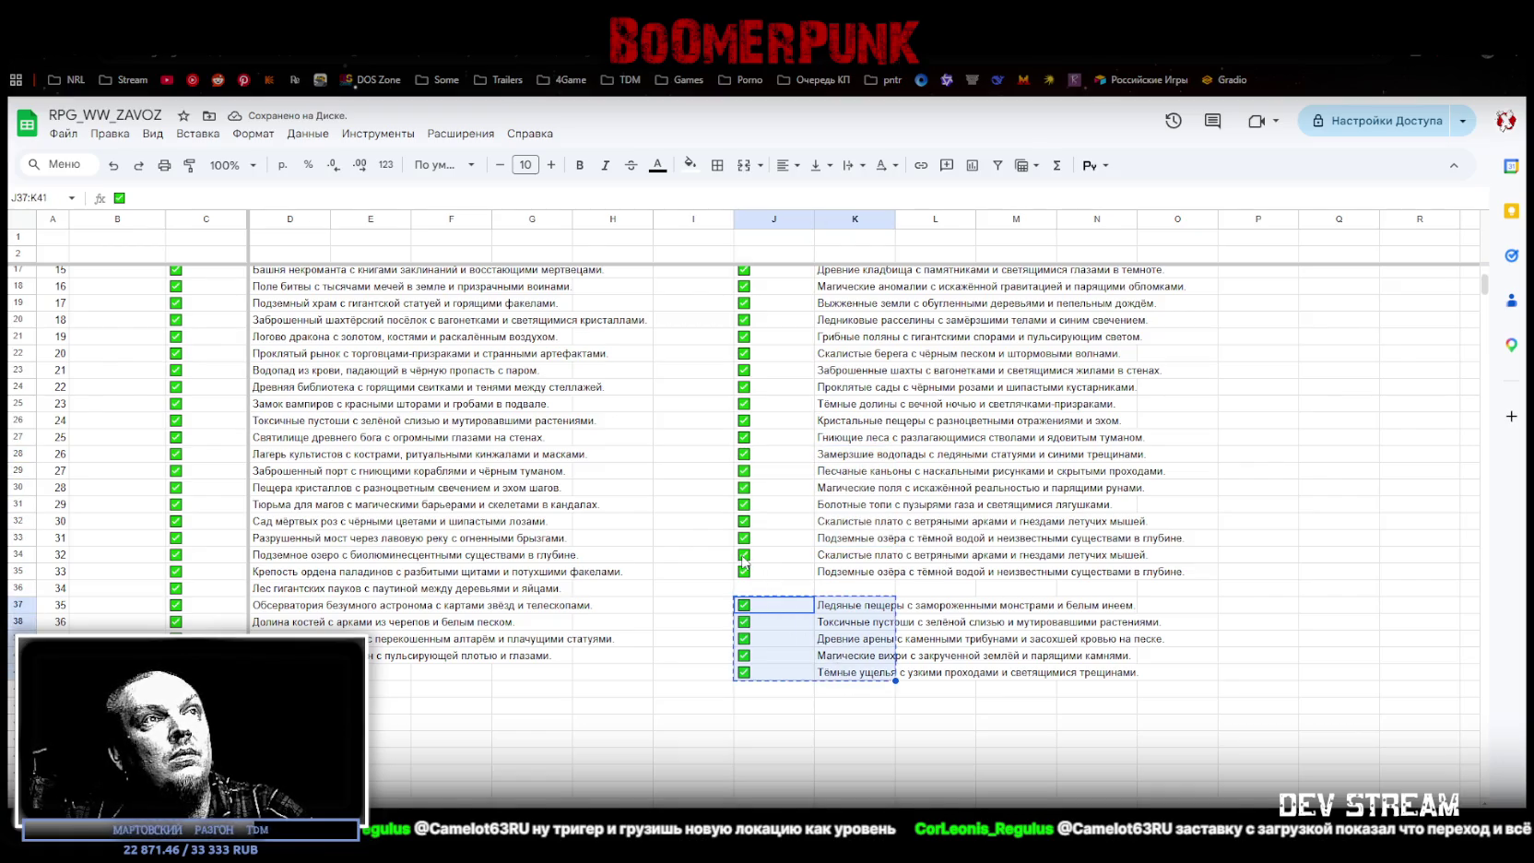
{"action": "left_click", "coordinate": [751, 555]}
{"action": "key", "text": "ctrl+v"}
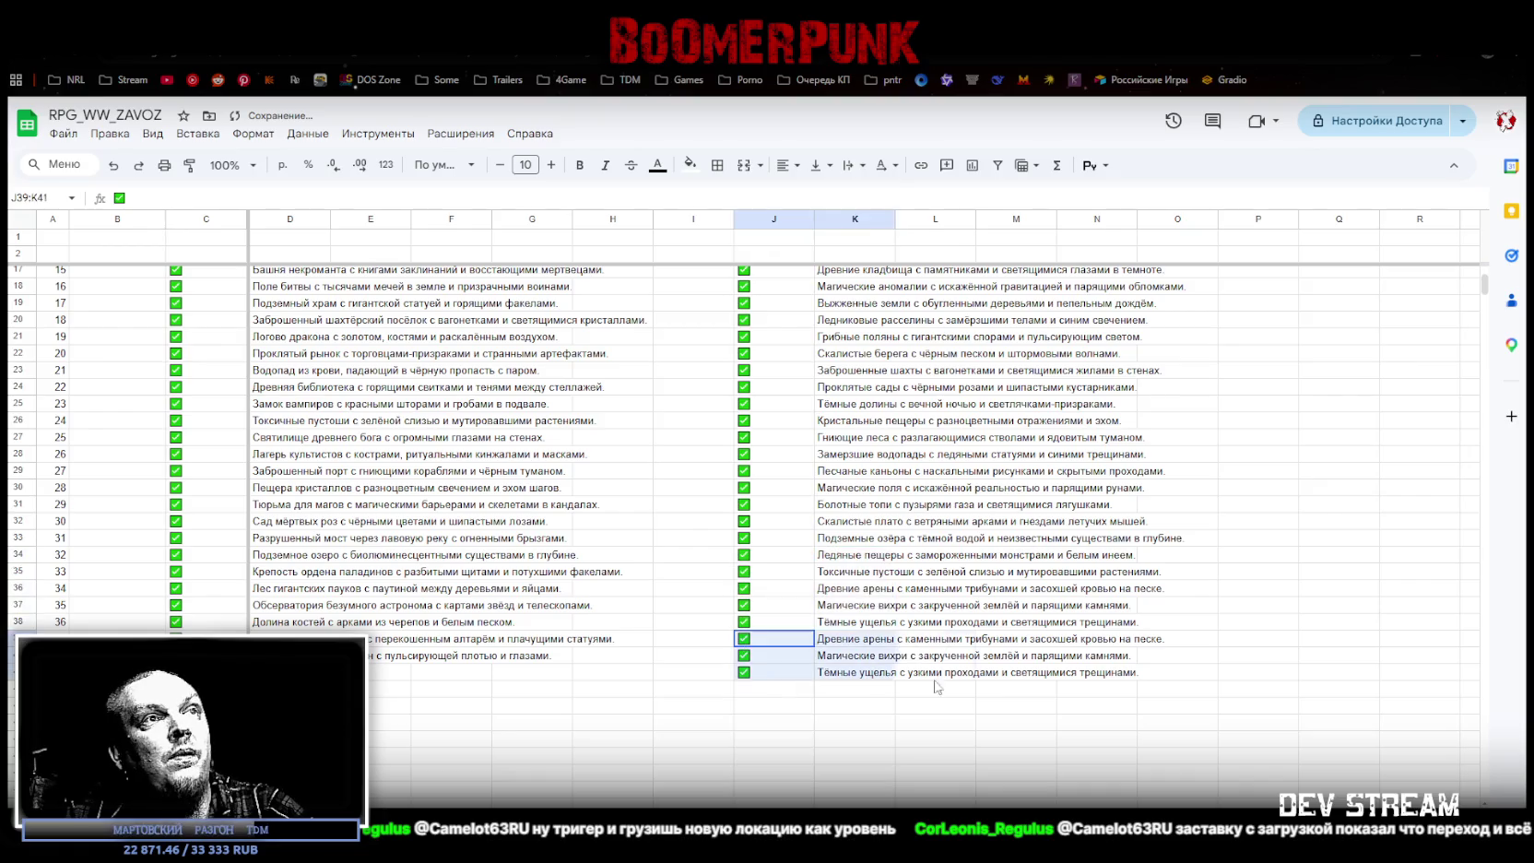
{"action": "left_click_drag", "start_coordinate": [744, 643], "coordinate": [899, 677]}
{"action": "key", "text": "Delete"}
{"action": "left_click", "coordinate": [855, 705]}
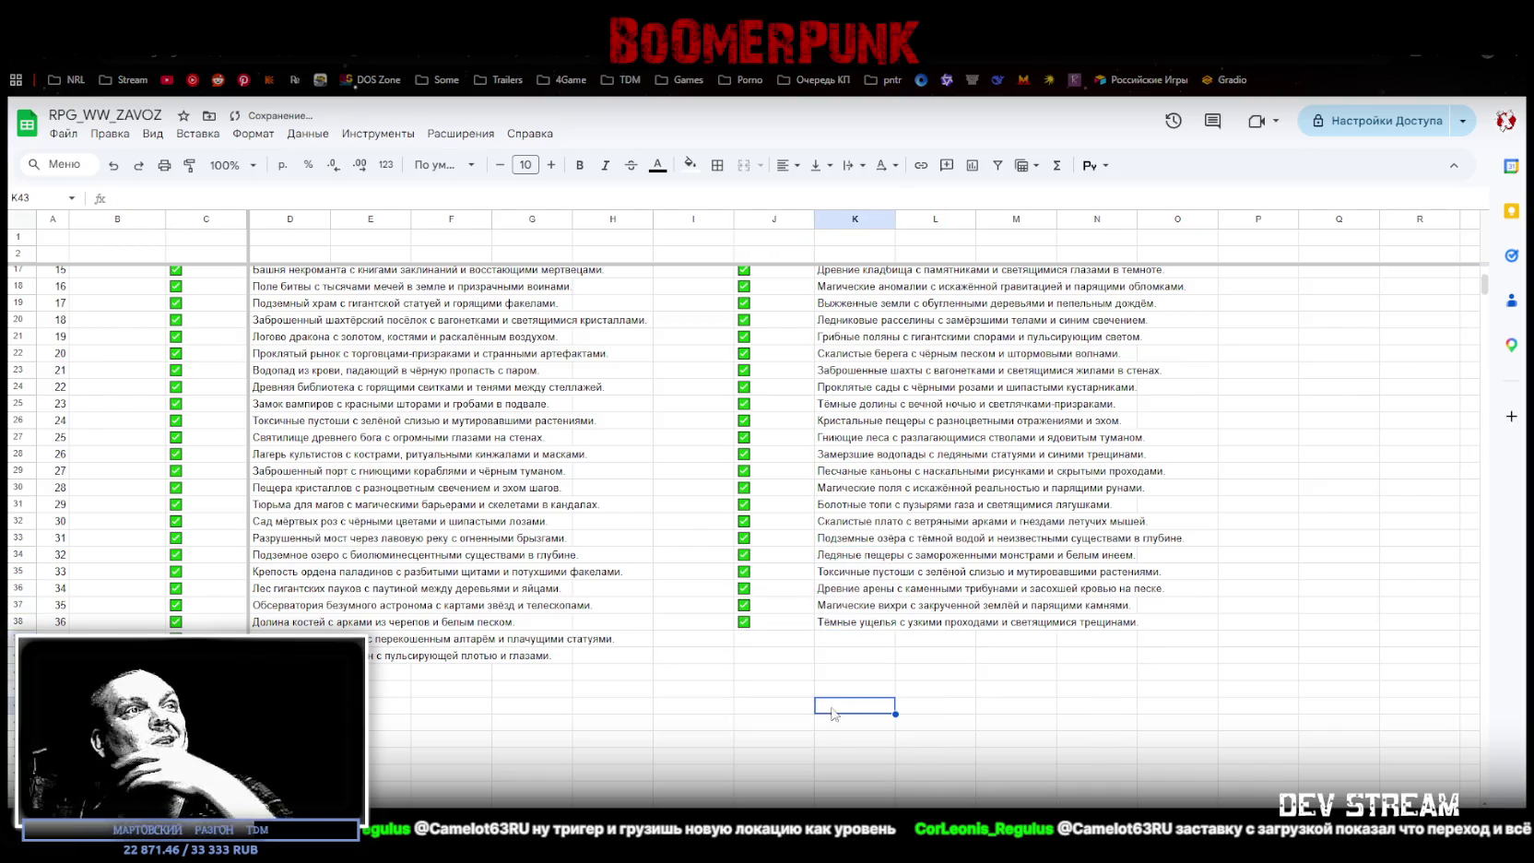
Step: Check rows 37 and 38 to confirm the list now ends at location 36
{"action": "left_click", "coordinate": [16, 605]}
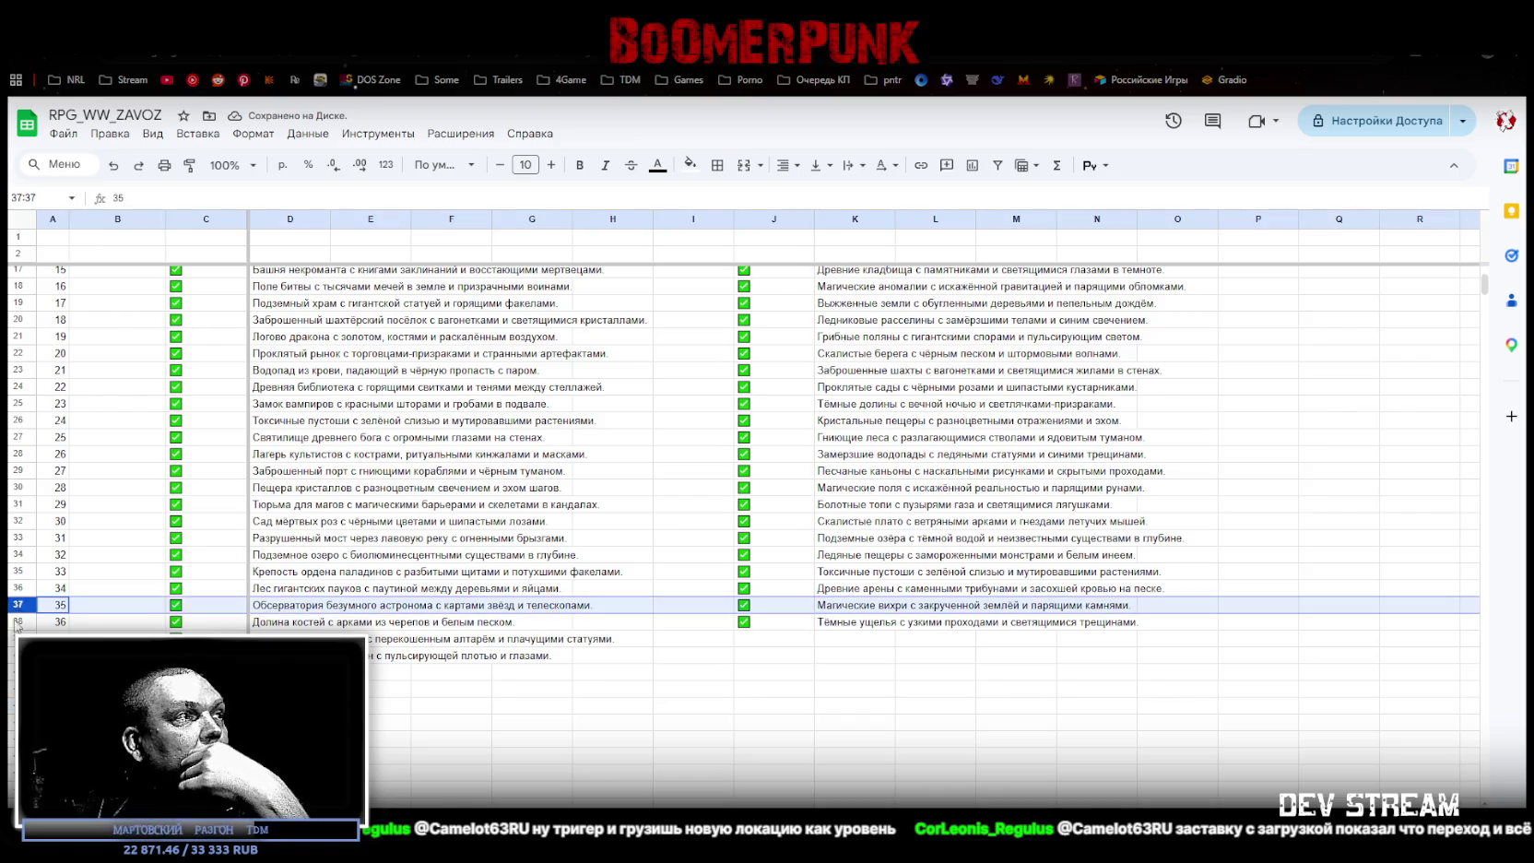
{"action": "left_click", "coordinate": [17, 621]}
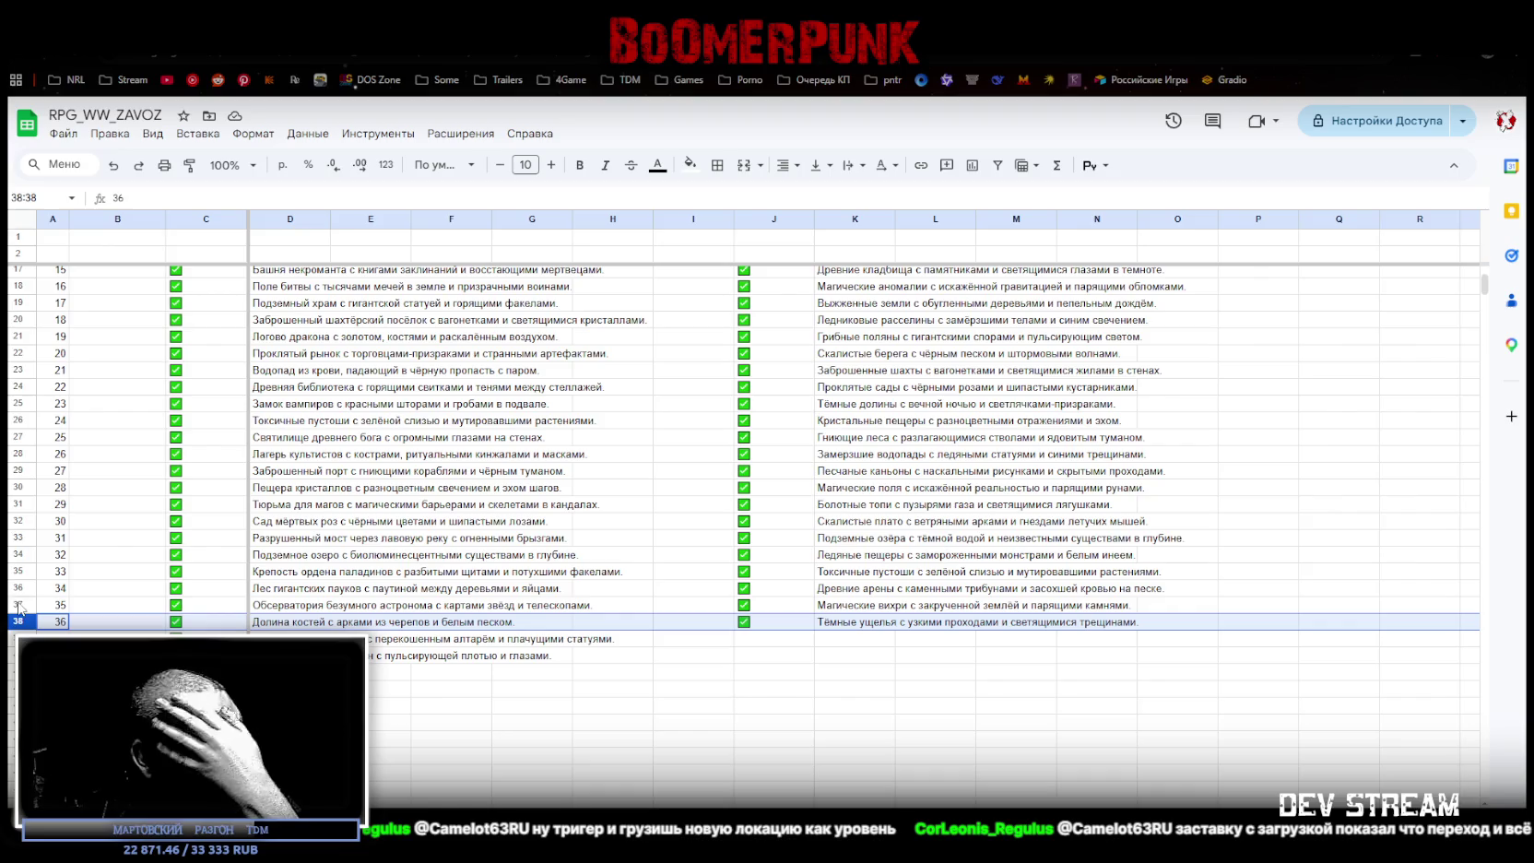
{"action": "scroll", "coordinate": [1212, 503], "scroll_direction": "up", "scroll_amount": 5}
{"action": "scroll", "coordinate": [1130, 443], "scroll_direction": "down", "scroll_amount": 3}
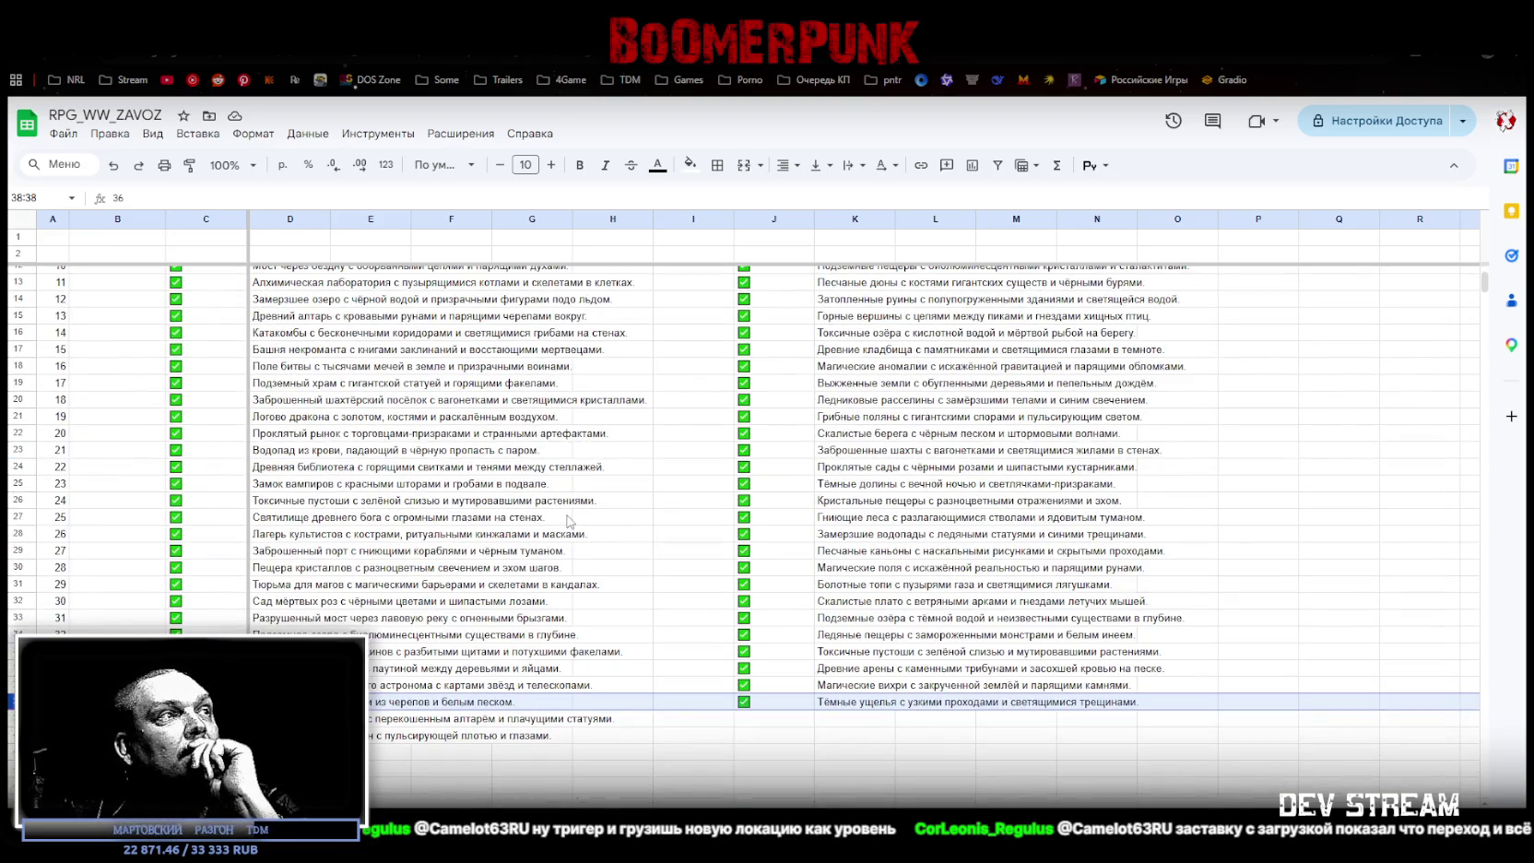
{"action": "scroll", "coordinate": [574, 522], "scroll_direction": "up", "scroll_amount": 2}
{"action": "scroll", "coordinate": [600, 554], "scroll_direction": "up", "scroll_amount": 2}
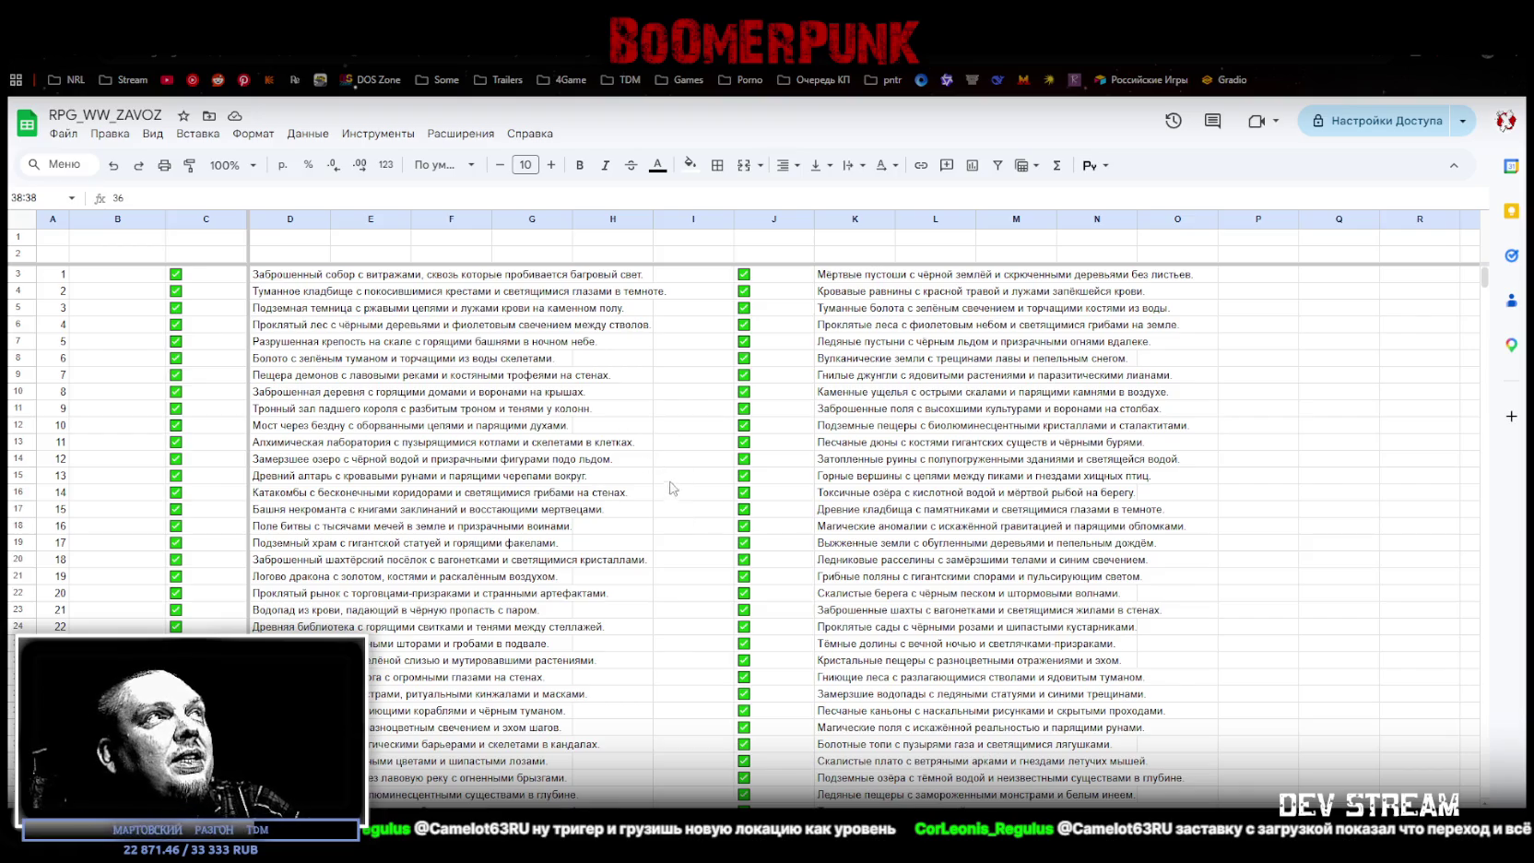
{"action": "scroll", "coordinate": [678, 535], "scroll_direction": "down", "scroll_amount": 10}
{"action": "scroll", "coordinate": [678, 535], "scroll_direction": "up", "scroll_amount": 10}
{"action": "left_click", "coordinate": [1294, 509]}
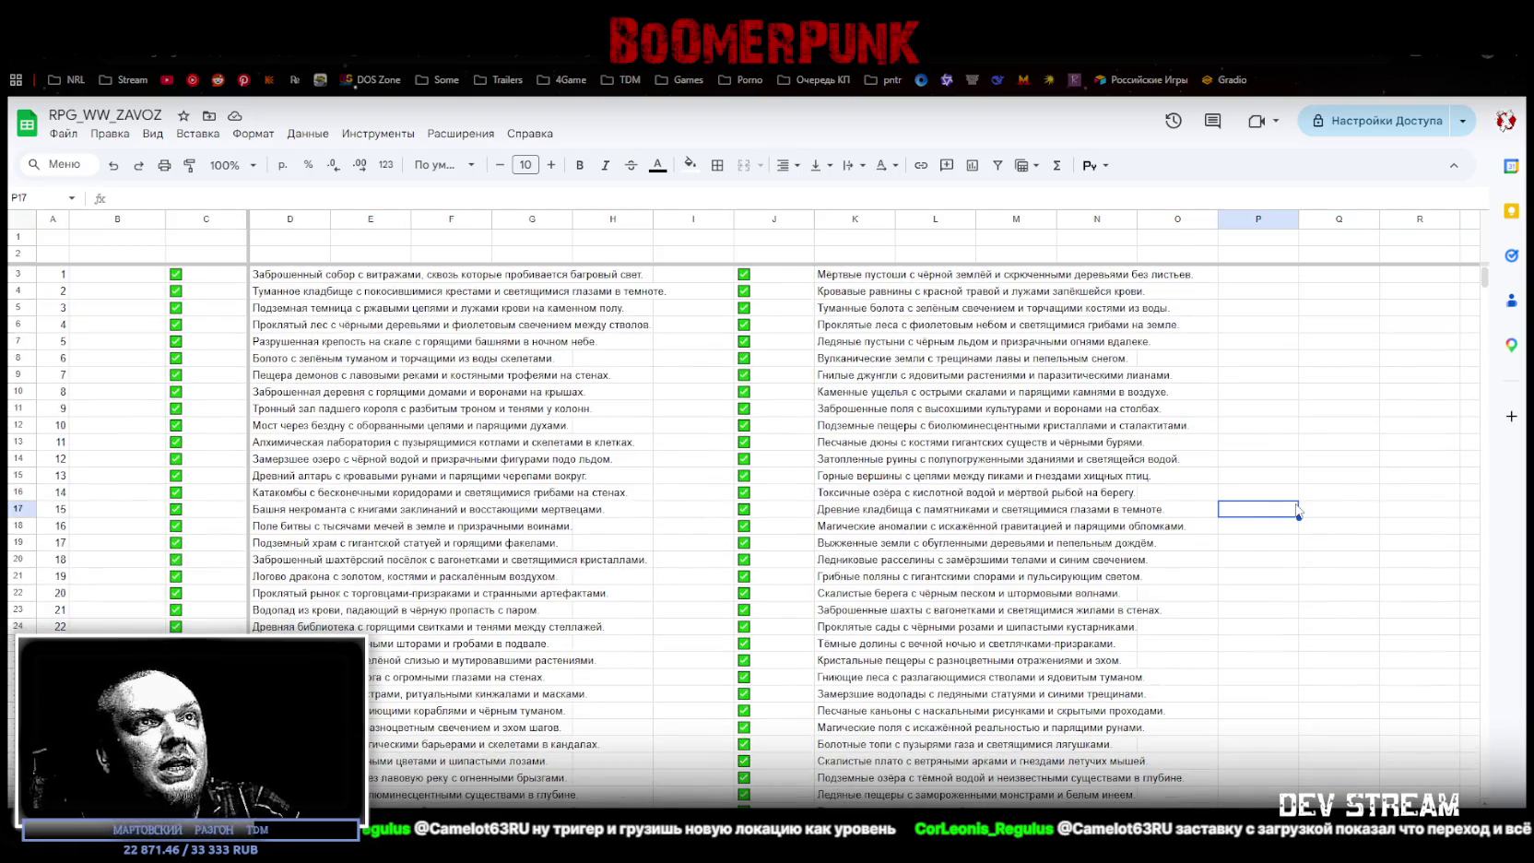
{"action": "scroll", "coordinate": [972, 641], "scroll_direction": "down", "scroll_amount": 7}
{"action": "scroll", "coordinate": [899, 672], "scroll_direction": "up", "scroll_amount": 1}
{"action": "scroll", "coordinate": [941, 638], "scroll_direction": "up", "scroll_amount": 1}
{"action": "left_click_drag", "start_coordinate": [891, 657], "coordinate": [186, 289]}
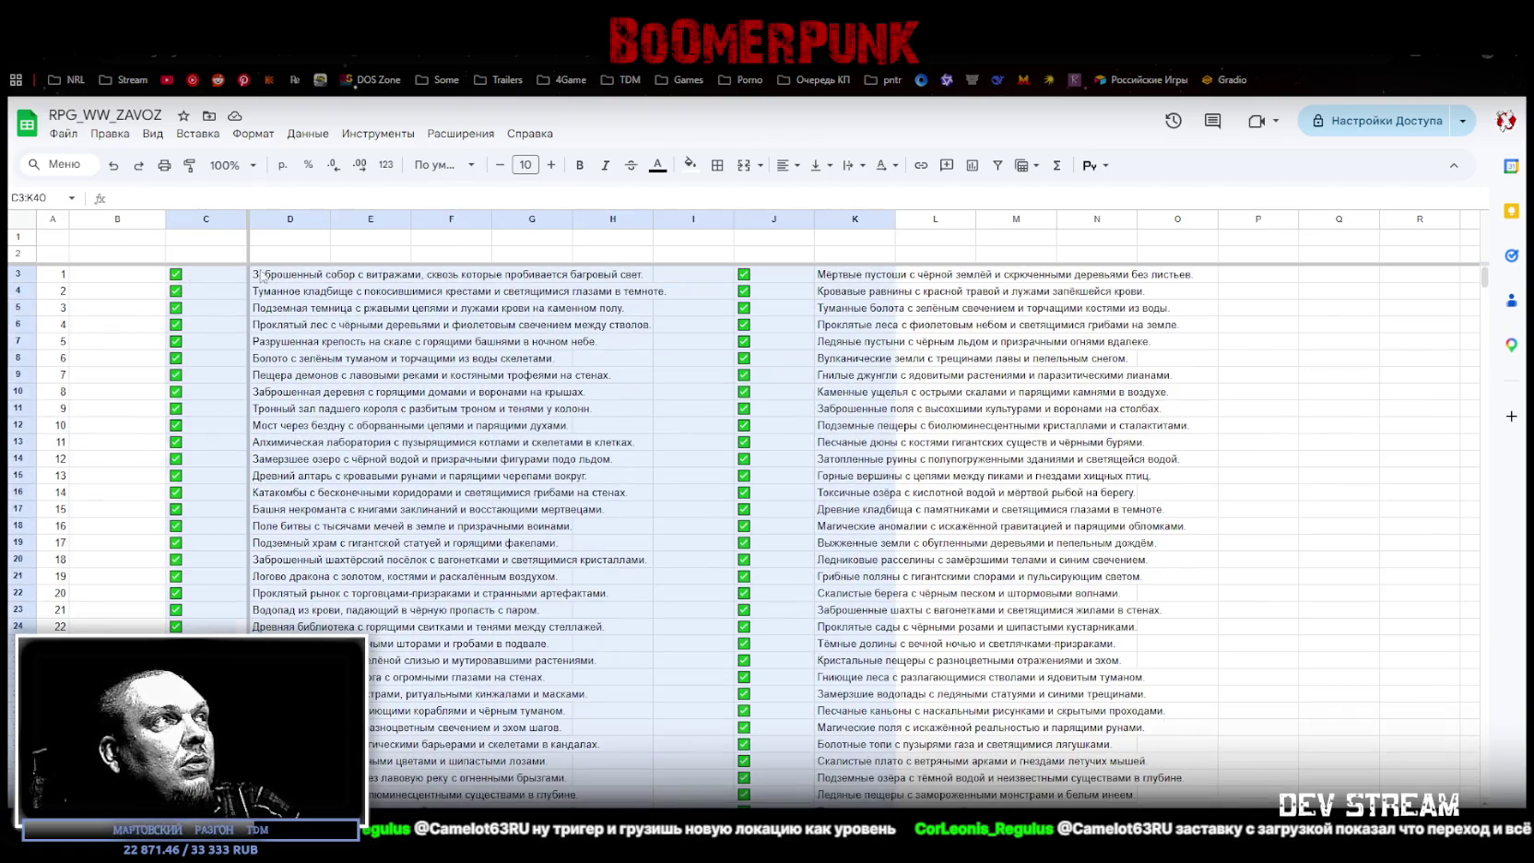
{"action": "left_click_drag", "start_coordinate": [263, 274], "coordinate": [855, 495]}
{"action": "left_click", "coordinate": [878, 599]}
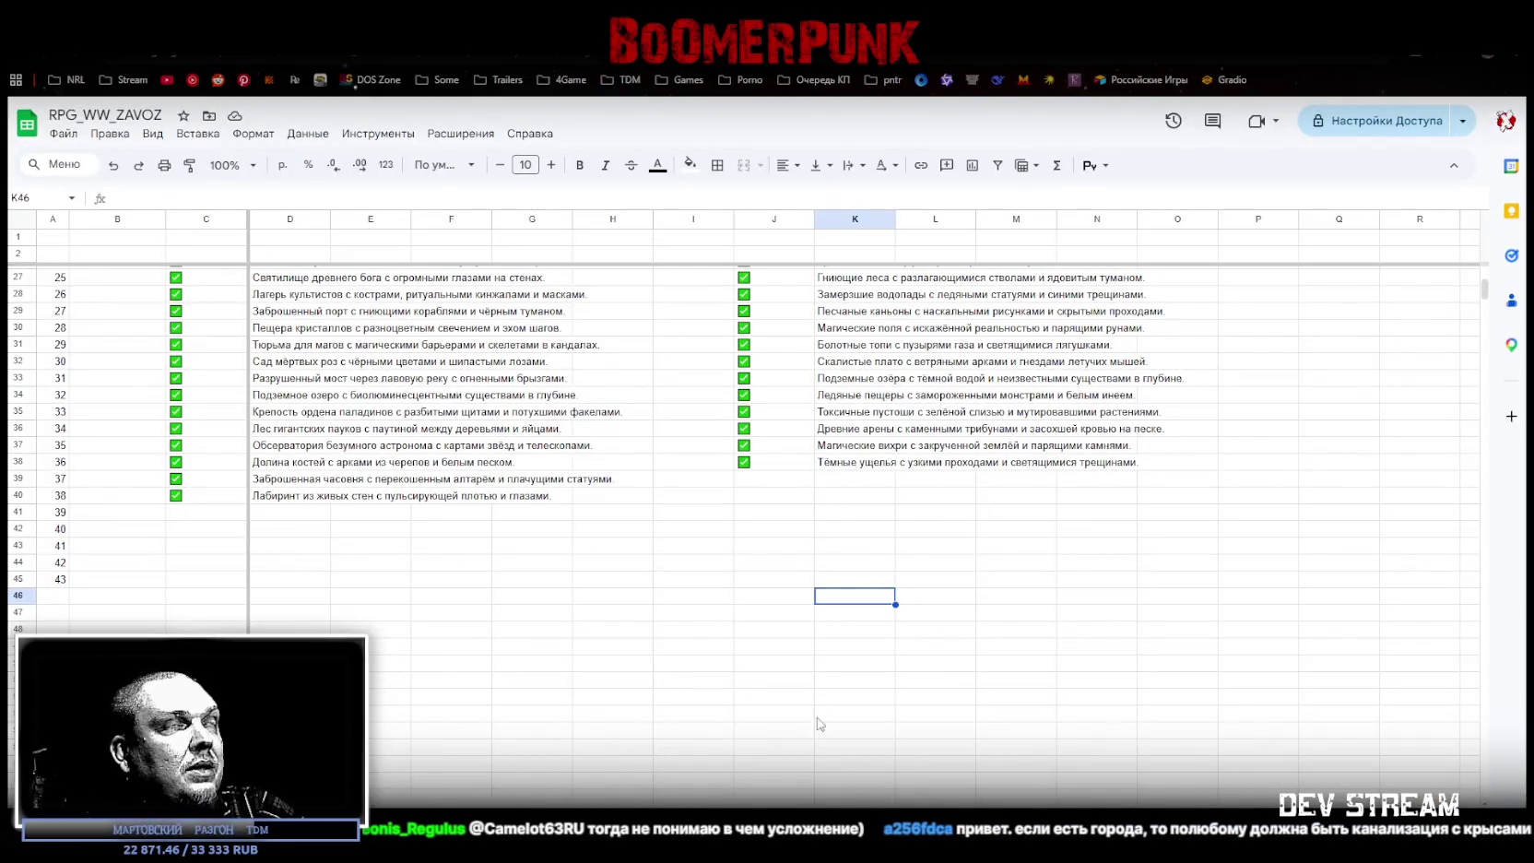
{"action": "scroll", "coordinate": [454, 516], "scroll_direction": "up", "scroll_amount": 5}
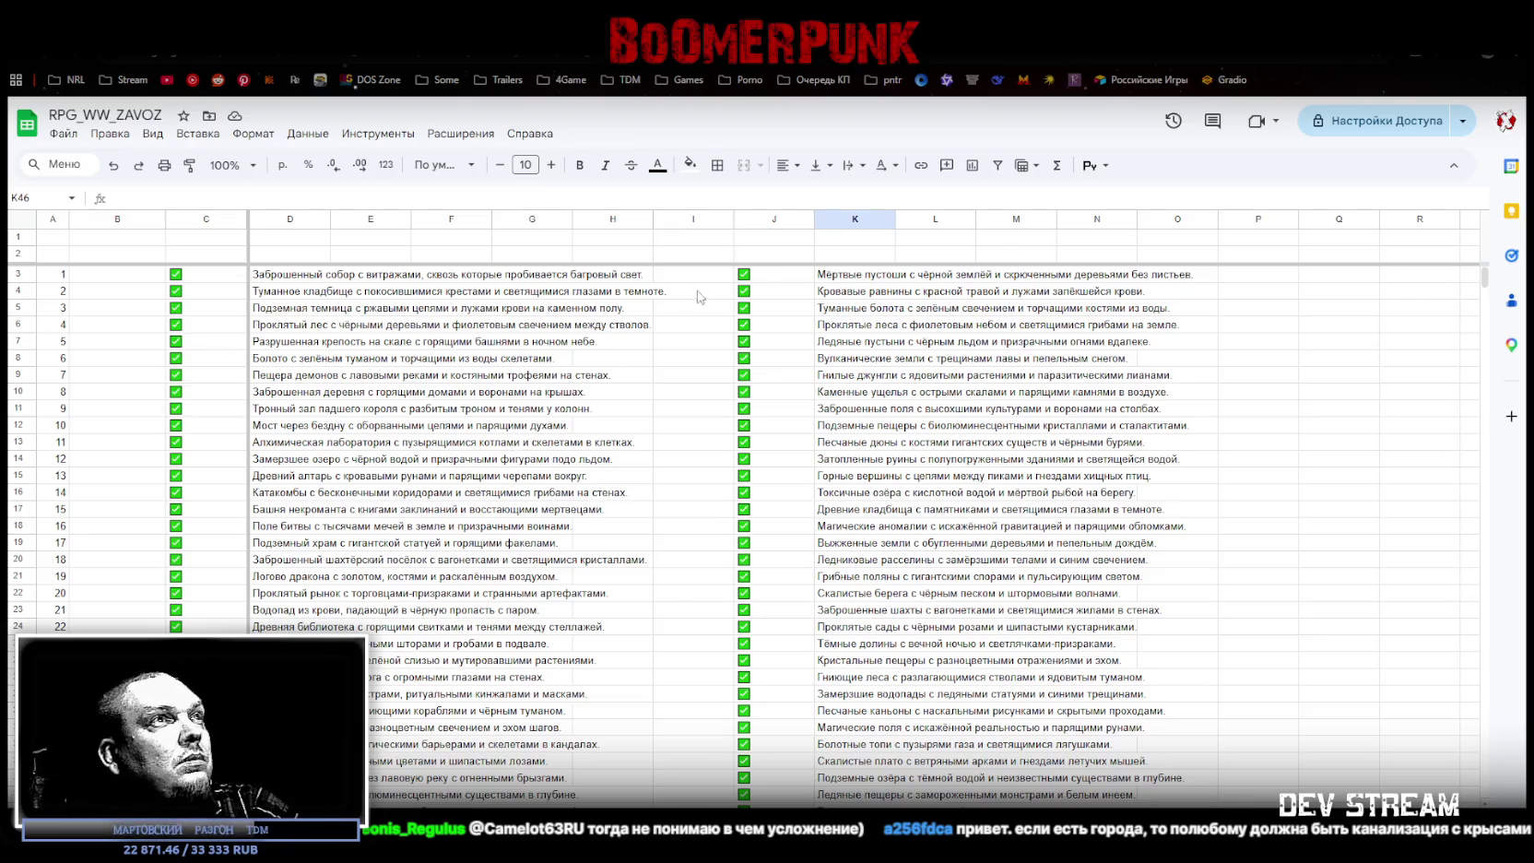
{"action": "left_click_drag", "start_coordinate": [744, 274], "coordinate": [747, 701]}
Step: Delete the checkboxes from columns J and C
{"action": "key", "text": "Delete"}
{"action": "scroll", "coordinate": [191, 303], "scroll_direction": "up", "scroll_amount": 3}
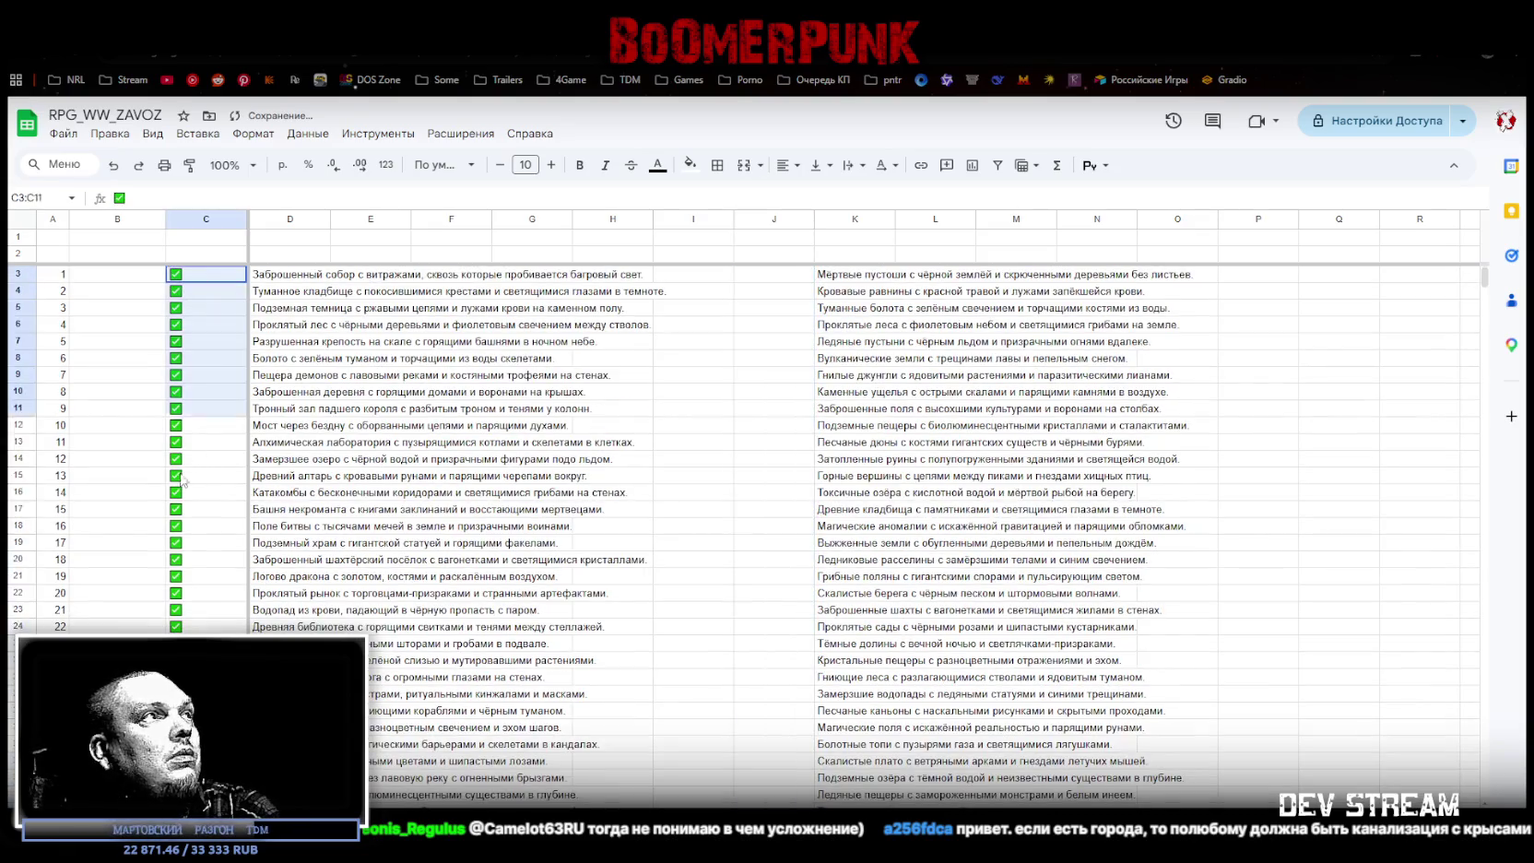
{"action": "left_click_drag", "start_coordinate": [191, 274], "coordinate": [203, 655]}
{"action": "key", "text": "Delete"}
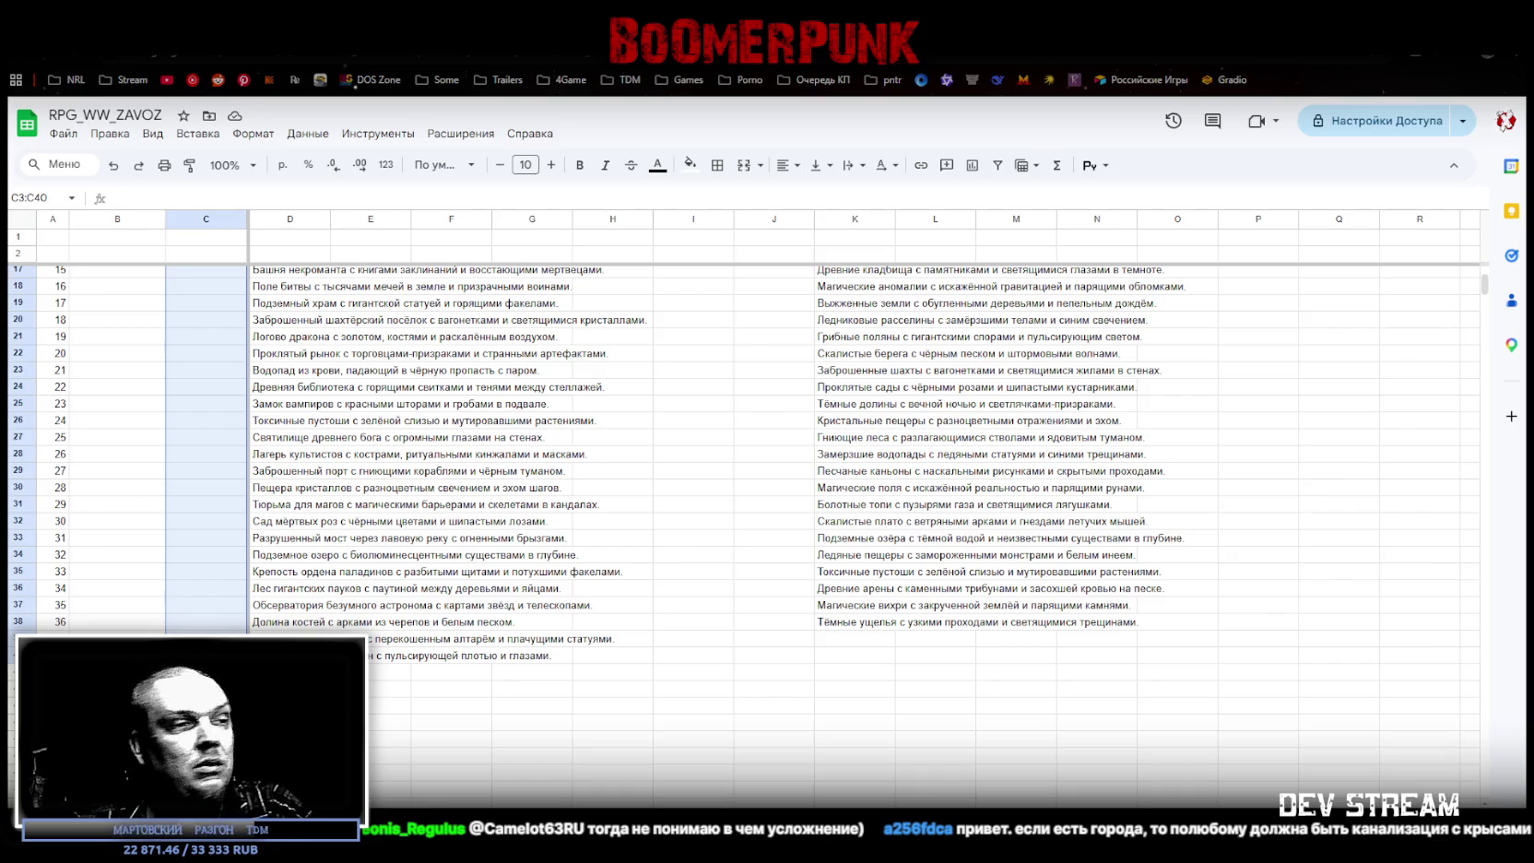
Step: Put the prompt 'сгенерируй концепт арт для игры' in C3 and fill it down C3:C40
{"action": "left_click", "coordinate": [196, 449]}
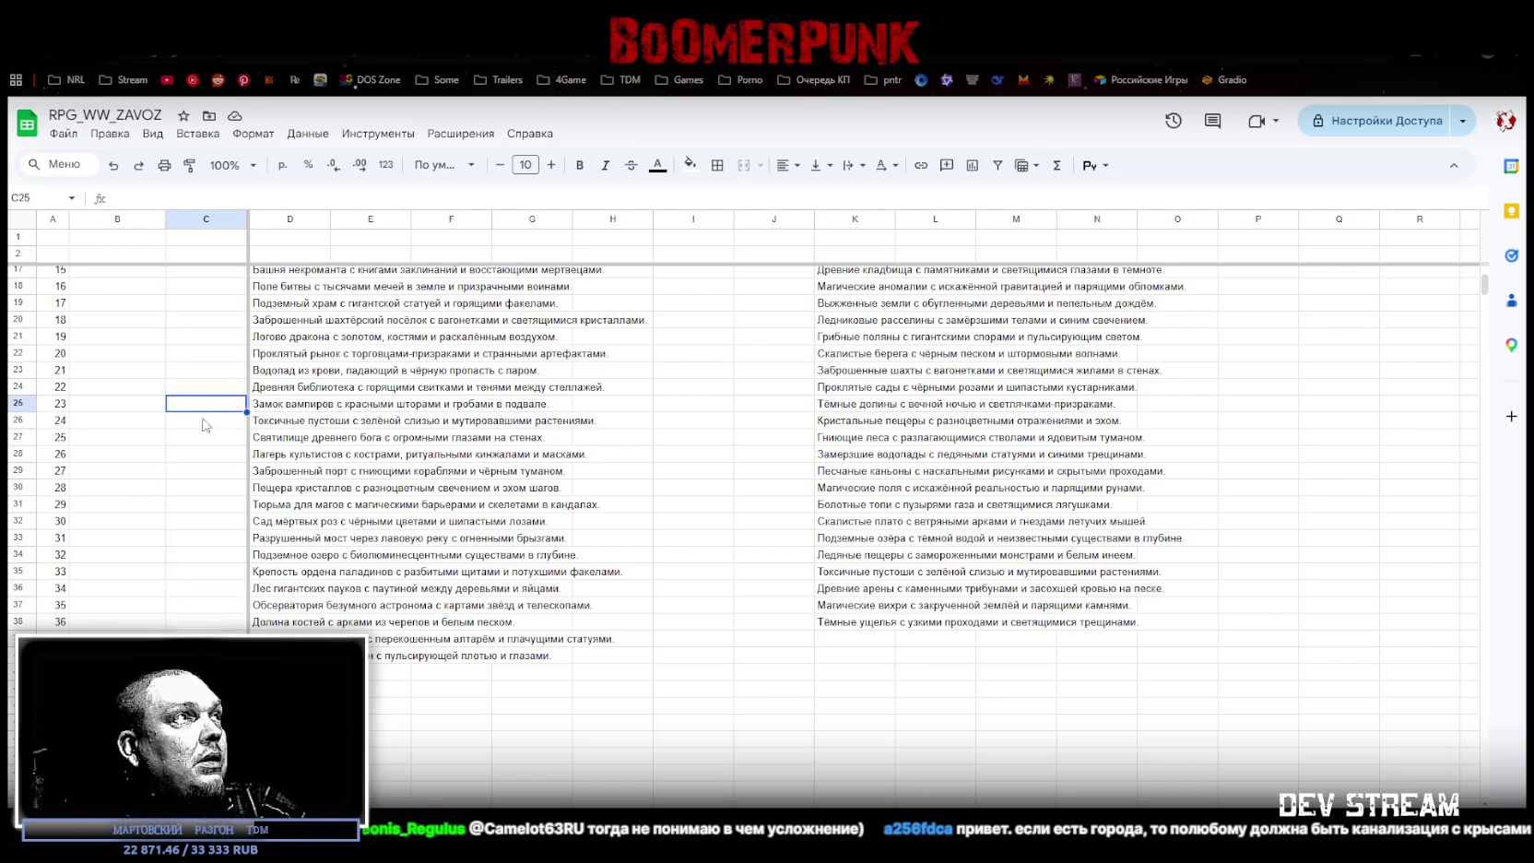
{"action": "scroll", "coordinate": [203, 429], "scroll_direction": "up", "scroll_amount": 5}
{"action": "left_click", "coordinate": [208, 275]}
{"action": "type", "text": "сгенерируй концепт арт для игры"}
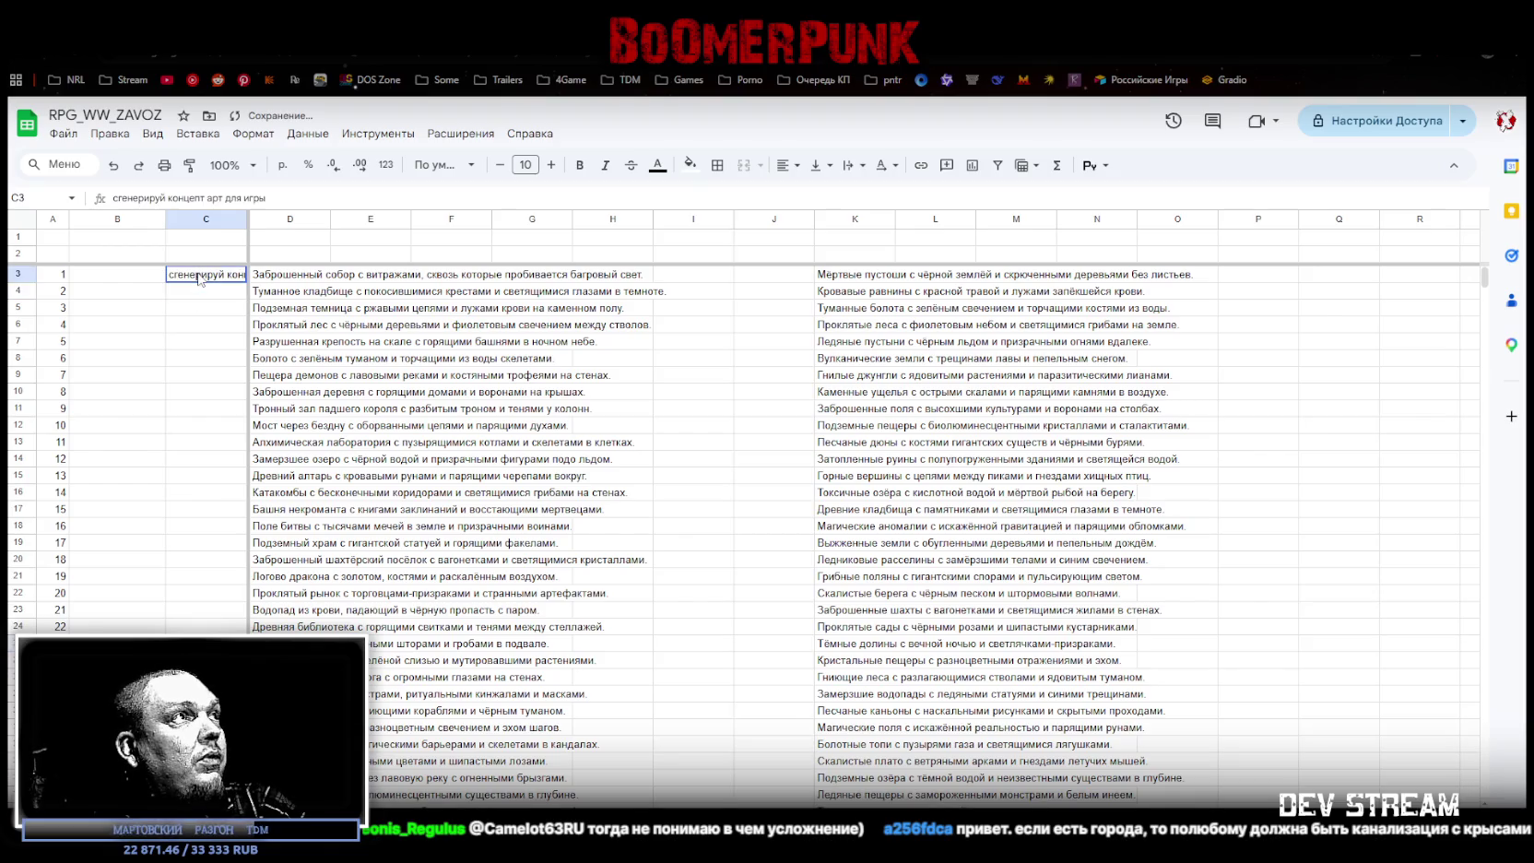
{"action": "left_click", "coordinate": [198, 293], "text": "shift"}
{"action": "type", "text": "сгенерируй концепт арт для игры"}
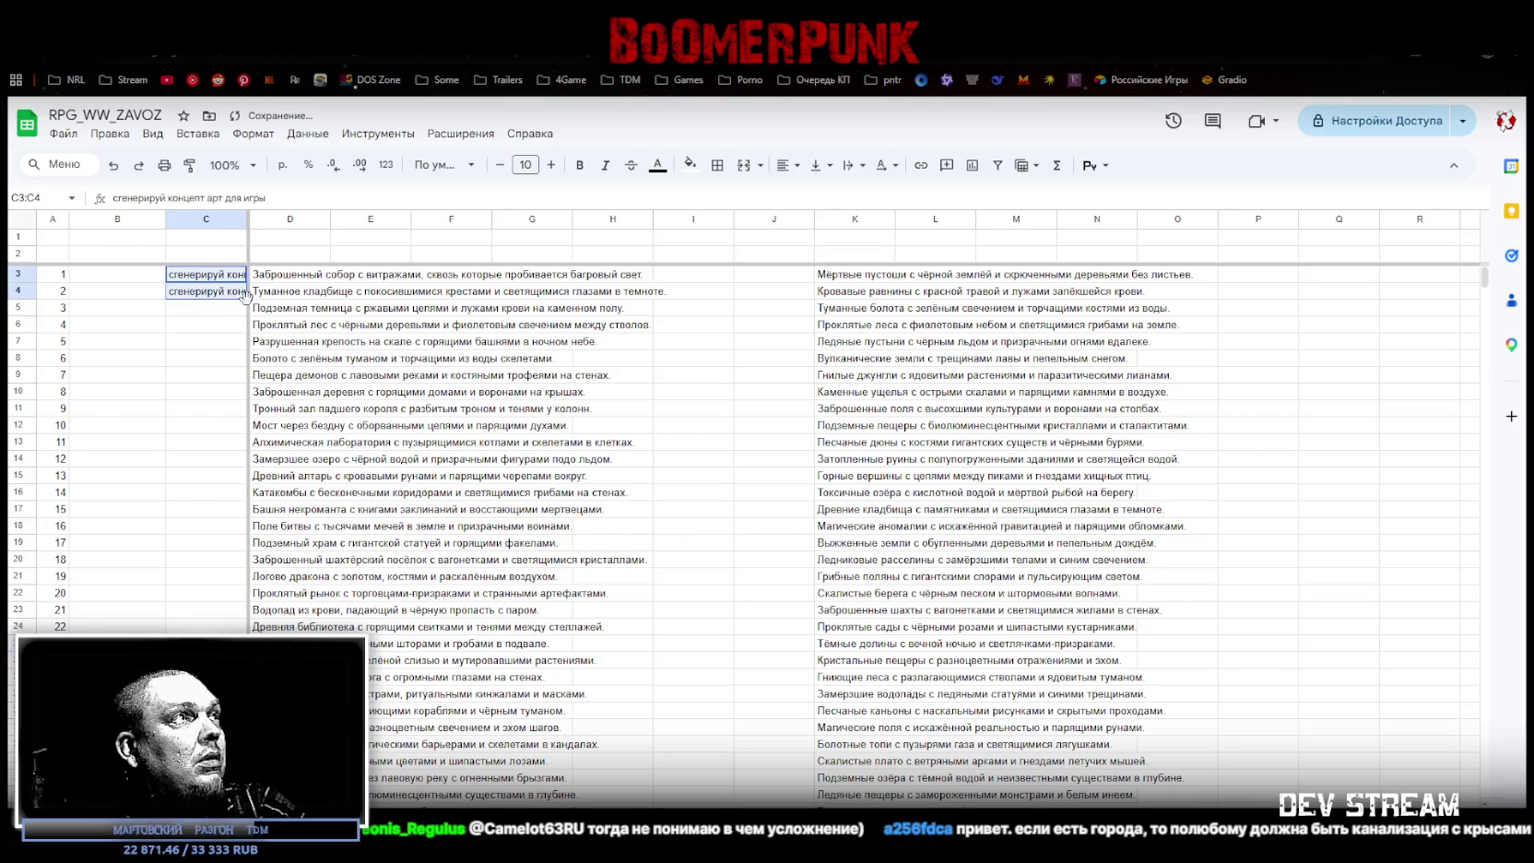
{"action": "left_click_drag", "start_coordinate": [246, 299], "coordinate": [239, 627]}
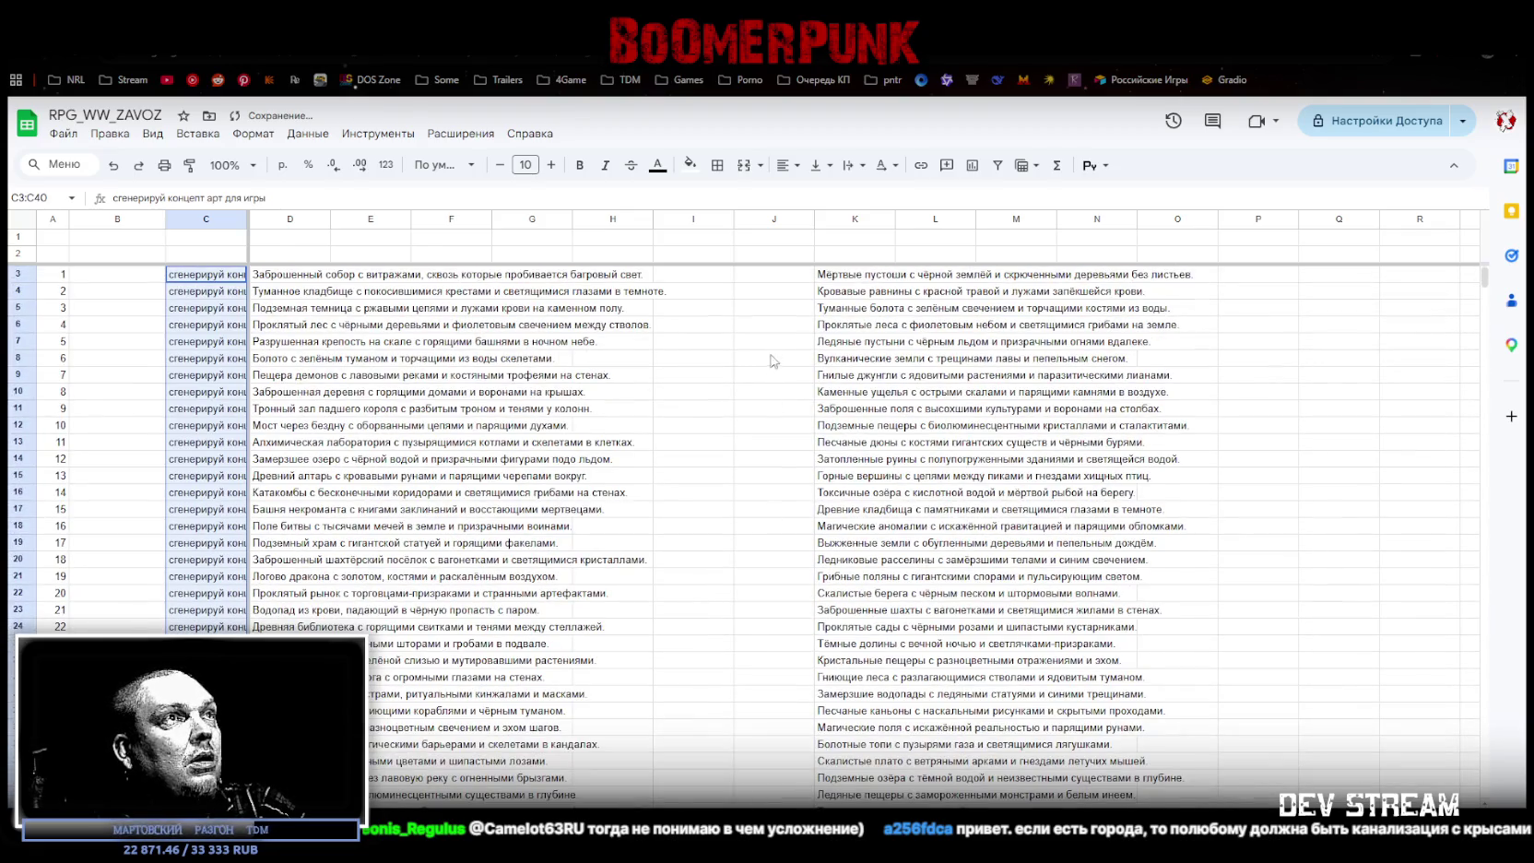
Step: Paste the same prompt into J3 and fill it down to J38
{"action": "left_click", "coordinate": [778, 293]}
{"action": "left_click", "coordinate": [793, 275]}
{"action": "key", "text": "ctrl+v"}
{"action": "key", "text": "Down"}
{"action": "type", "text": "сгенерируй концепт арт для игры"}
{"action": "mouse_move", "coordinate": [799, 276]}
{"action": "left_mouse_down"}
{"action": "mouse_move", "coordinate": [833, 563]}
{"action": "mouse_move", "coordinate": [833, 544]}
{"action": "left_mouse_up"}
{"action": "scroll", "coordinate": [811, 525], "scroll_direction": "up", "scroll_amount": 4}
{"action": "left_click_drag", "start_coordinate": [199, 275], "coordinate": [453, 468]}
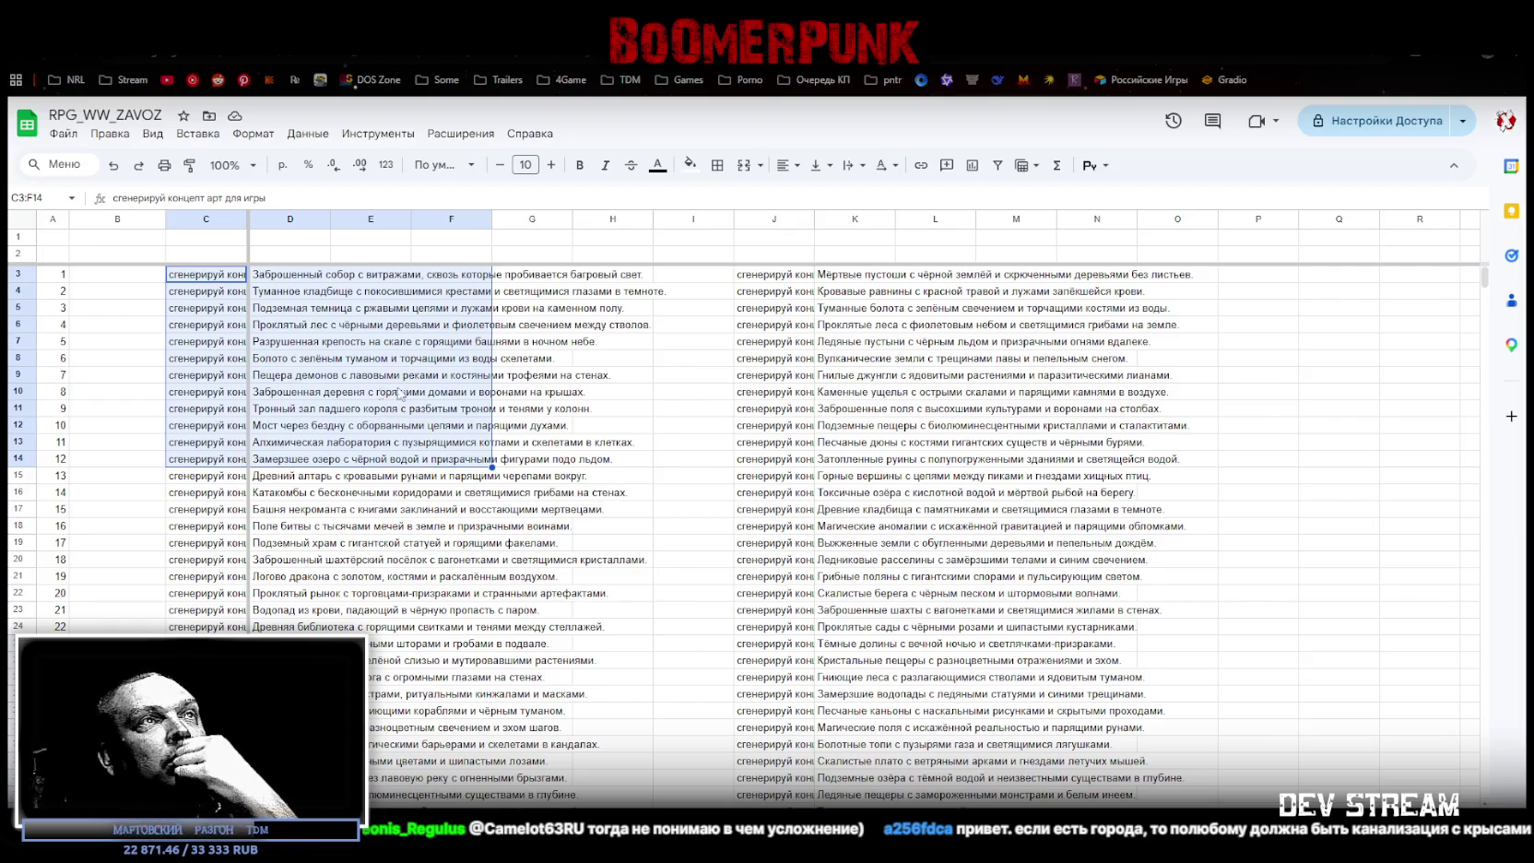
{"action": "scroll", "coordinate": [912, 509], "scroll_direction": "down", "scroll_amount": 5}
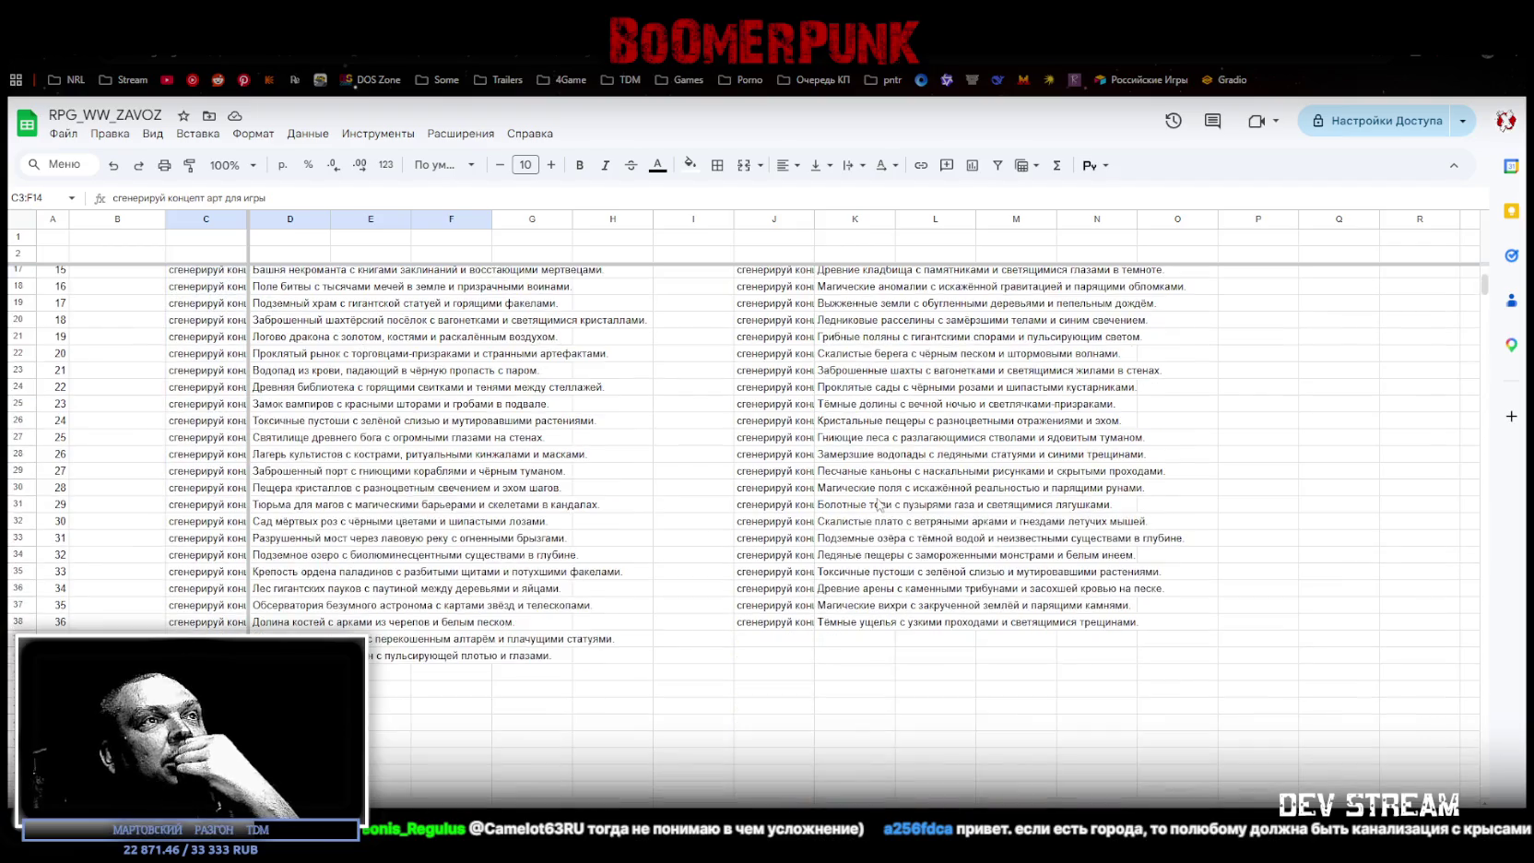
{"action": "left_click", "coordinate": [864, 647]}
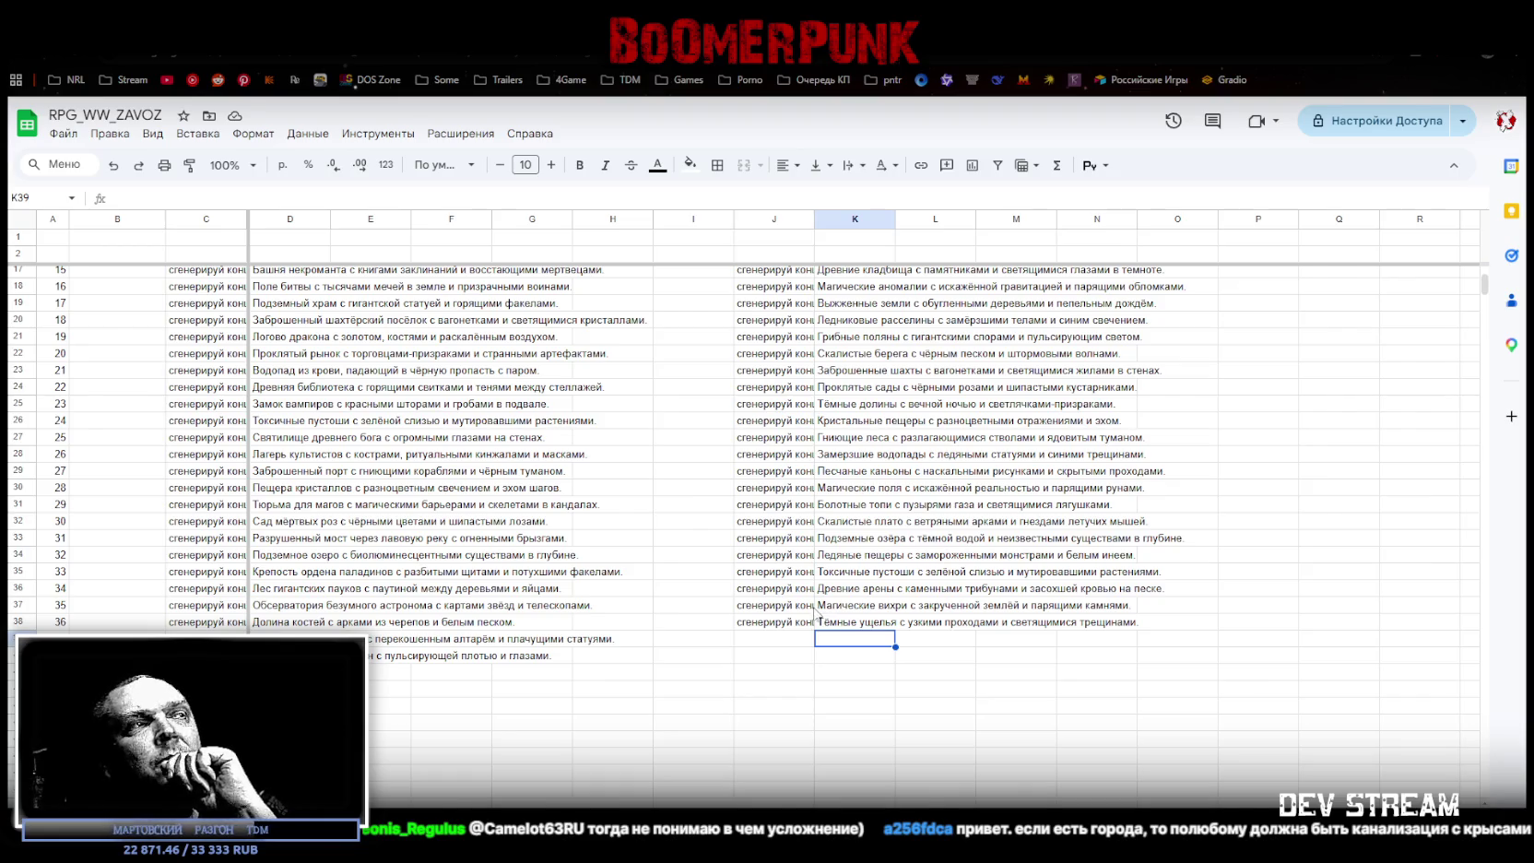
{"action": "scroll", "coordinate": [771, 572], "scroll_direction": "up", "scroll_amount": 3}
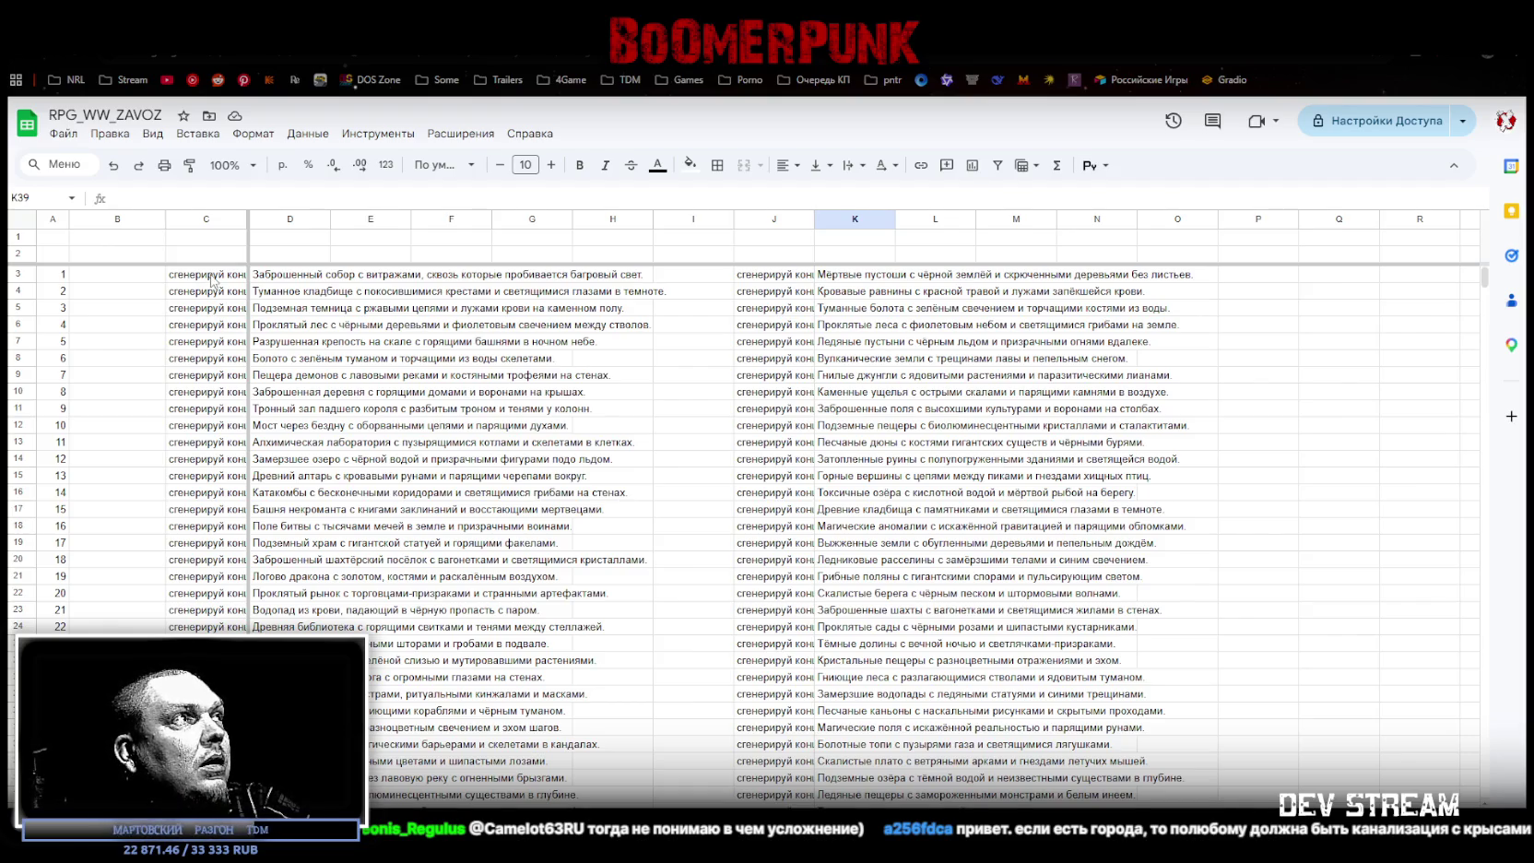
Step: Append the style 'стиль рисунка мрачные картины иероним босх' to the prompt in C3
{"action": "left_click", "coordinate": [210, 275]}
{"action": "left_click", "coordinate": [285, 196]}
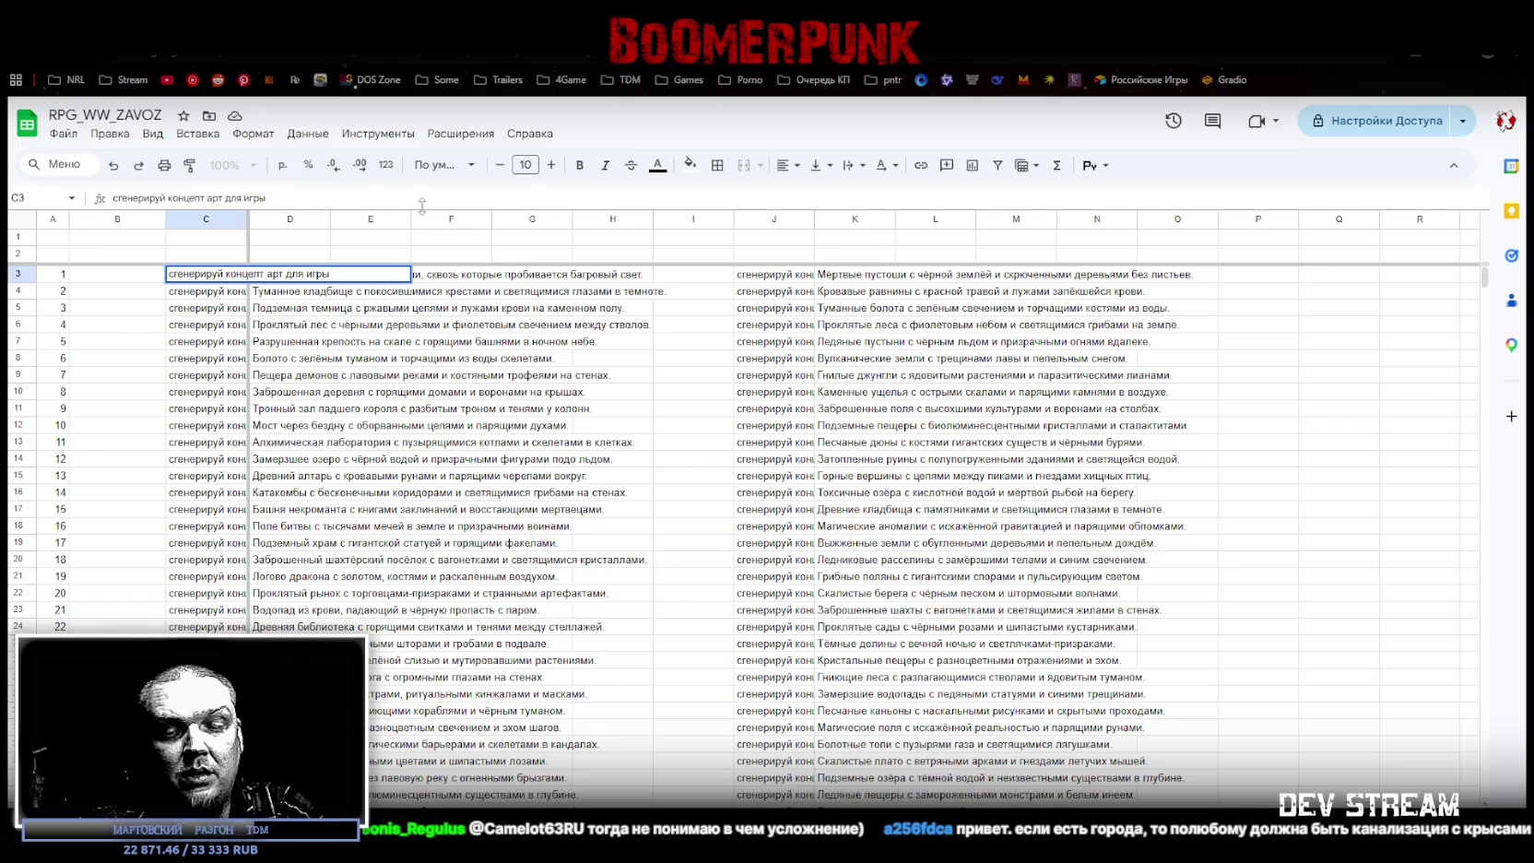
{"action": "type", "text": ", стиль рисунка м"}
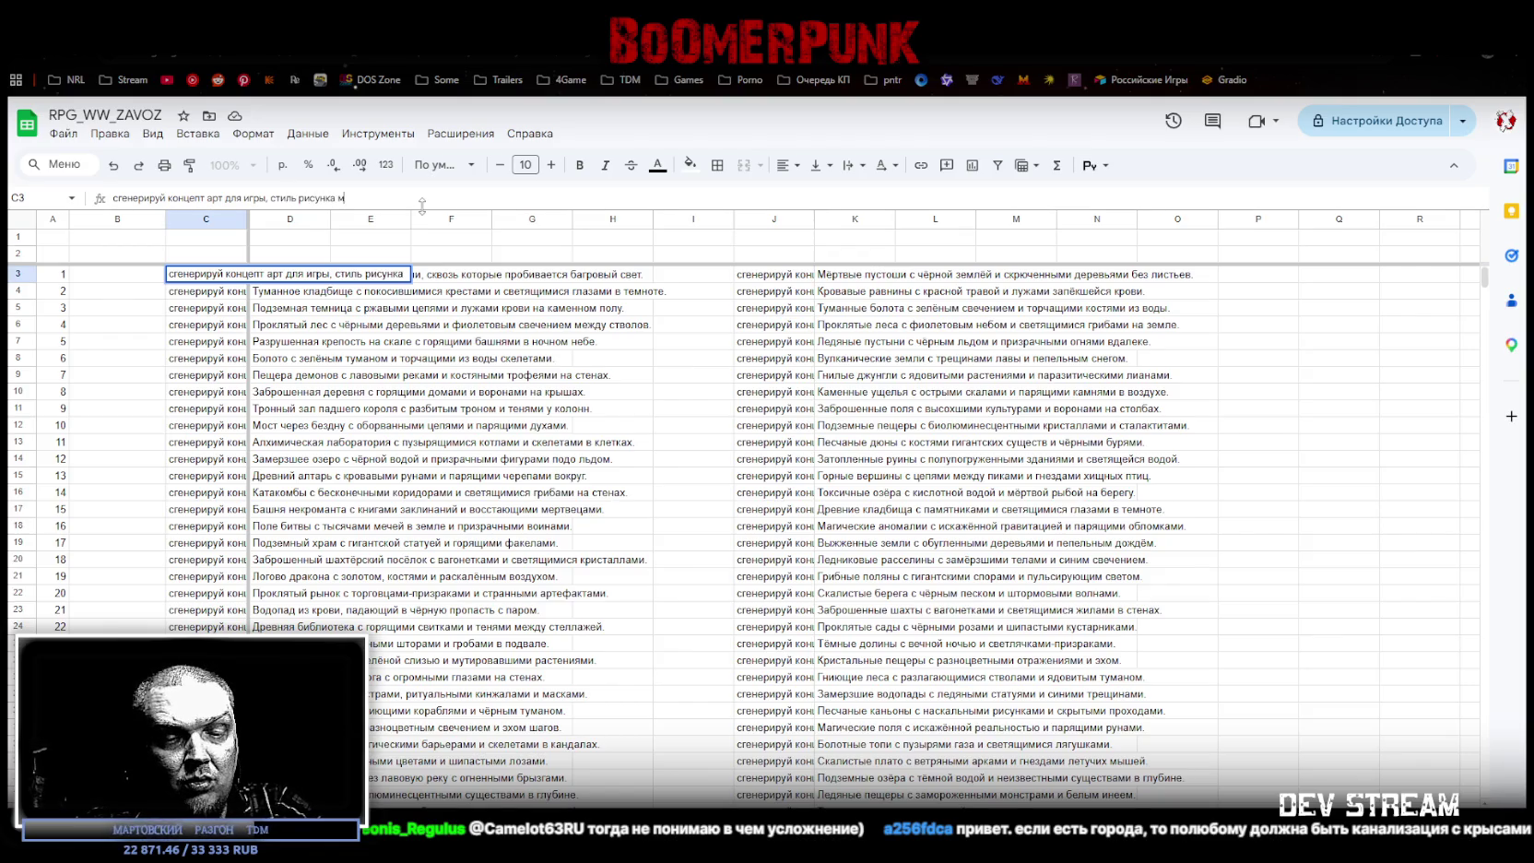
{"action": "type", "text": "рачные карт"}
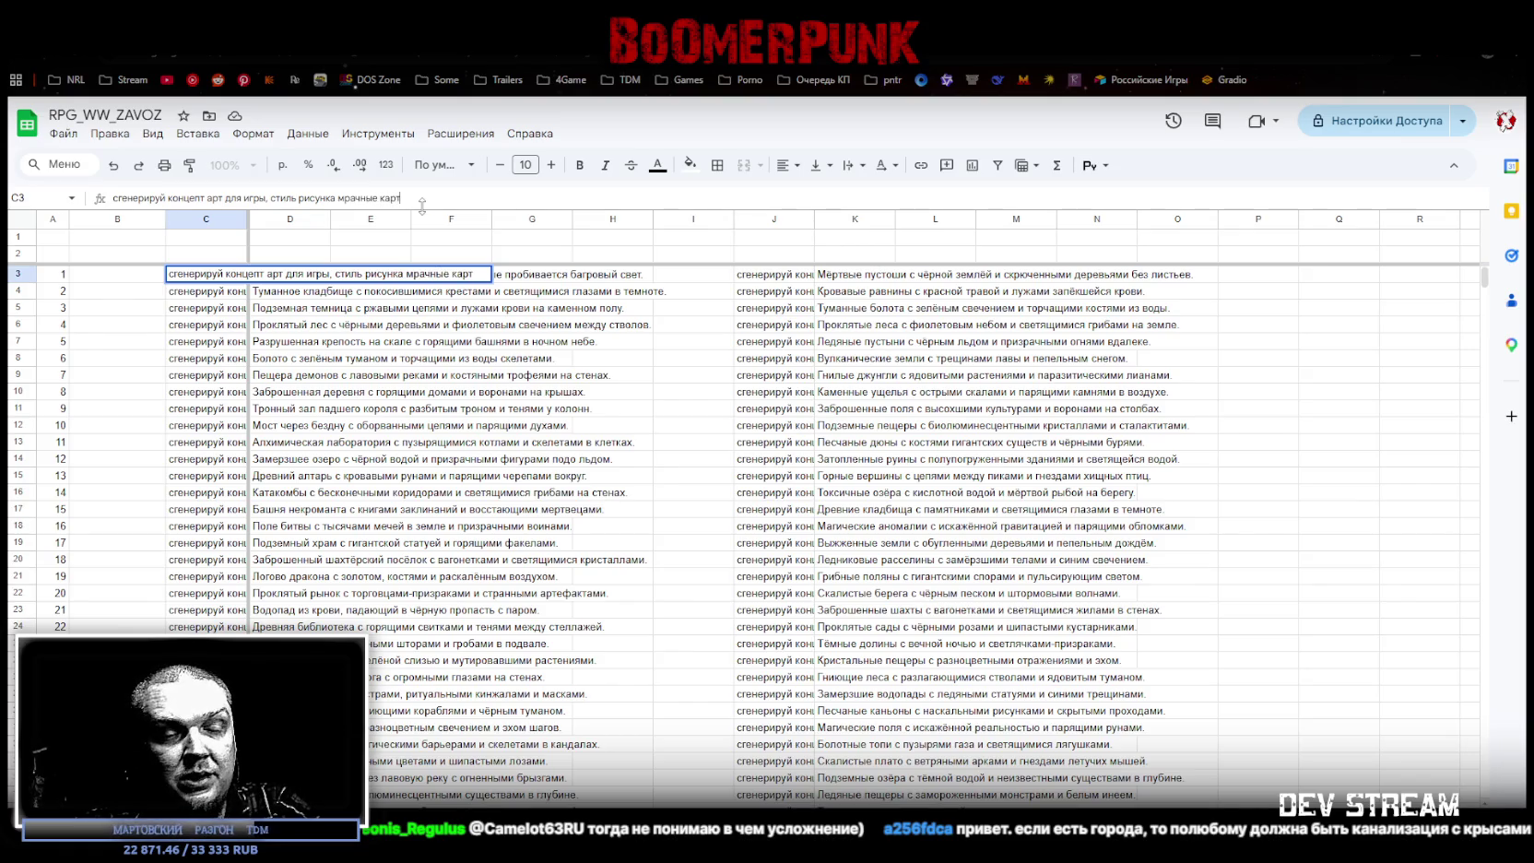
{"action": "type", "text": "ины иероним босх"}
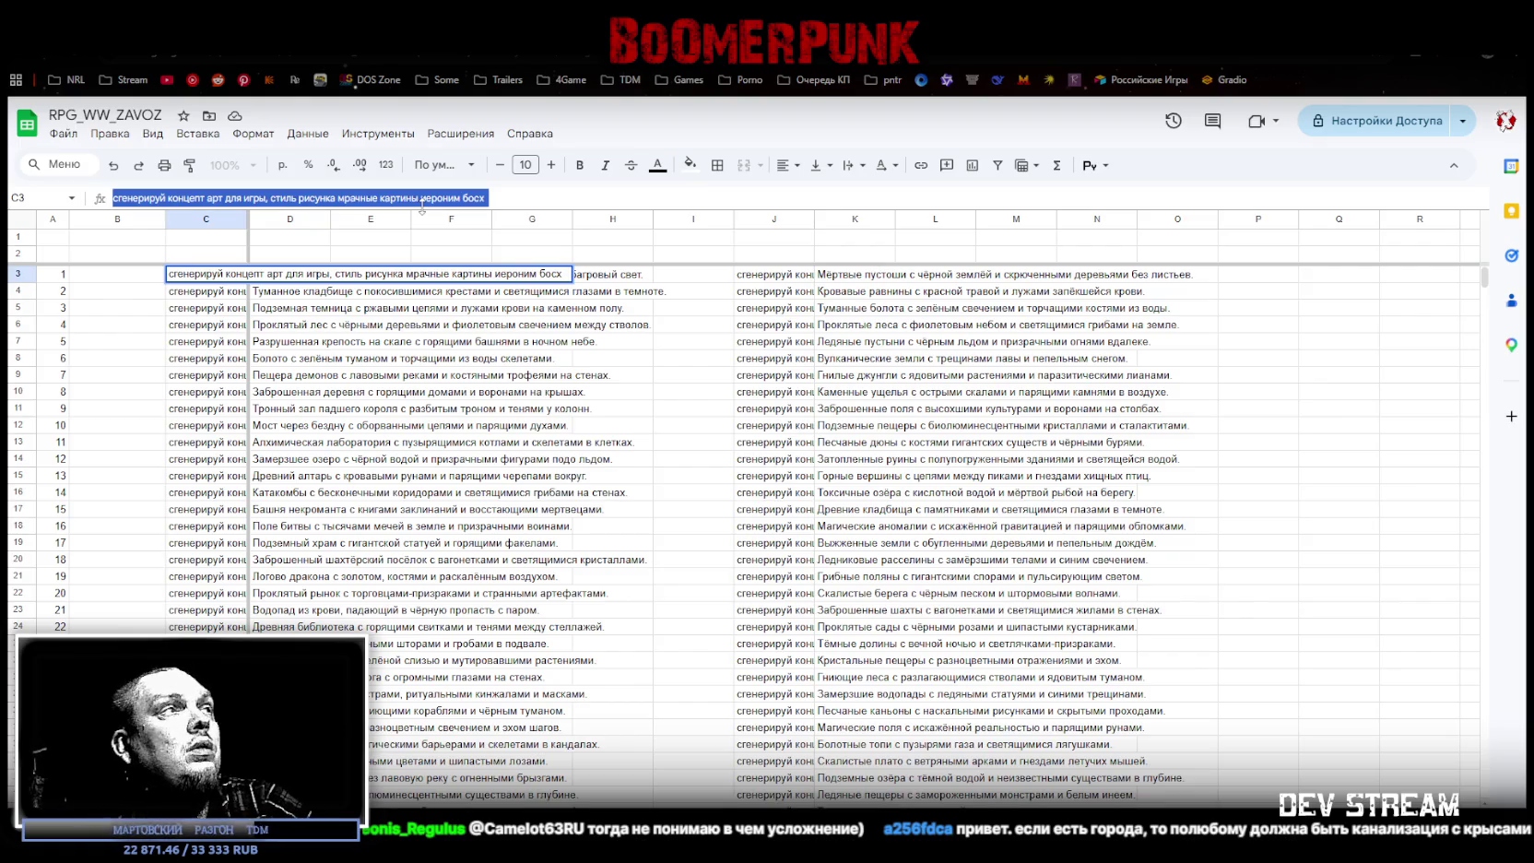
{"action": "left_click", "coordinate": [207, 291]}
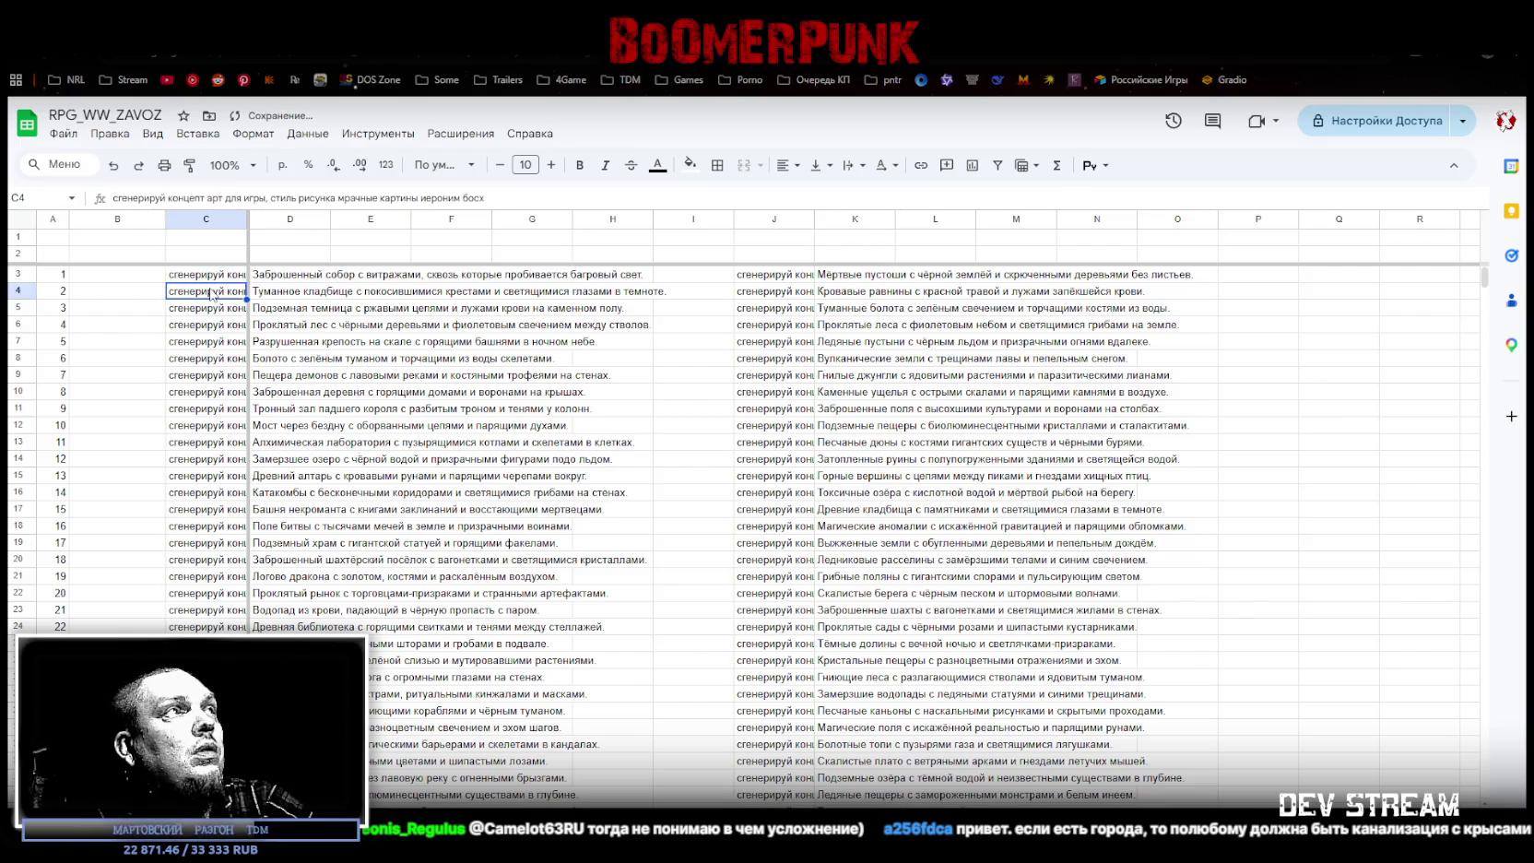
Step: Fill the extended prompt down column C, then paste it into J3 and fill to J38
{"action": "left_click", "coordinate": [220, 278], "text": "shift"}
{"action": "left_click_drag", "start_coordinate": [246, 299], "coordinate": [207, 656]}
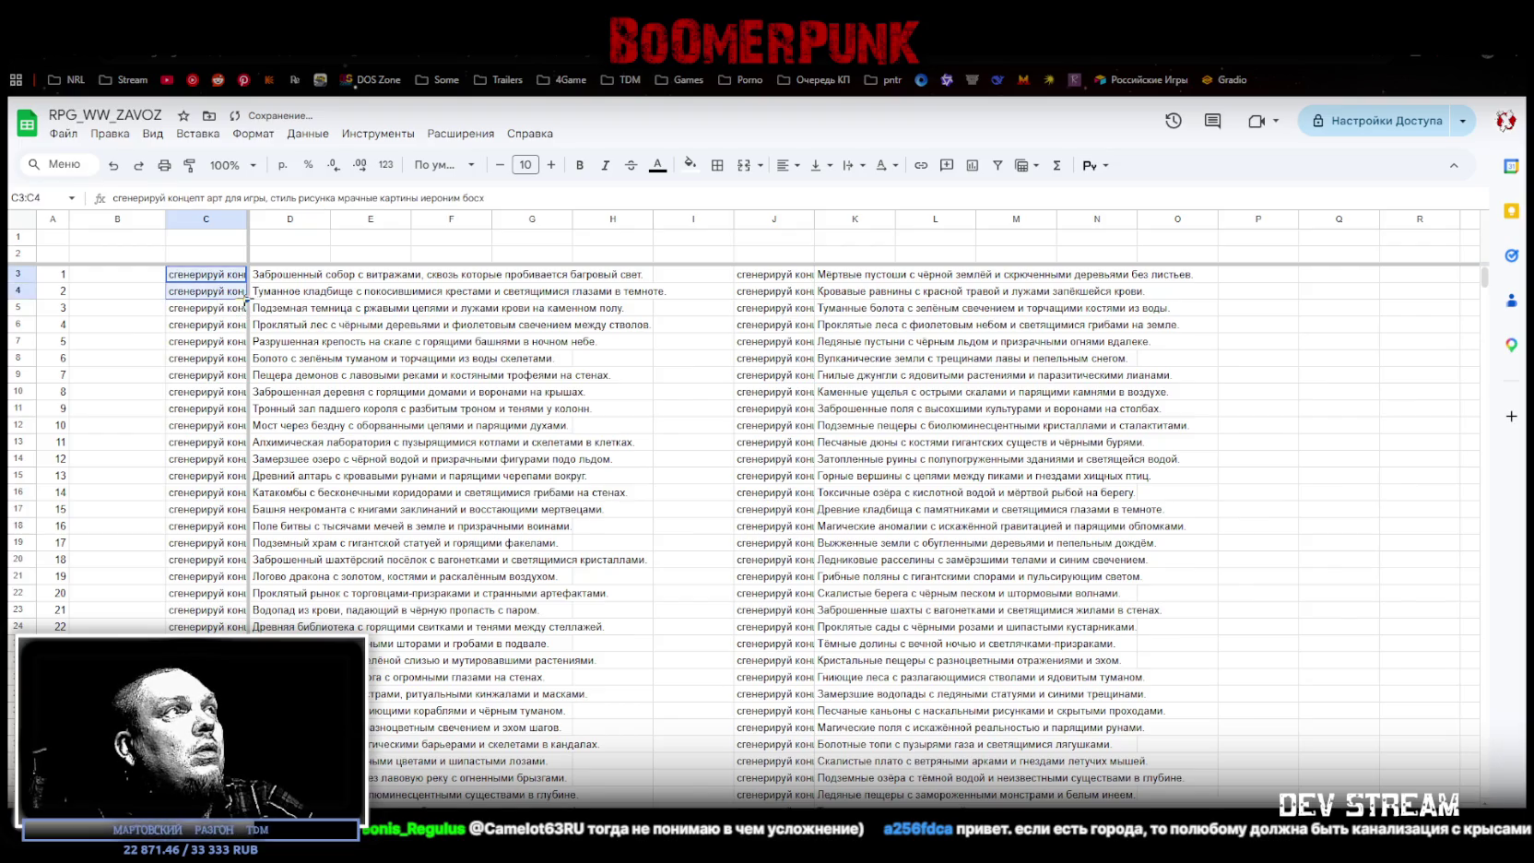
{"action": "key", "text": "ctrl+c"}
{"action": "scroll", "coordinate": [704, 498], "scroll_direction": "up", "scroll_amount": 3}
{"action": "left_click", "coordinate": [766, 275]}
{"action": "key", "text": "ctrl+v"}
{"action": "left_click", "coordinate": [764, 291], "text": "shift"}
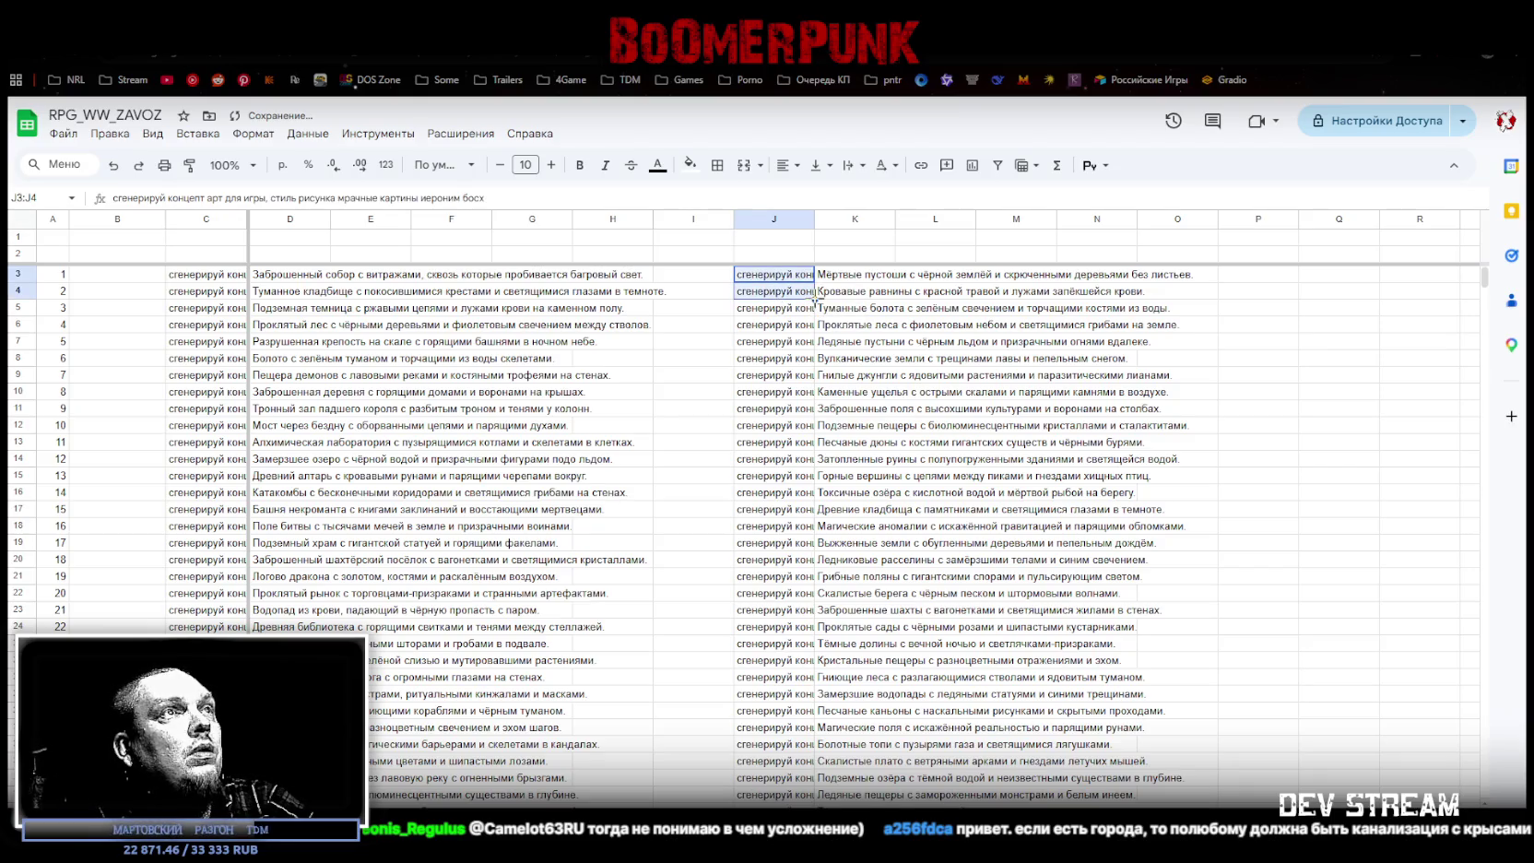
{"action": "left_click_drag", "start_coordinate": [815, 298], "coordinate": [826, 549]}
Step: Copy the first prompt and its location from C3:D3
{"action": "scroll", "coordinate": [606, 492], "scroll_direction": "up", "scroll_amount": 5}
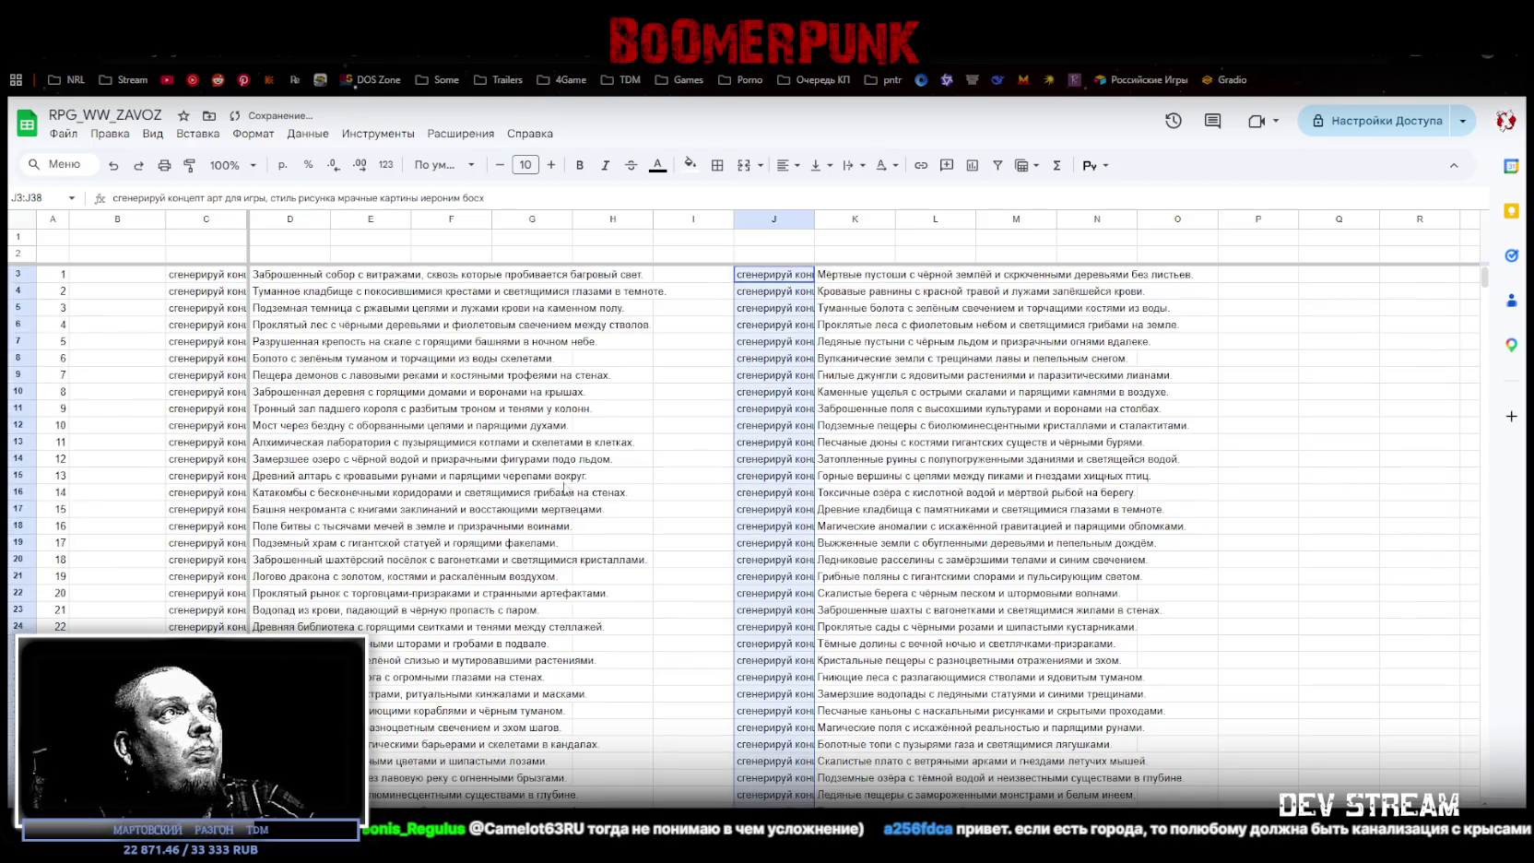
{"action": "left_click_drag", "start_coordinate": [208, 275], "coordinate": [282, 276]}
{"action": "key", "text": "ctrl+c"}
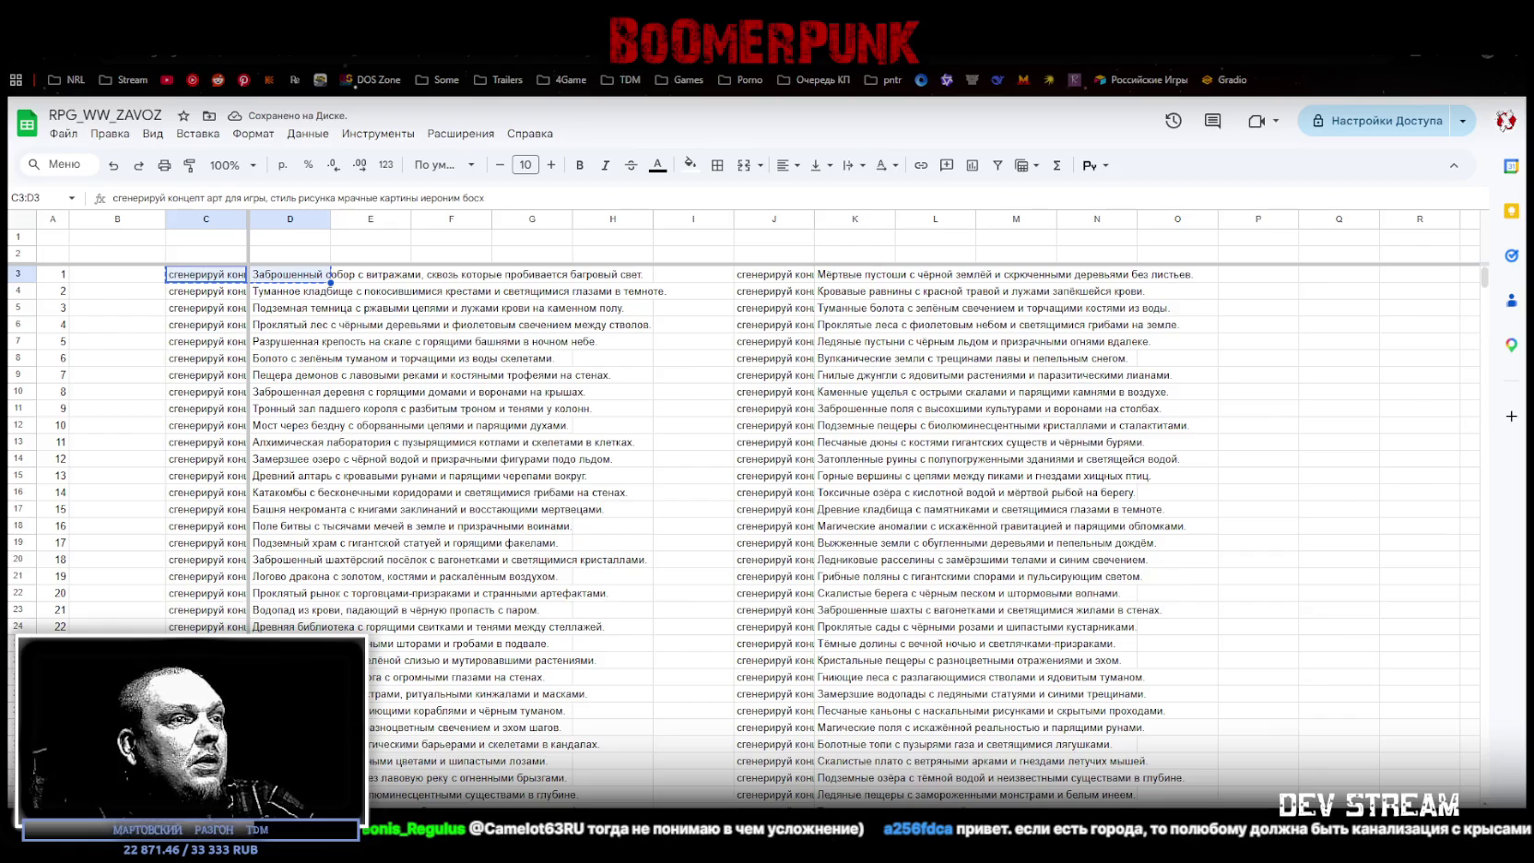
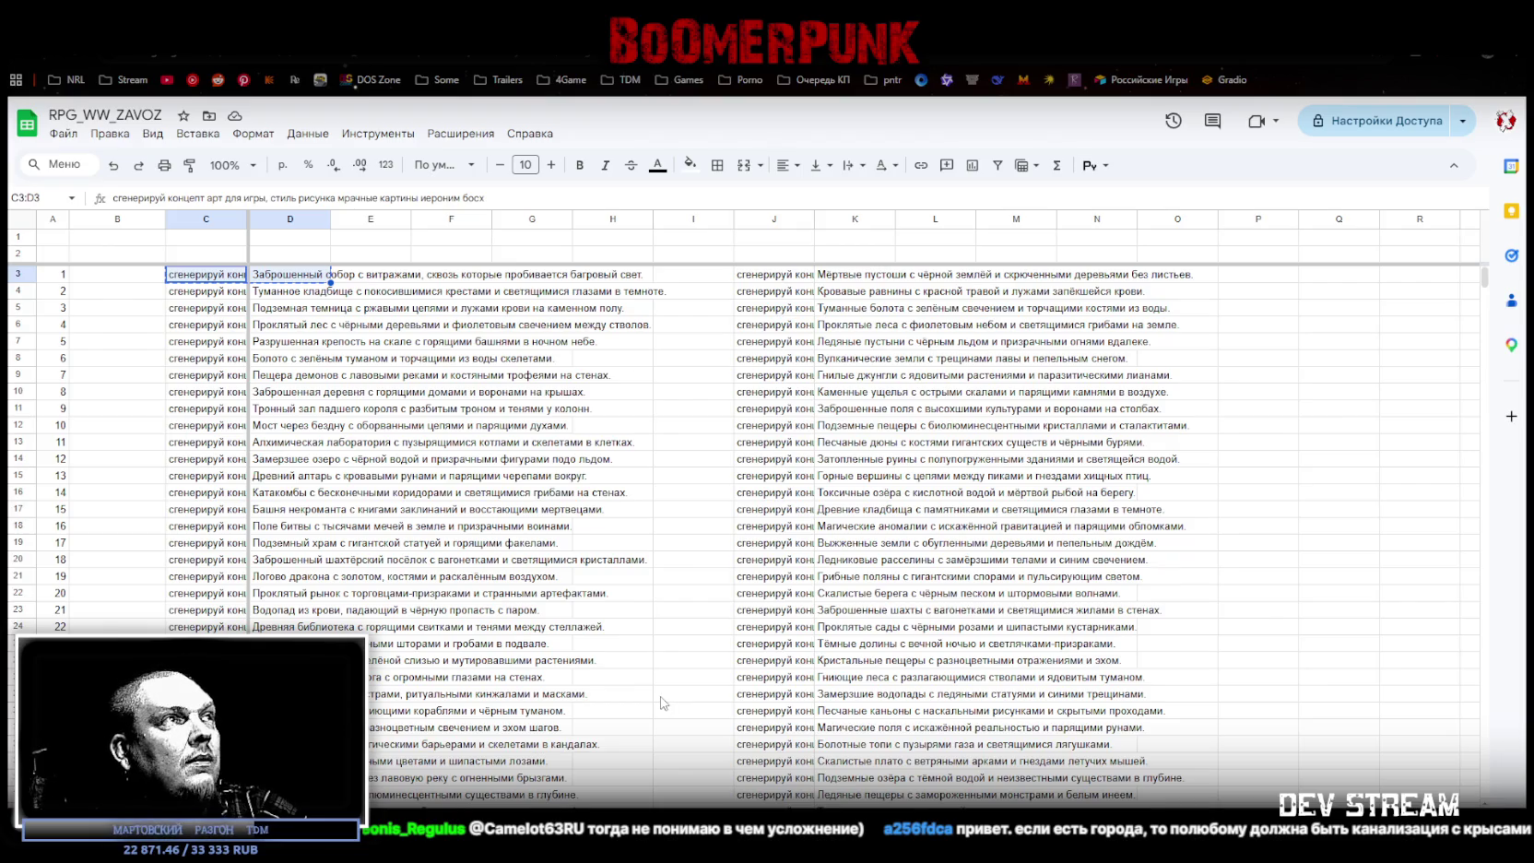
Step: Copy the abandoned cathedral prompt from row 3 and switch to Qwen Chat, lowering its window
{"action": "key", "text": "ctrl+c"}
{"action": "left_click", "coordinate": [213, 297]}
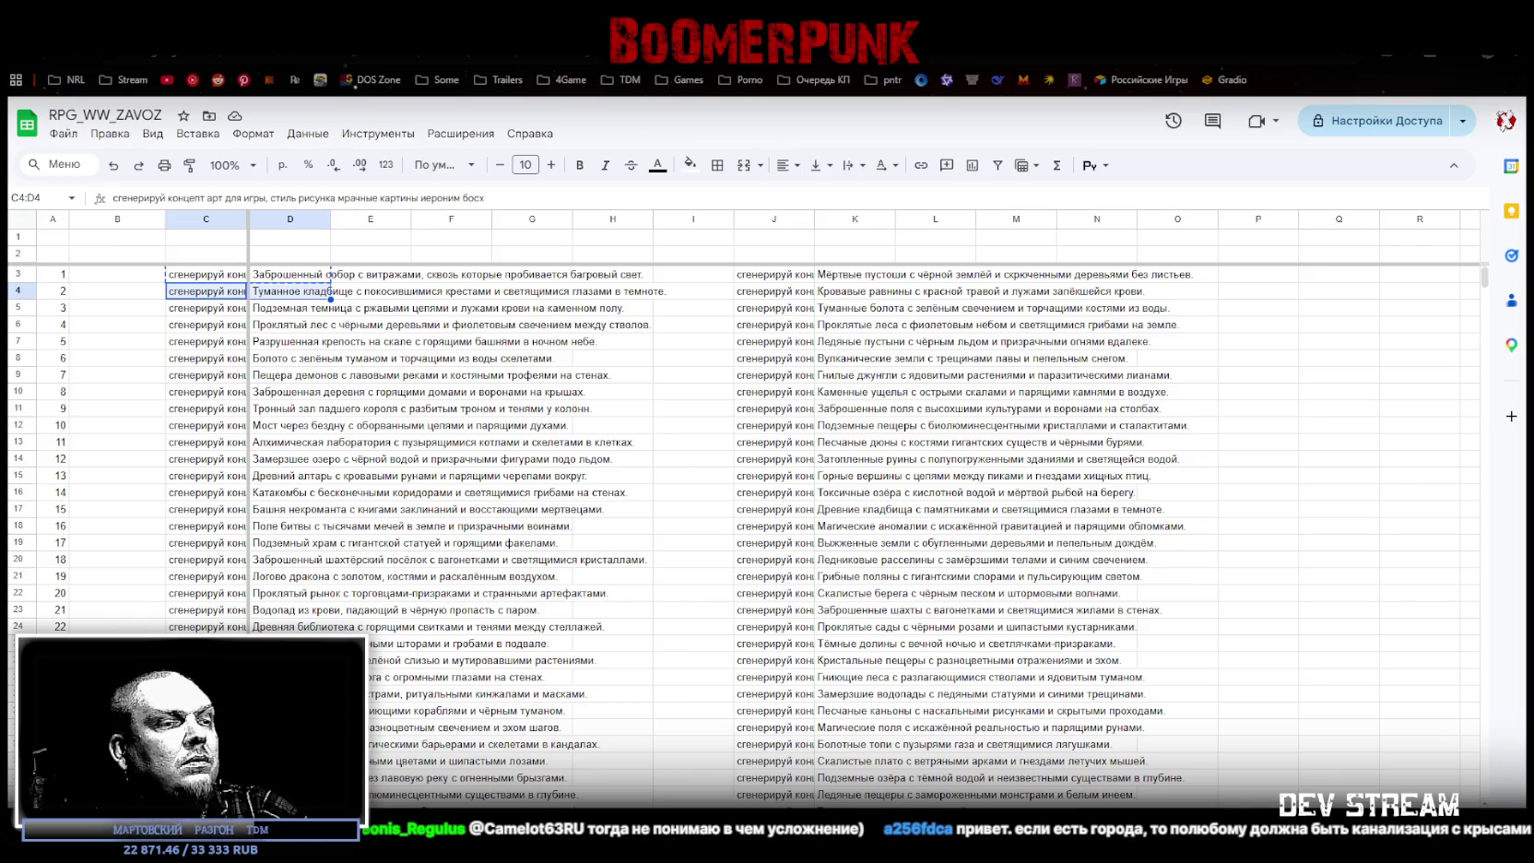
{"action": "key", "text": "alt+Tab"}
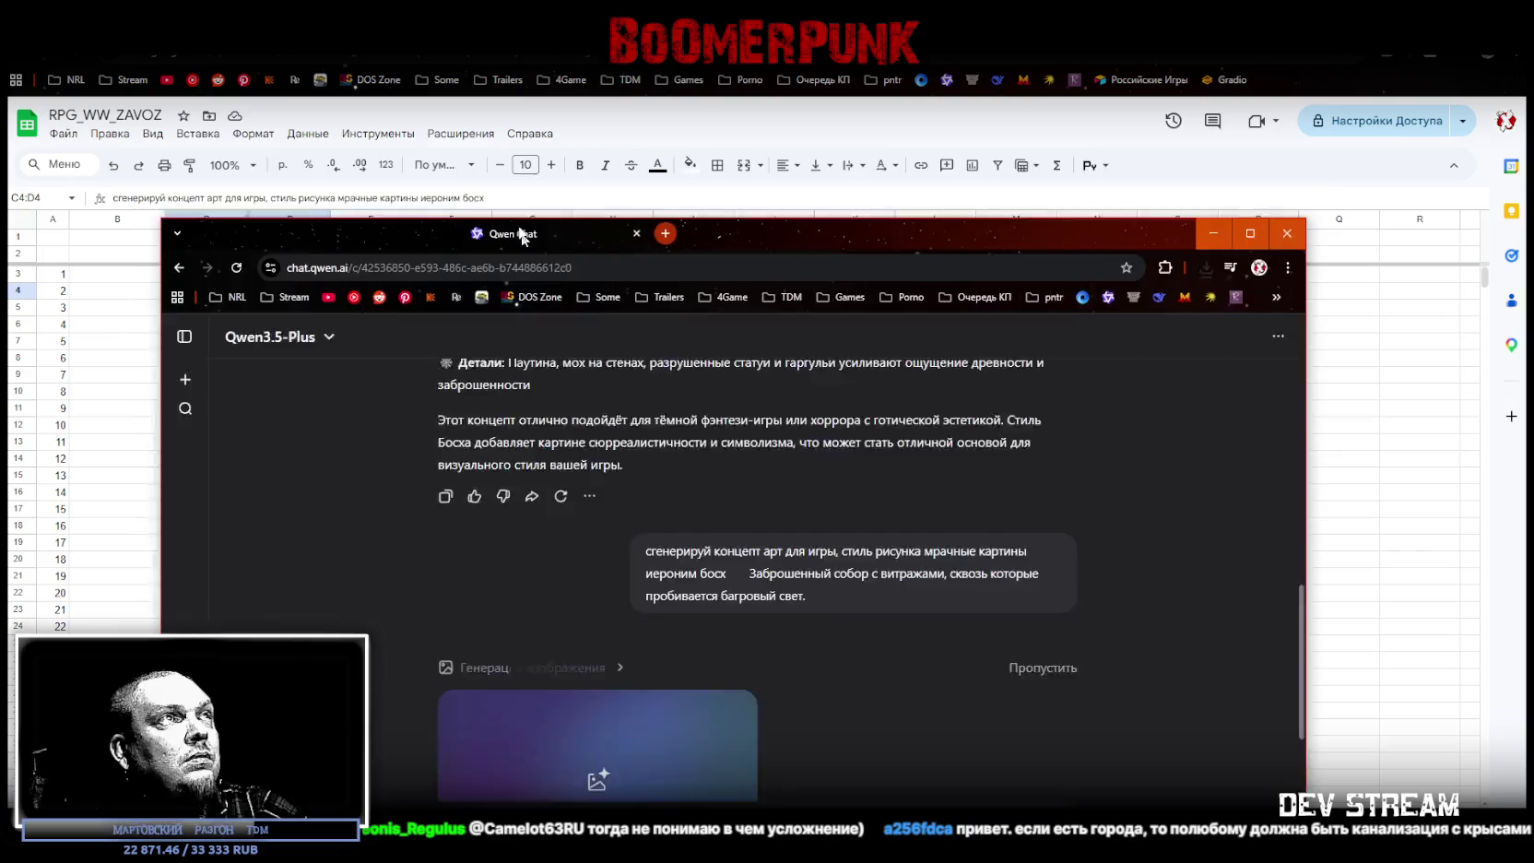
{"action": "key", "text": "alt+Tab"}
{"action": "key", "text": "super+Down"}
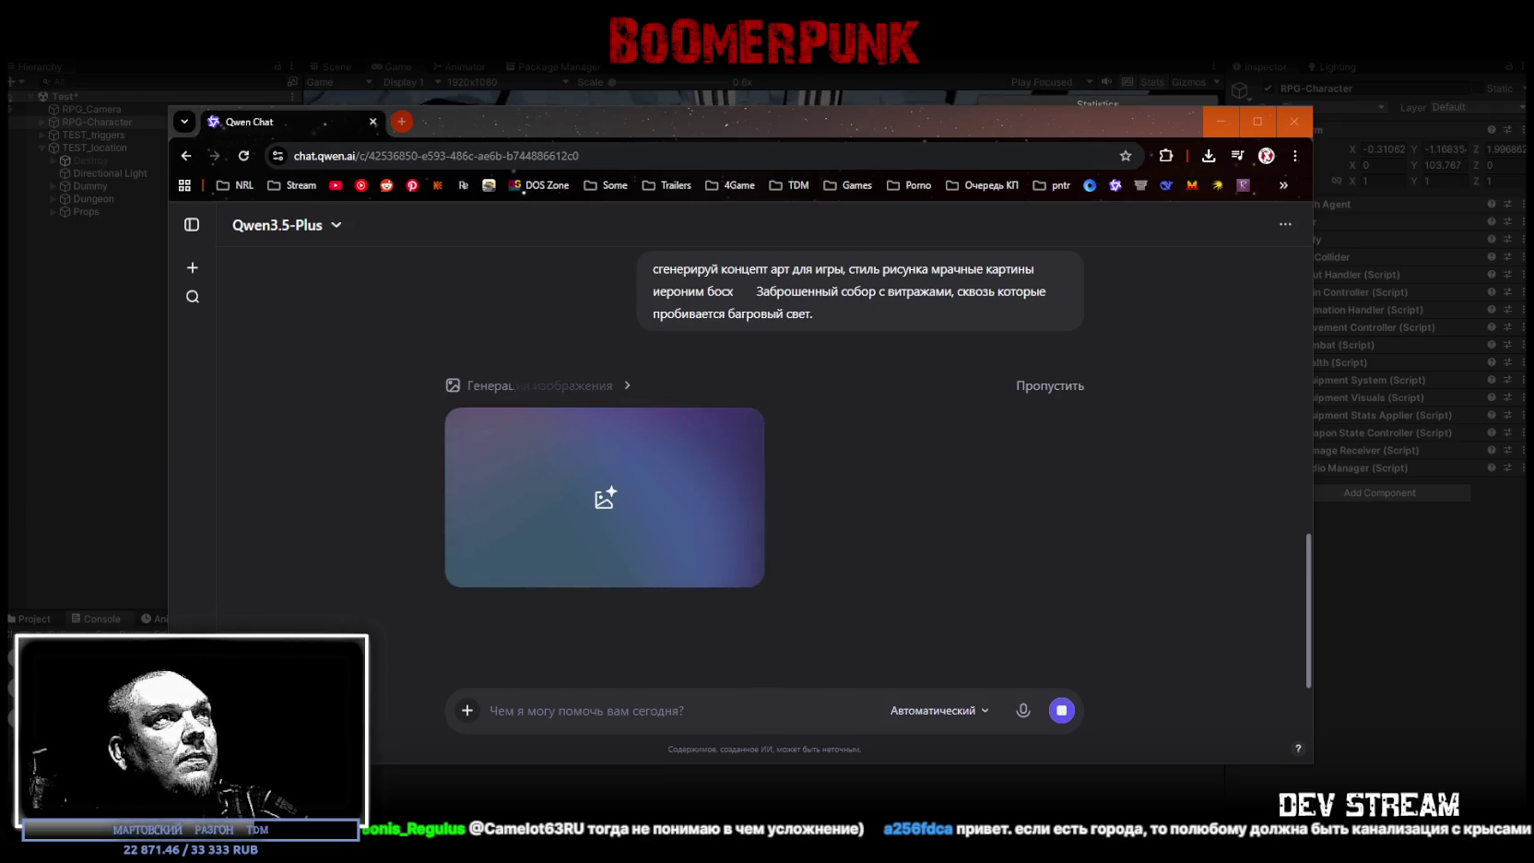
{"action": "left_click_drag", "start_coordinate": [701, 126], "coordinate": [731, 687]}
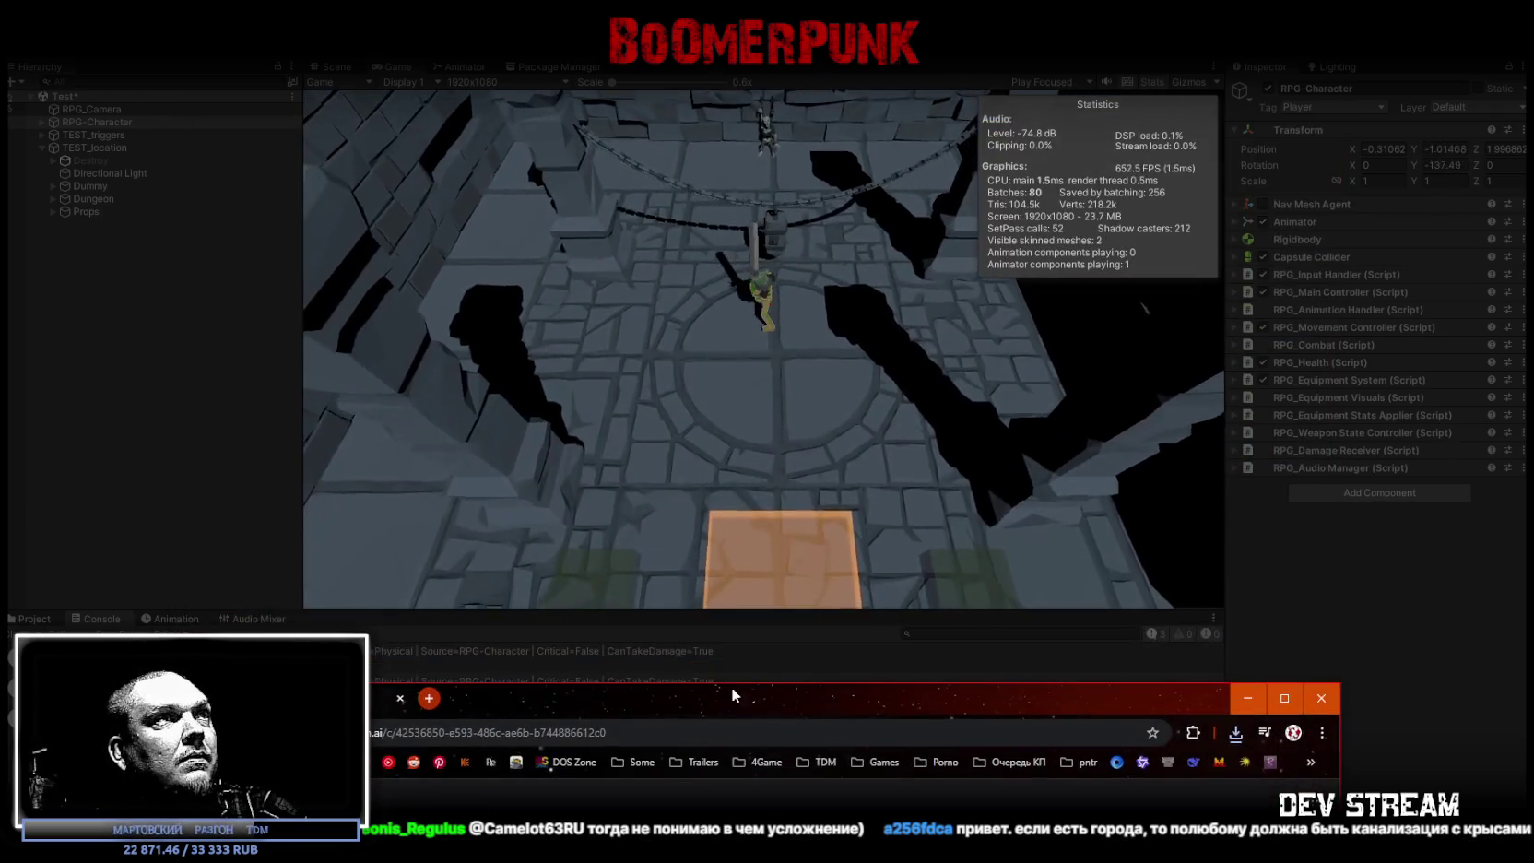
Step: Bring the Unity dungeon game view forward, then raise the Qwen Chat browser back into full view
{"action": "left_click", "coordinate": [787, 264]}
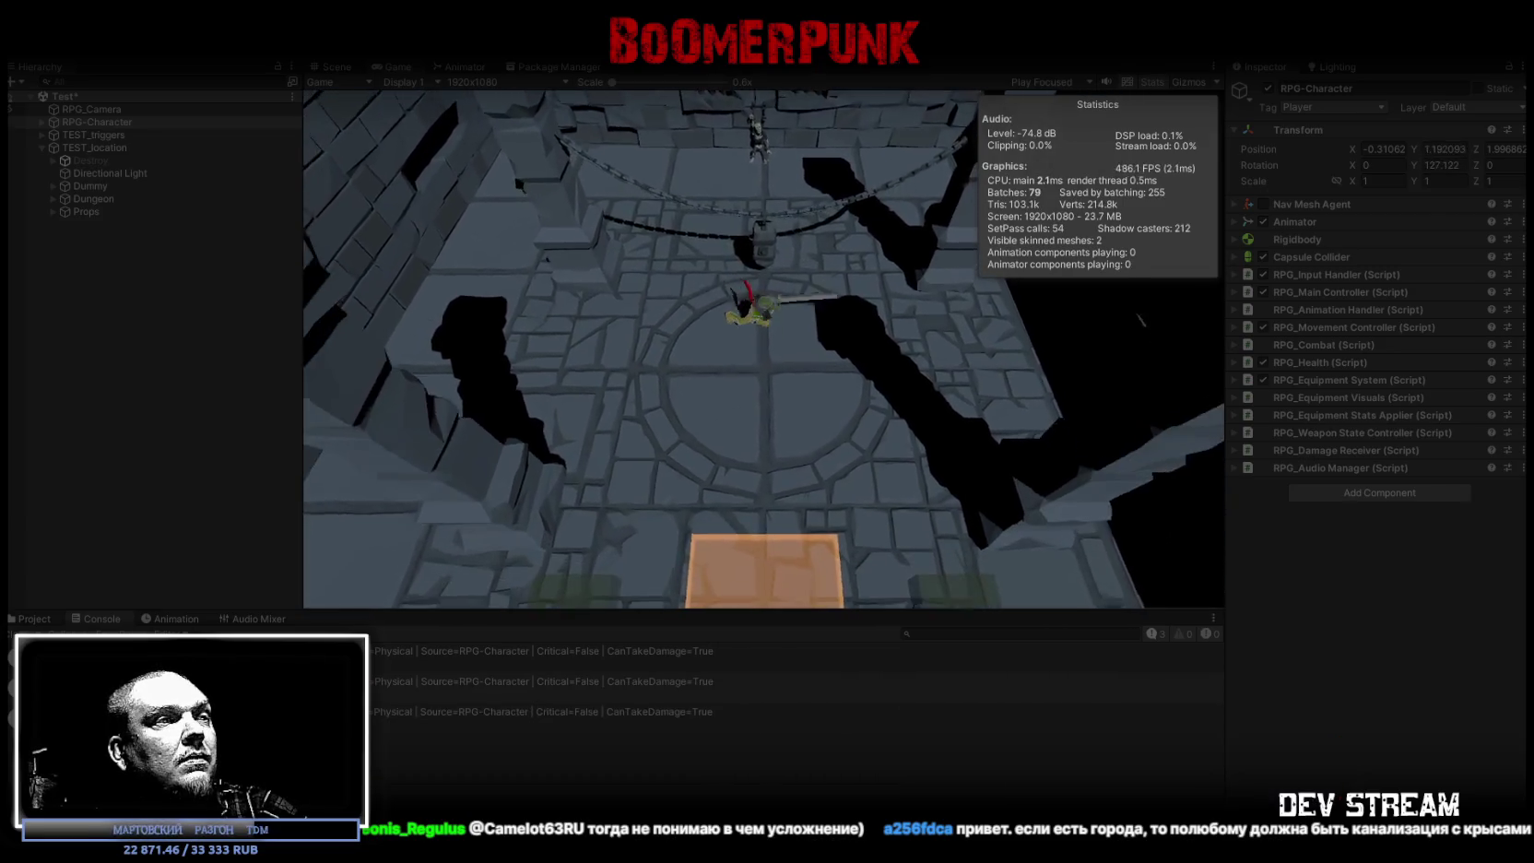
{"action": "key", "text": "alt+Tab"}
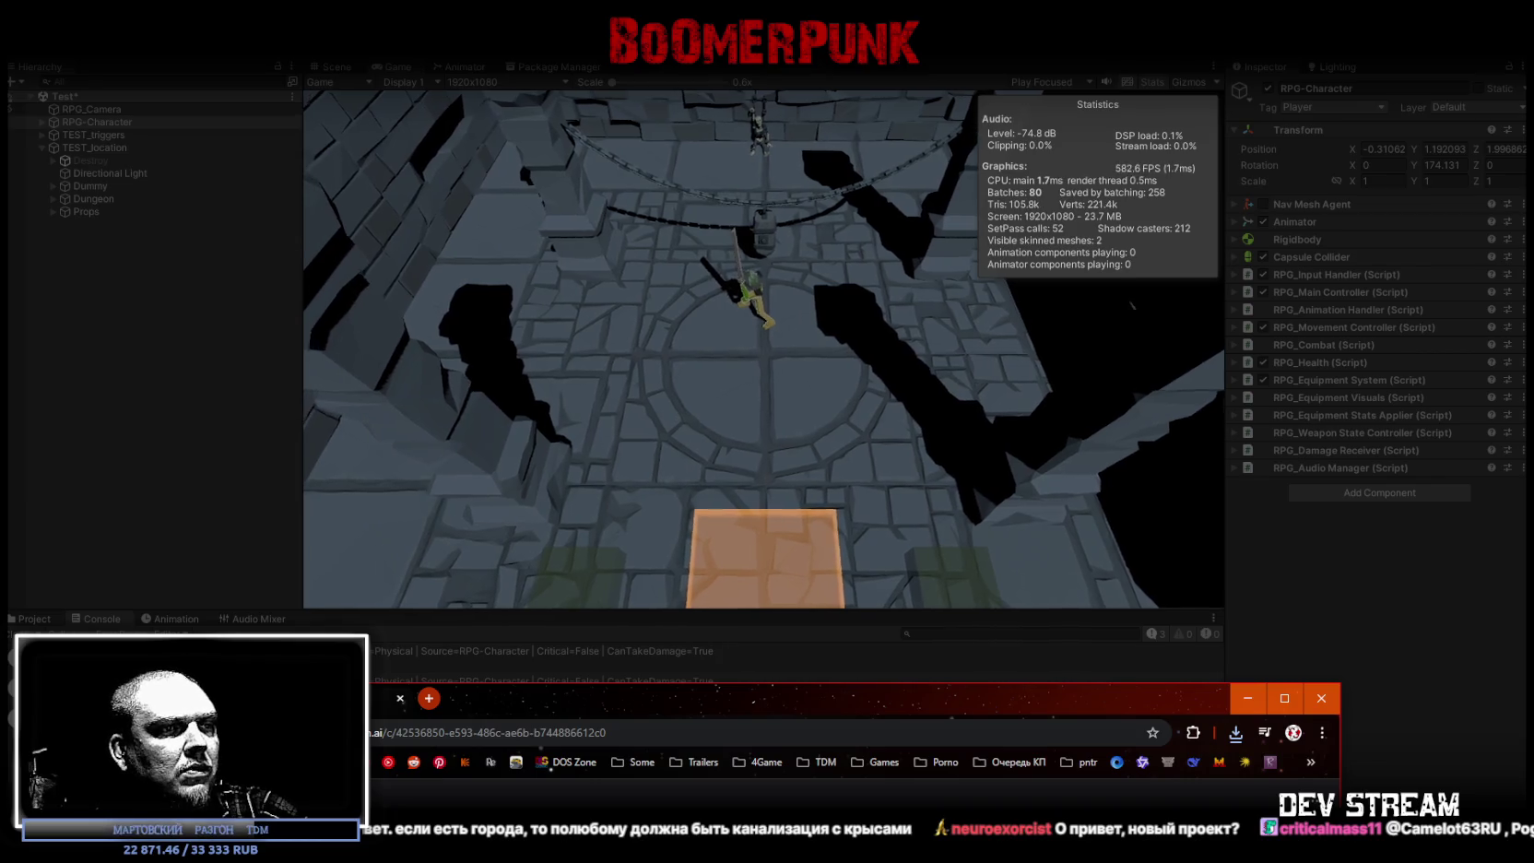
{"action": "left_click_drag", "start_coordinate": [730, 694], "coordinate": [722, 4]}
Step: View both generated cathedral images at full size in the lightbox
{"action": "scroll", "coordinate": [723, 371], "scroll_direction": "down", "scroll_amount": 3}
{"action": "left_click", "coordinate": [593, 638]}
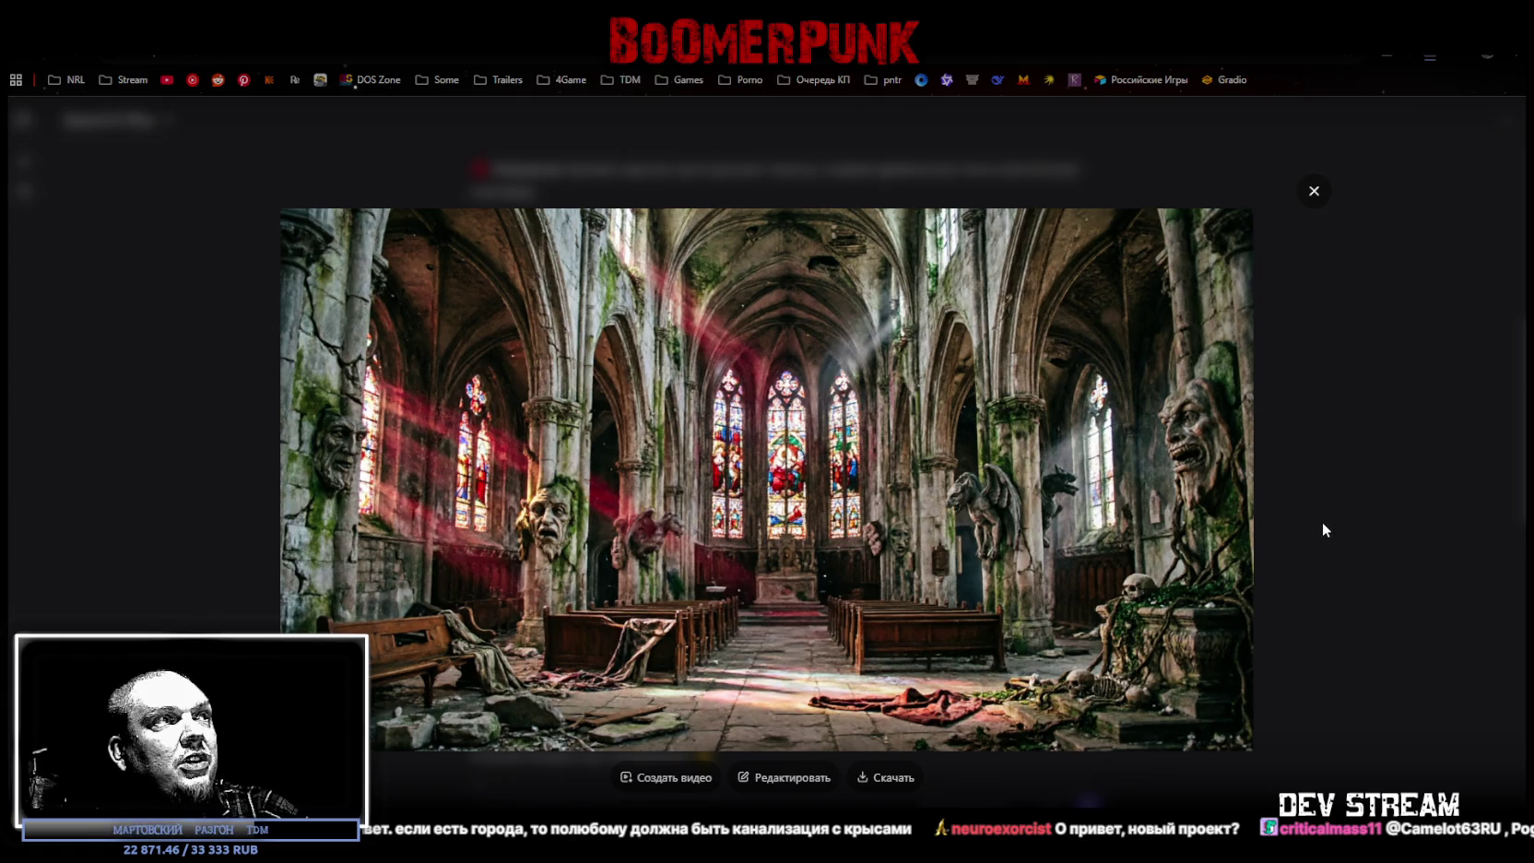
{"action": "left_click", "coordinate": [1311, 192]}
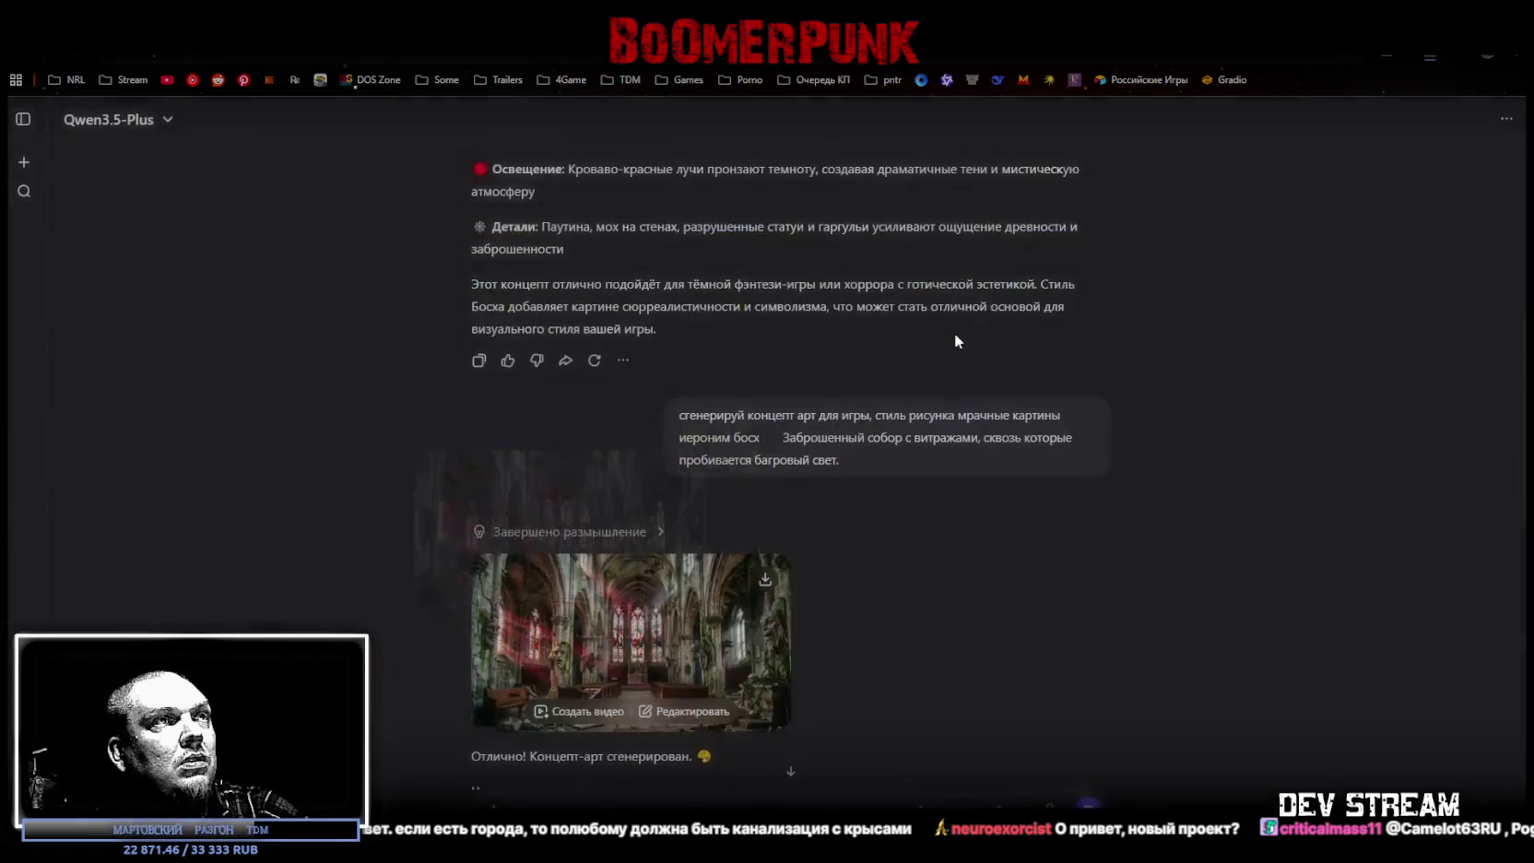
{"action": "scroll", "coordinate": [839, 479], "scroll_direction": "up", "scroll_amount": 2}
{"action": "left_click", "coordinate": [696, 415]}
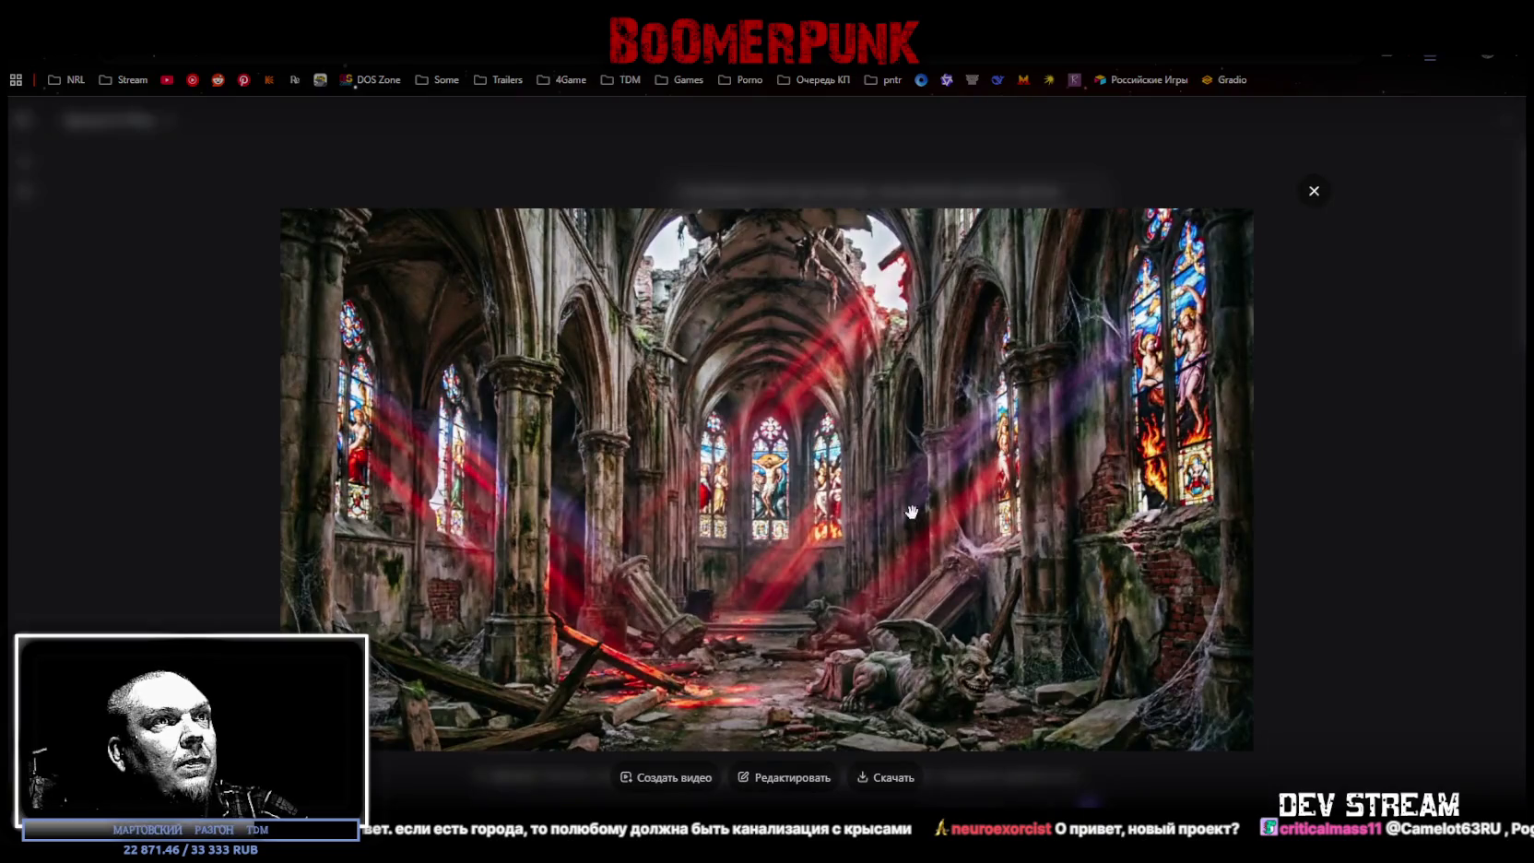
{"action": "left_click", "coordinate": [1314, 193]}
{"action": "scroll", "coordinate": [1073, 531], "scroll_direction": "up", "scroll_amount": 2}
Step: Open the foggy graveyard image at full size, then scroll down to its description
{"action": "scroll", "coordinate": [1044, 504], "scroll_direction": "down", "scroll_amount": 2}
{"action": "scroll", "coordinate": [922, 461], "scroll_direction": "down", "scroll_amount": 4}
{"action": "scroll", "coordinate": [830, 426], "scroll_direction": "down", "scroll_amount": 3}
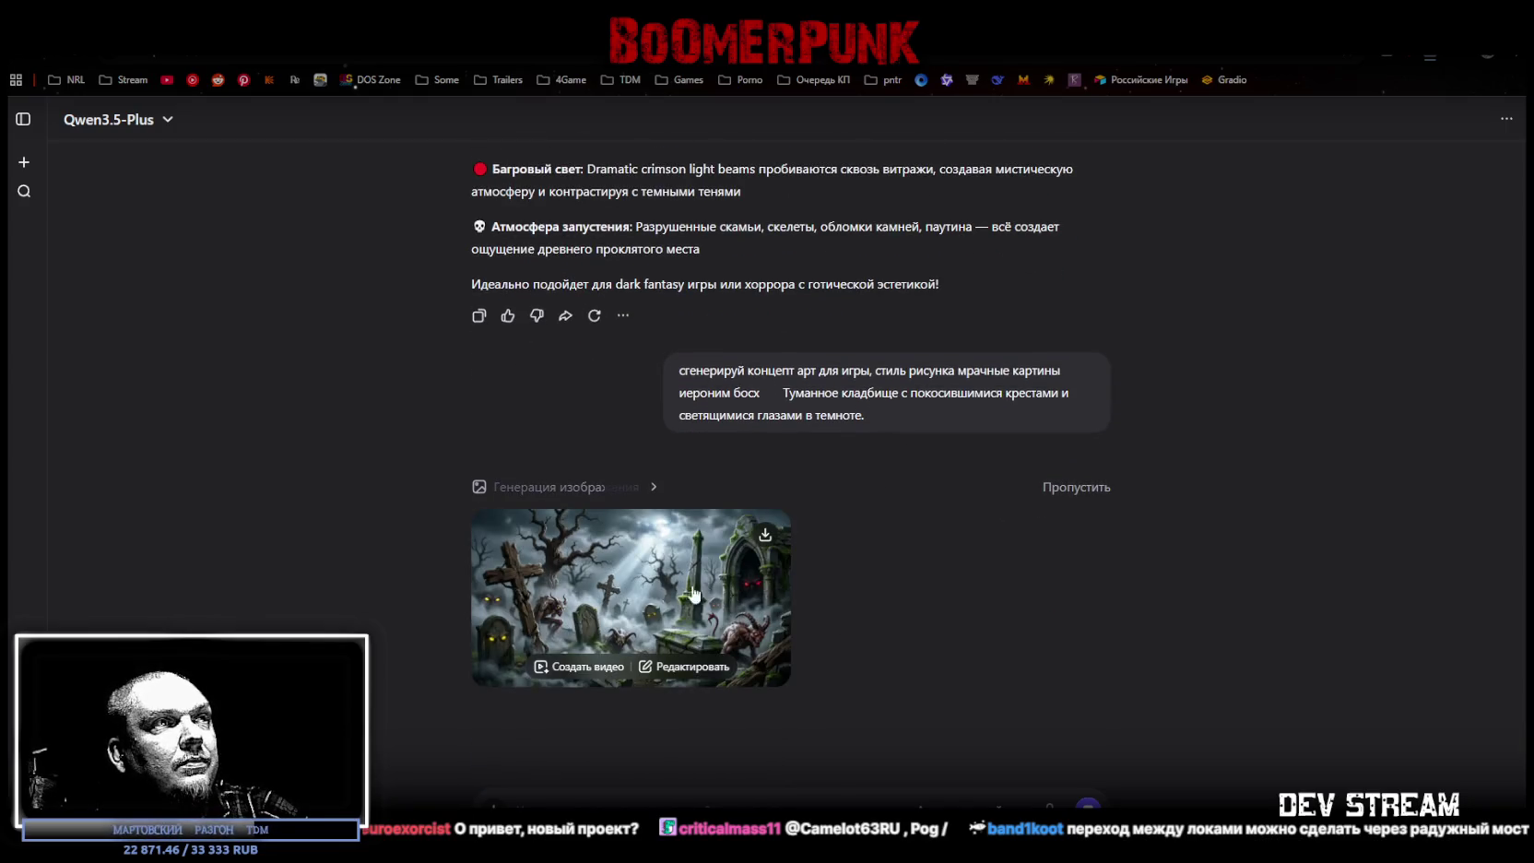
{"action": "left_click", "coordinate": [694, 595]}
{"action": "scroll", "coordinate": [1121, 631], "scroll_direction": "down", "scroll_amount": 1}
{"action": "scroll", "coordinate": [1130, 627], "scroll_direction": "down", "scroll_amount": 2}
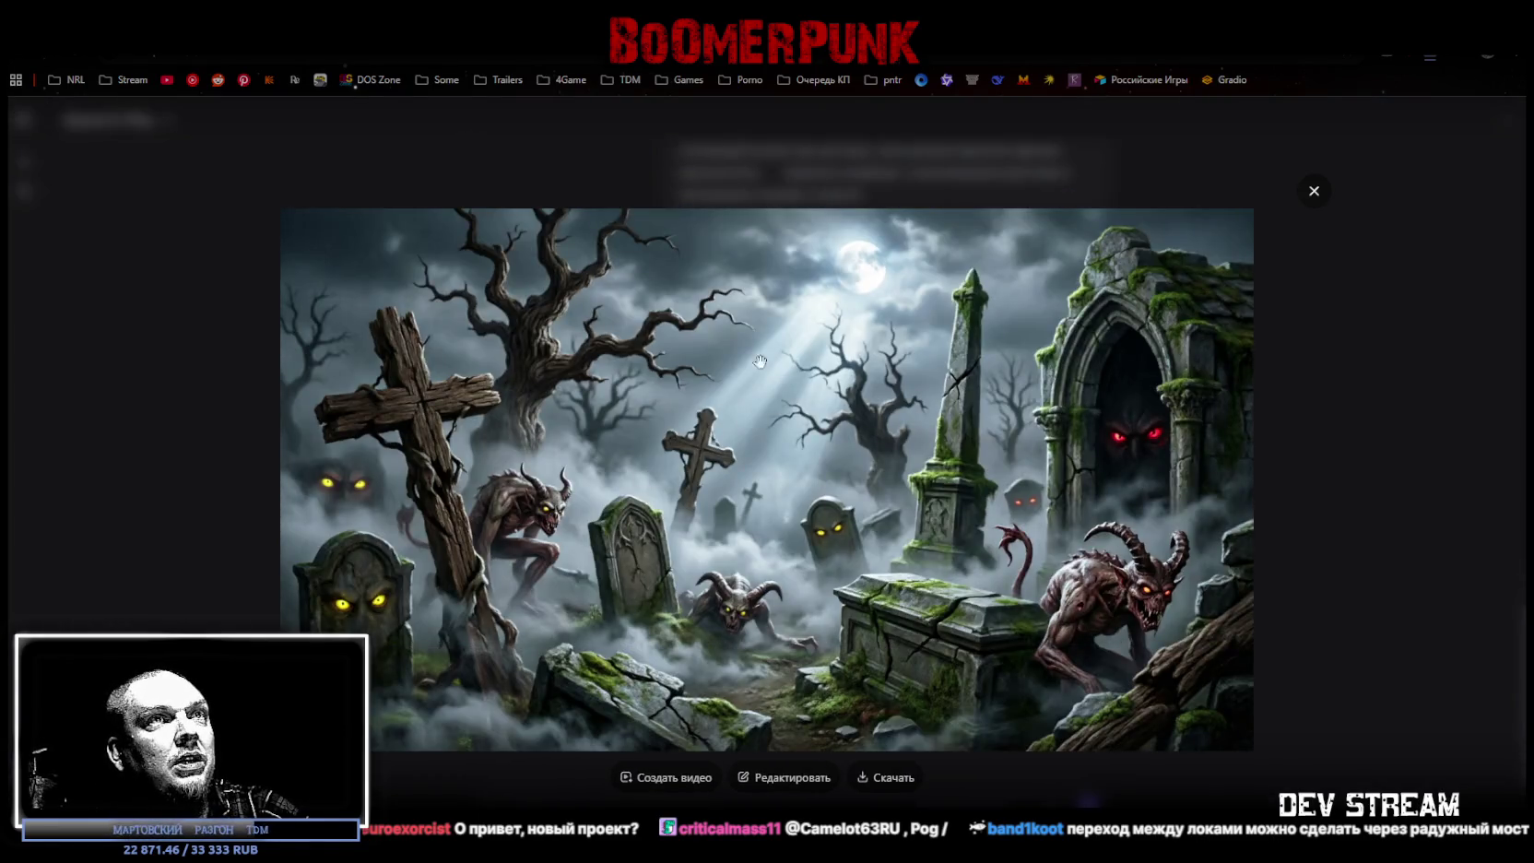
{"action": "left_click", "coordinate": [1315, 191]}
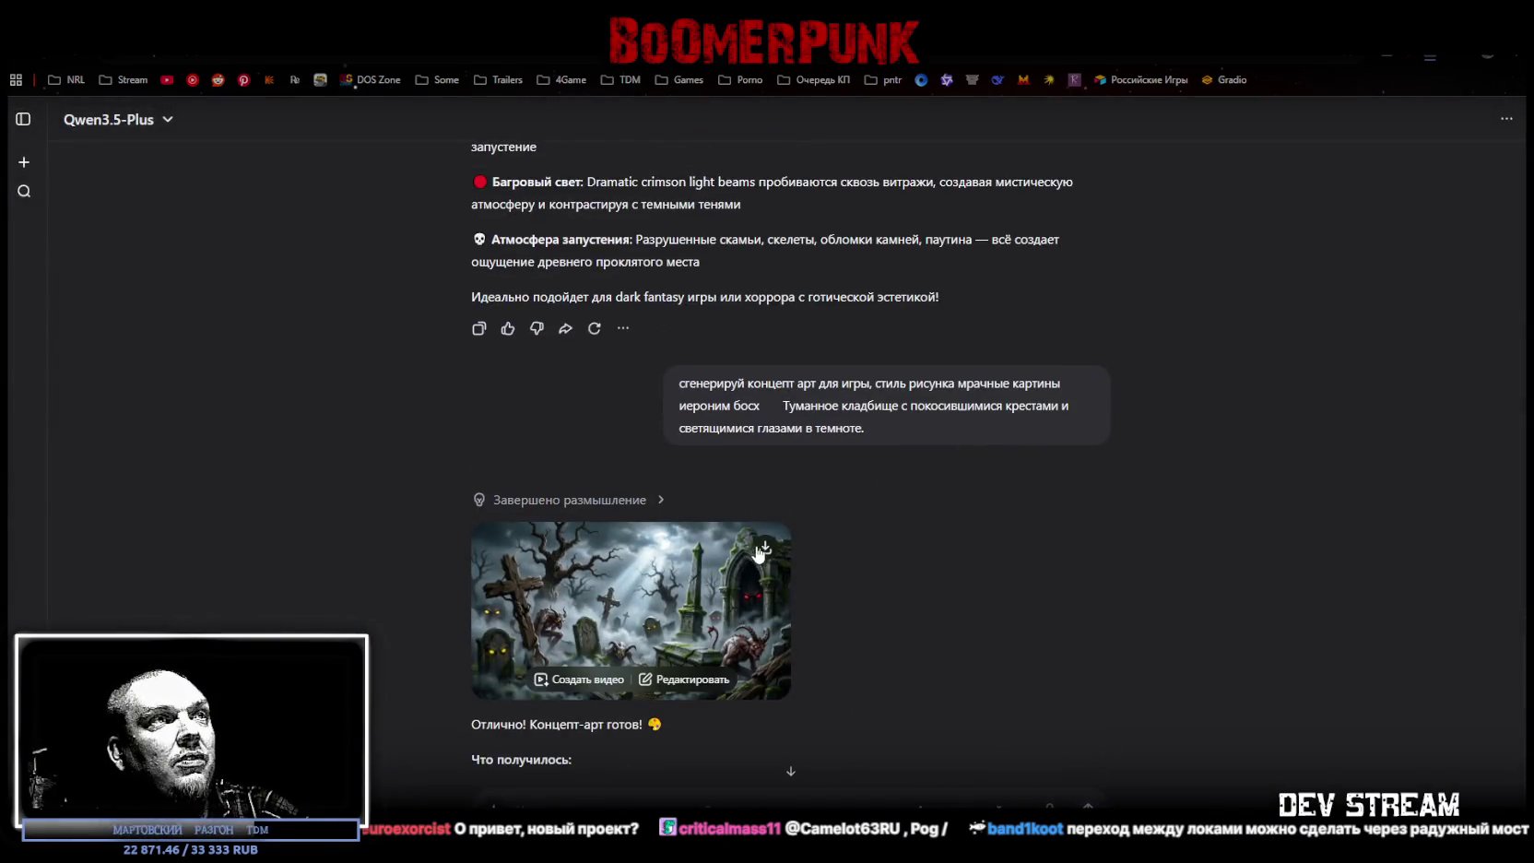
{"action": "scroll", "coordinate": [1116, 553], "scroll_direction": "down", "scroll_amount": 1}
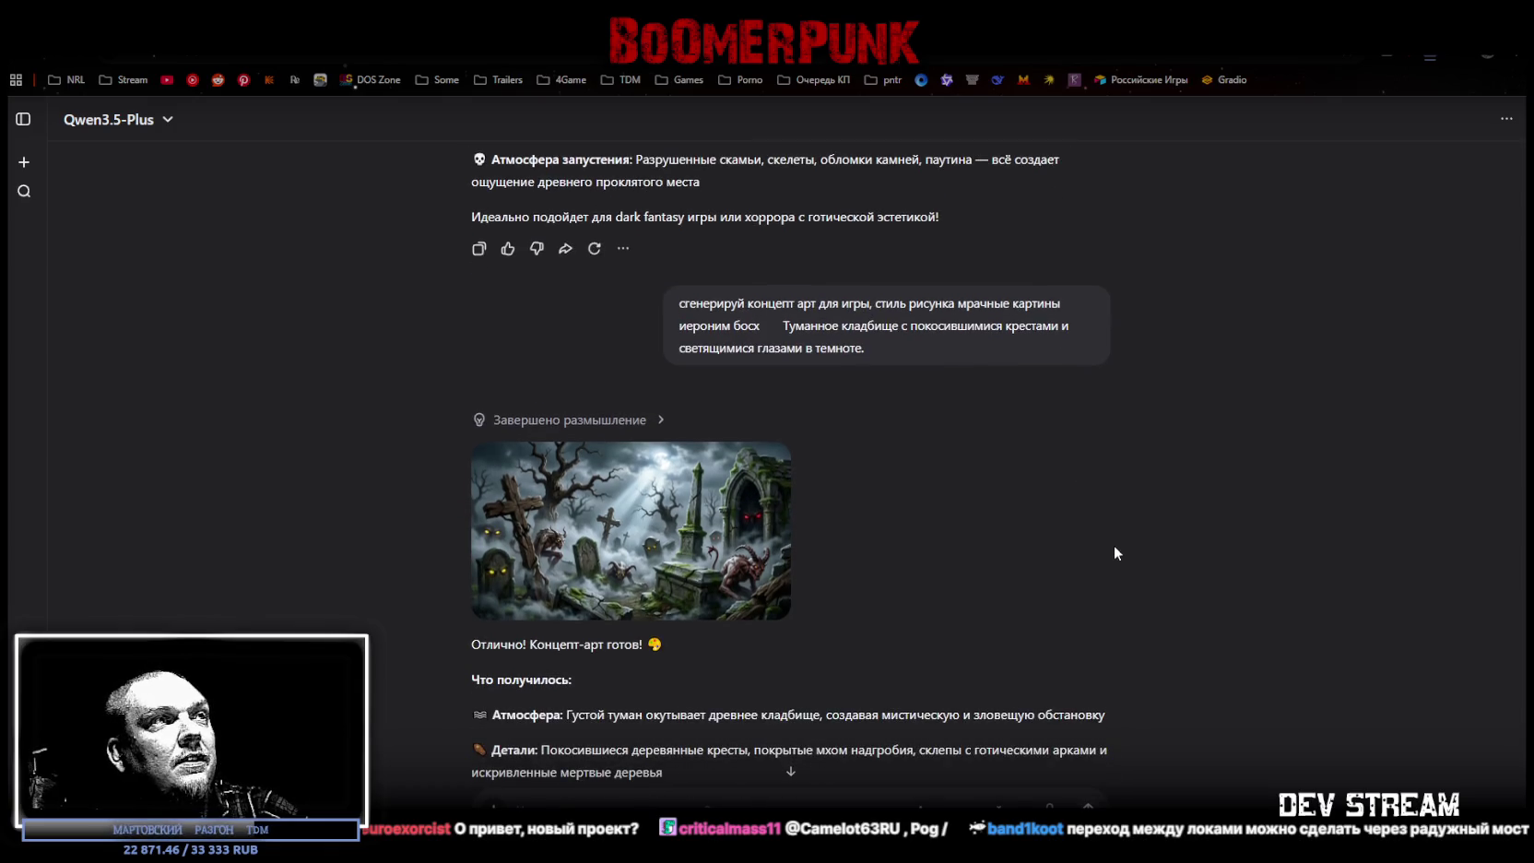
{"action": "scroll", "coordinate": [1114, 544], "scroll_direction": "down", "scroll_amount": 3}
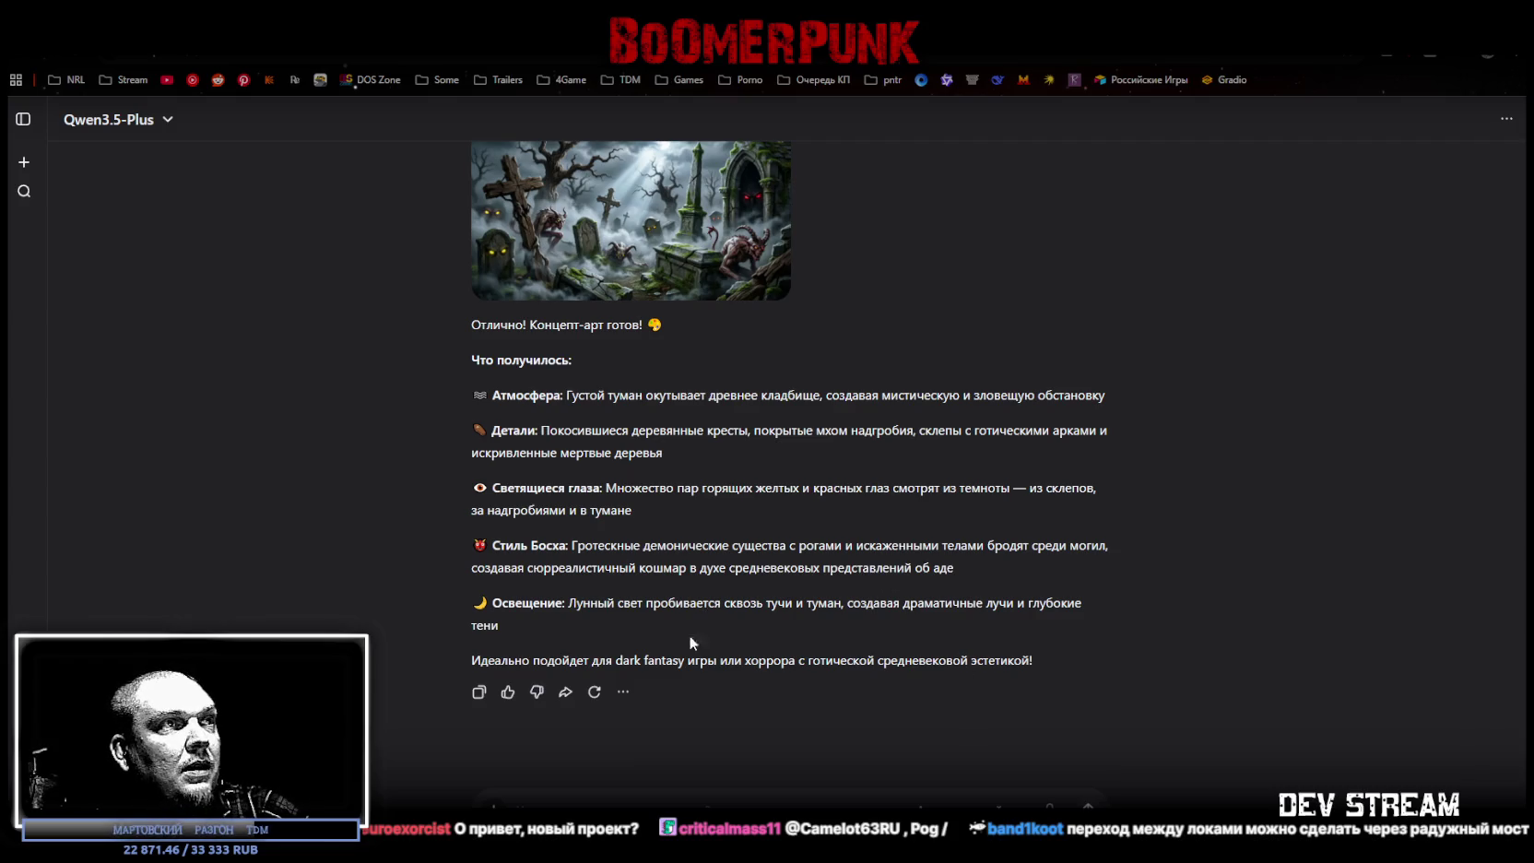
{"action": "left_click", "coordinate": [632, 793]}
Step: Generate the rusty-chain dungeon concept art and view it at full size
{"action": "key", "text": "ctrl+v"}
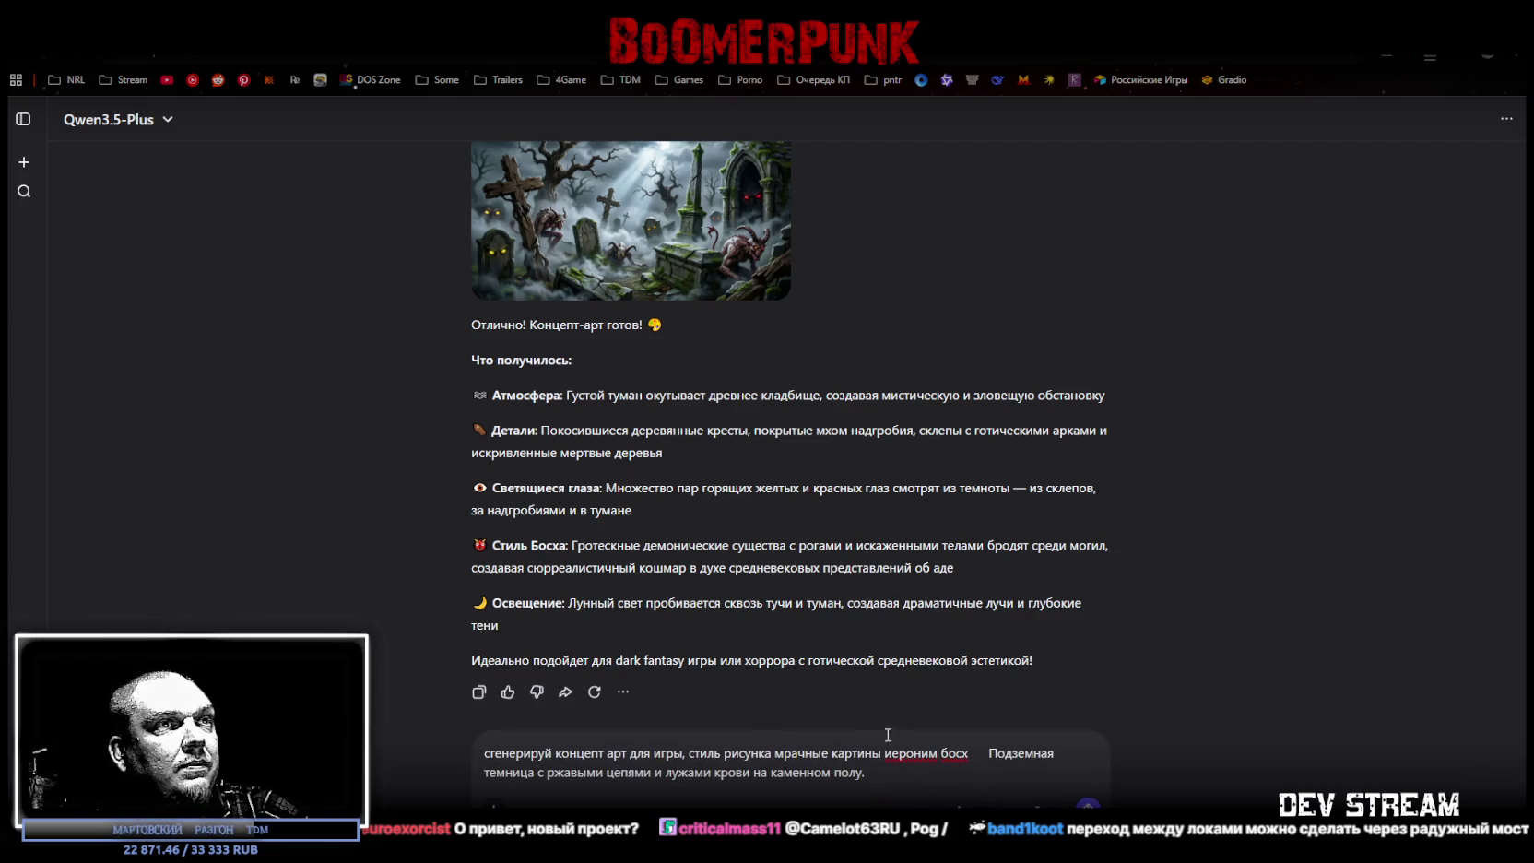
{"action": "key", "text": "Return"}
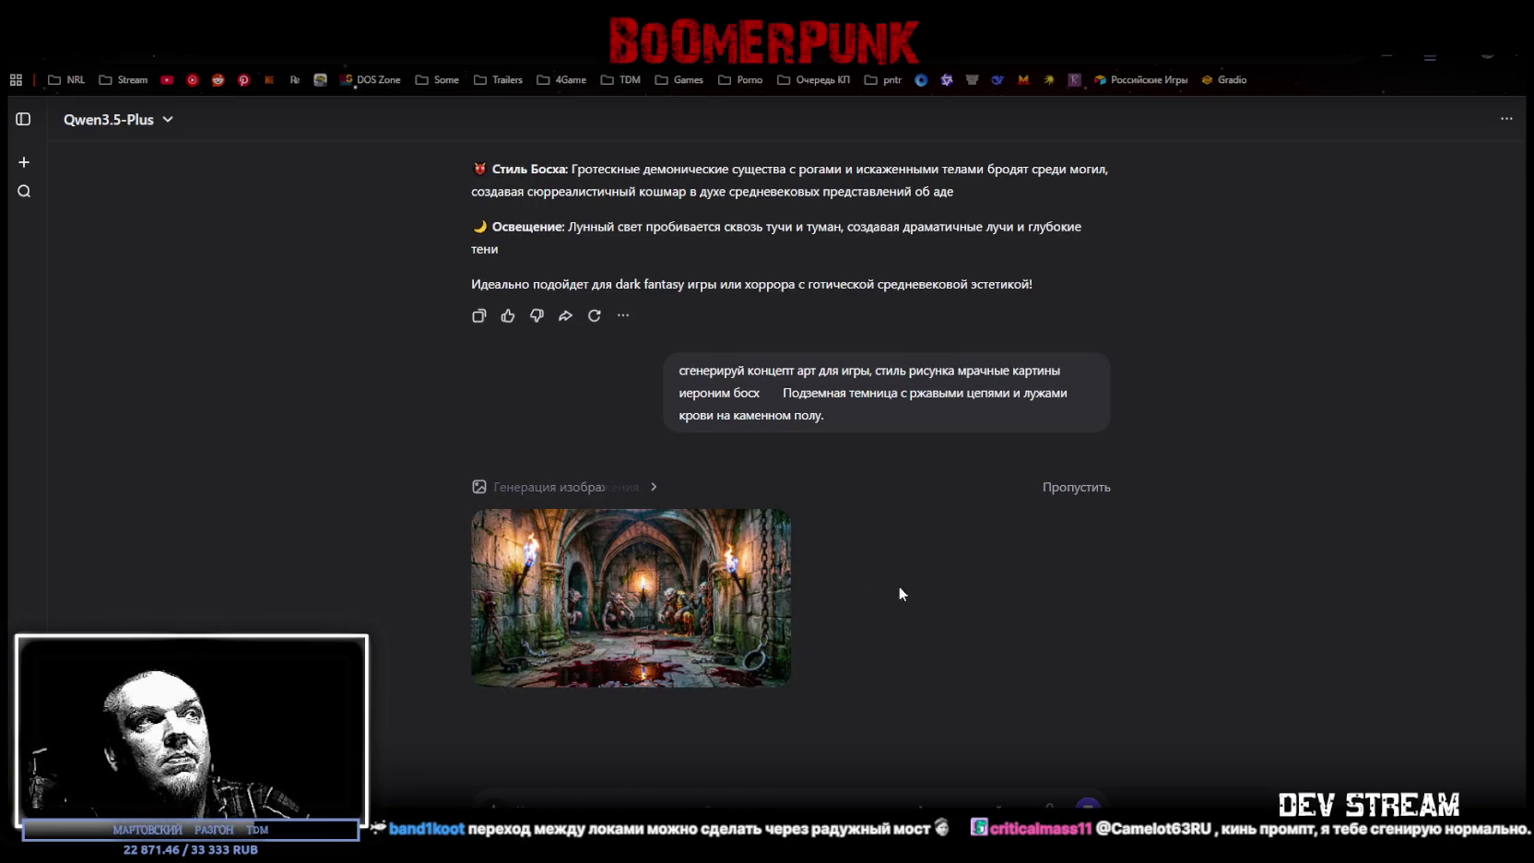
{"action": "left_click", "coordinate": [728, 590]}
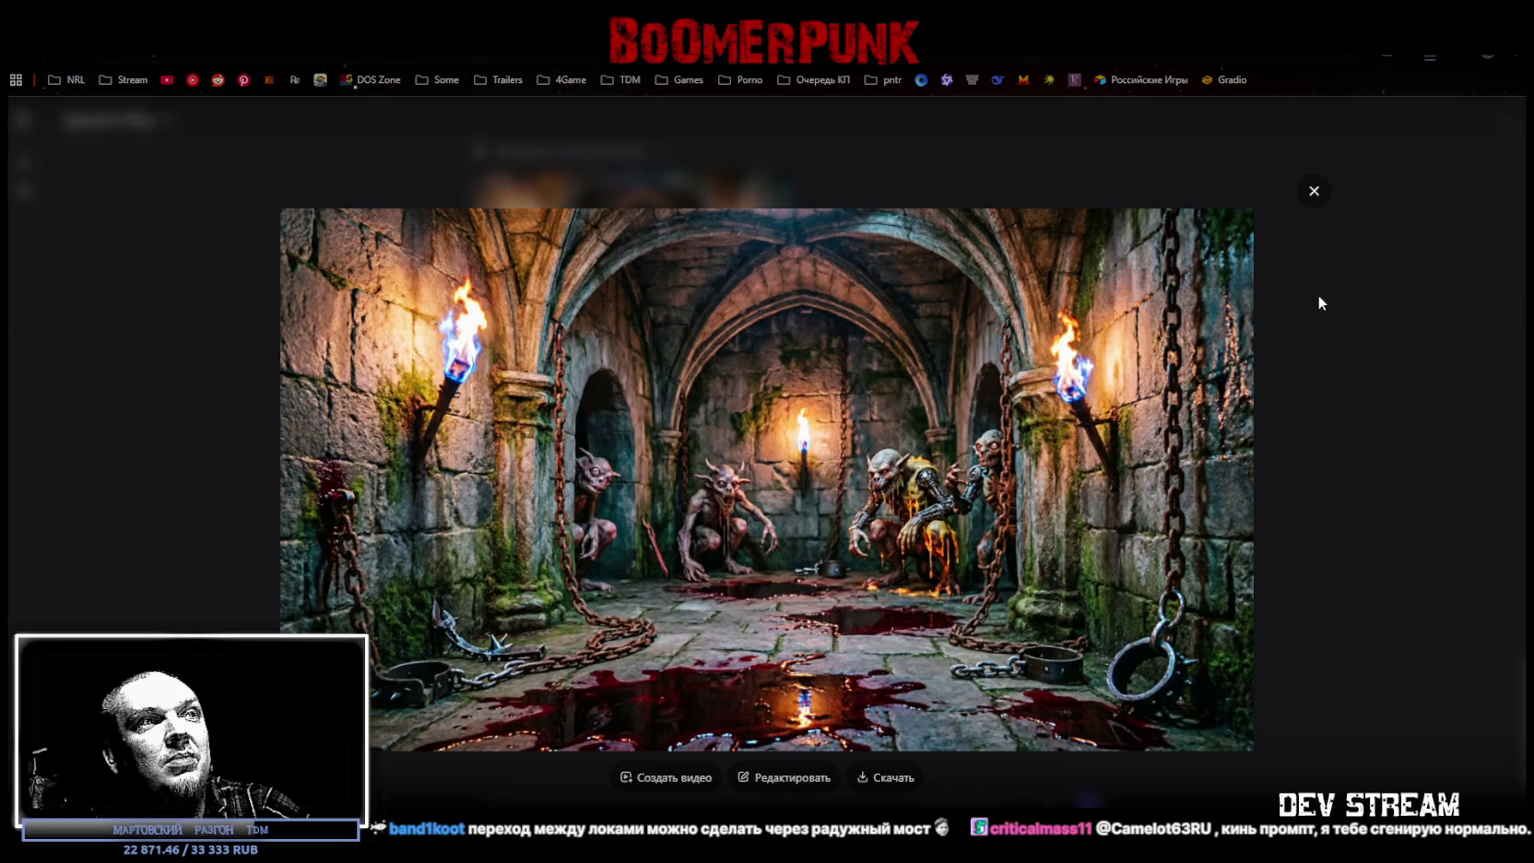
{"action": "left_click", "coordinate": [1314, 191]}
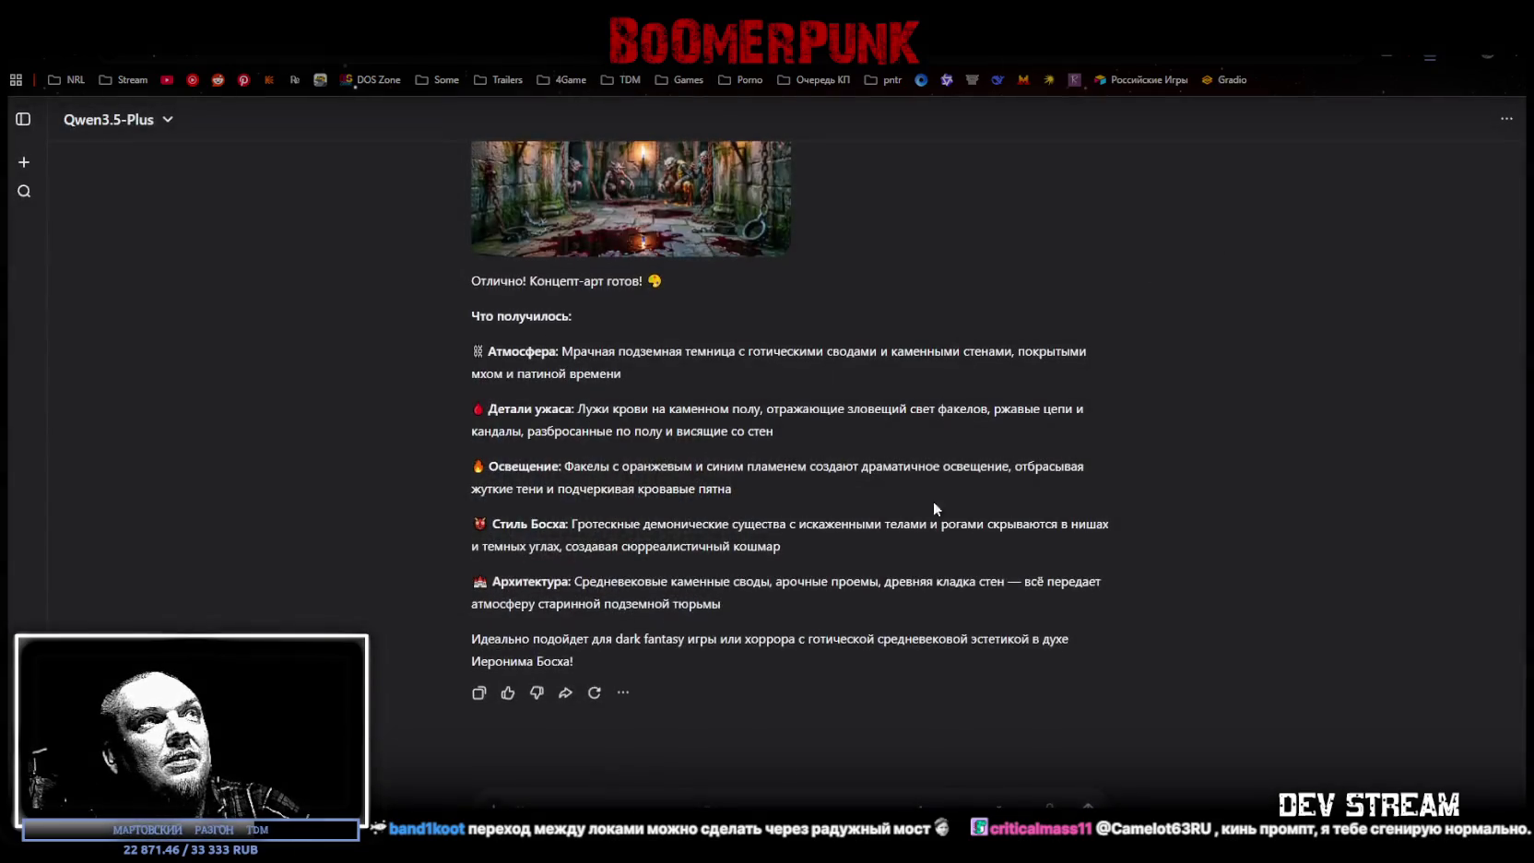
{"action": "scroll", "coordinate": [936, 517], "scroll_direction": "up", "scroll_amount": 3}
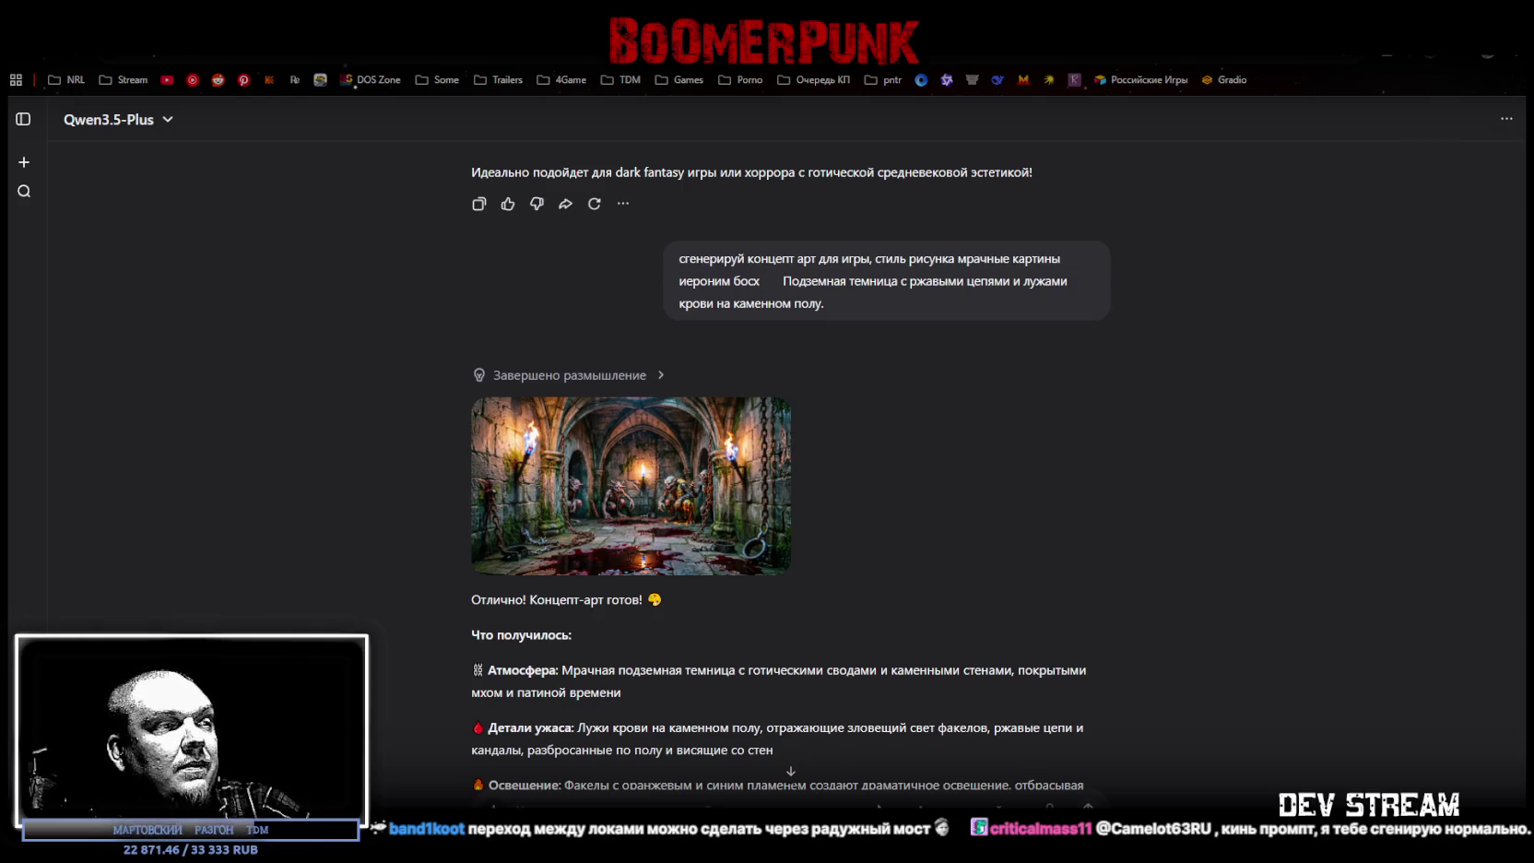
Step: Submit the cursed forest prompt and return to the RPG_WW_ZAVOZ spreadsheet
{"action": "key", "text": "ctrl+v"}
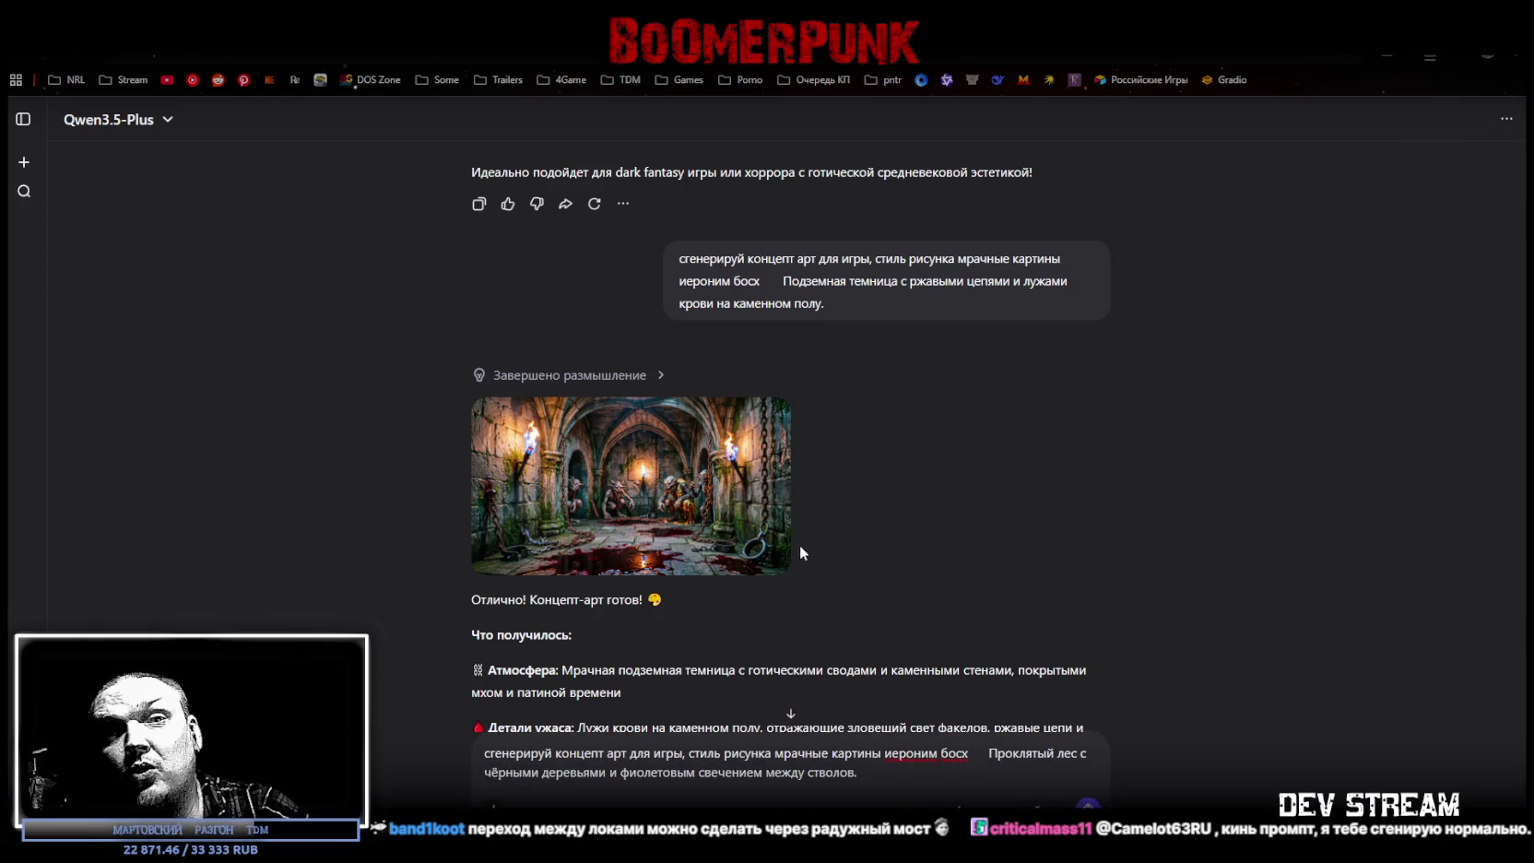
{"action": "scroll", "coordinate": [799, 552], "scroll_direction": "down", "scroll_amount": 4}
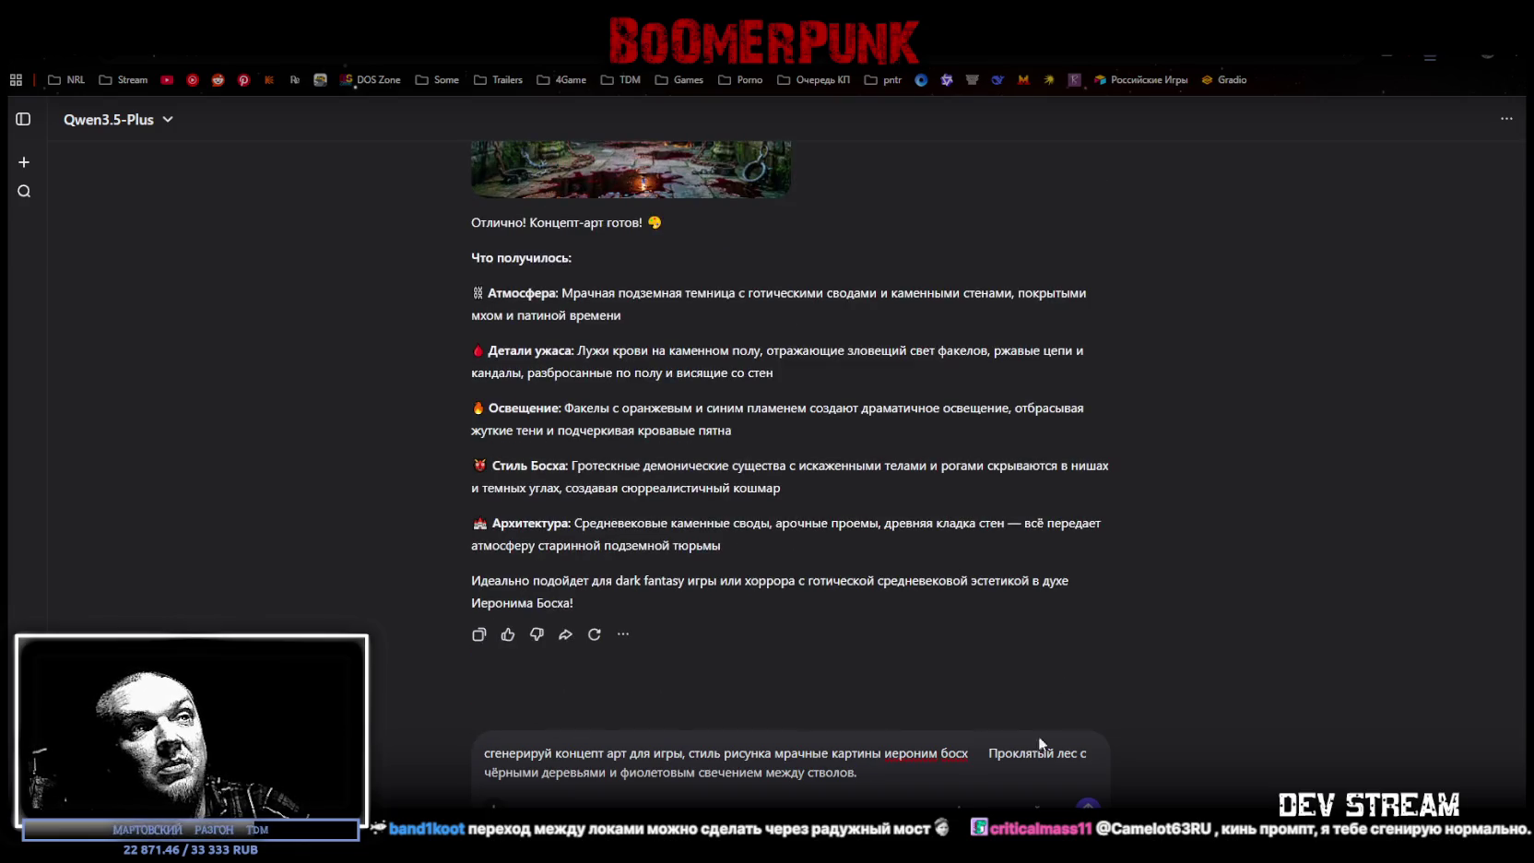
{"action": "key", "text": "Return"}
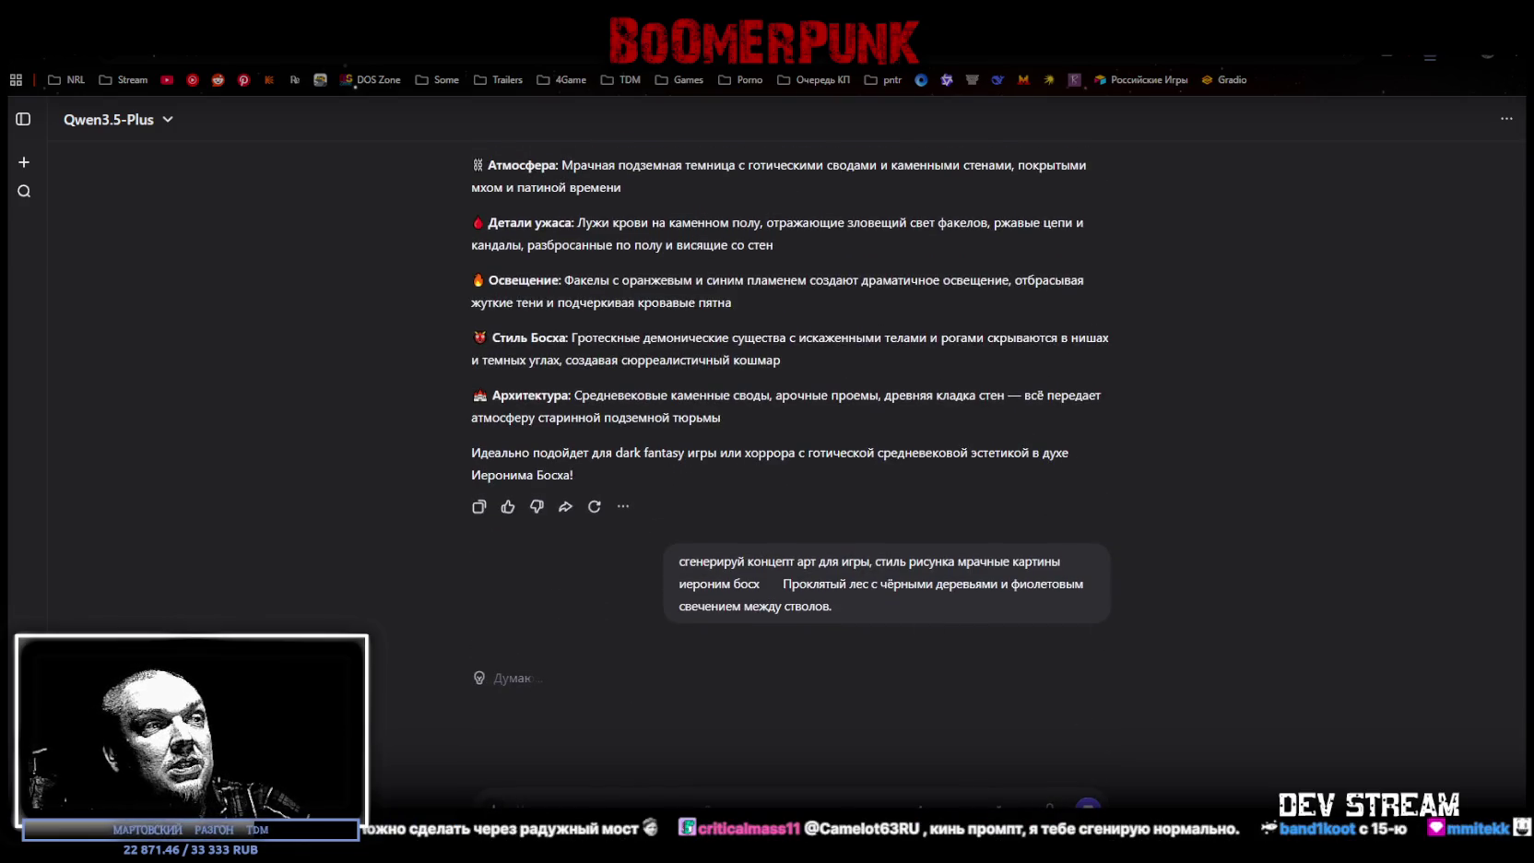
{"action": "key", "text": "alt+Tab"}
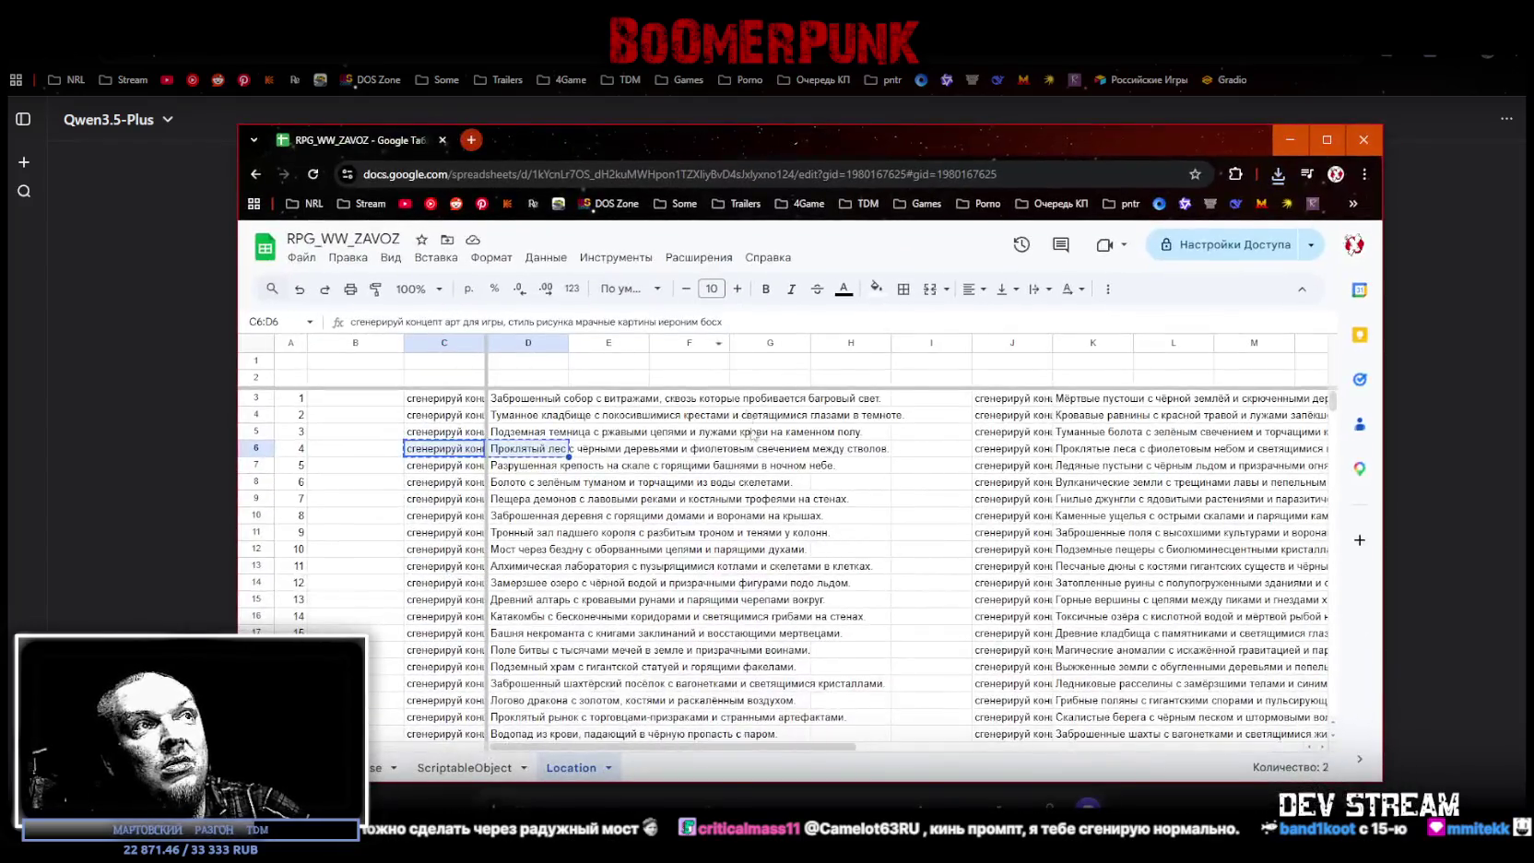
Step: Scroll through the Location sheet rows, then return to Qwen Chat
{"action": "scroll", "coordinate": [1136, 478], "scroll_direction": "down", "scroll_amount": 4}
{"action": "scroll", "coordinate": [1137, 478], "scroll_direction": "up", "scroll_amount": 4}
{"action": "key", "text": "alt+Tab"}
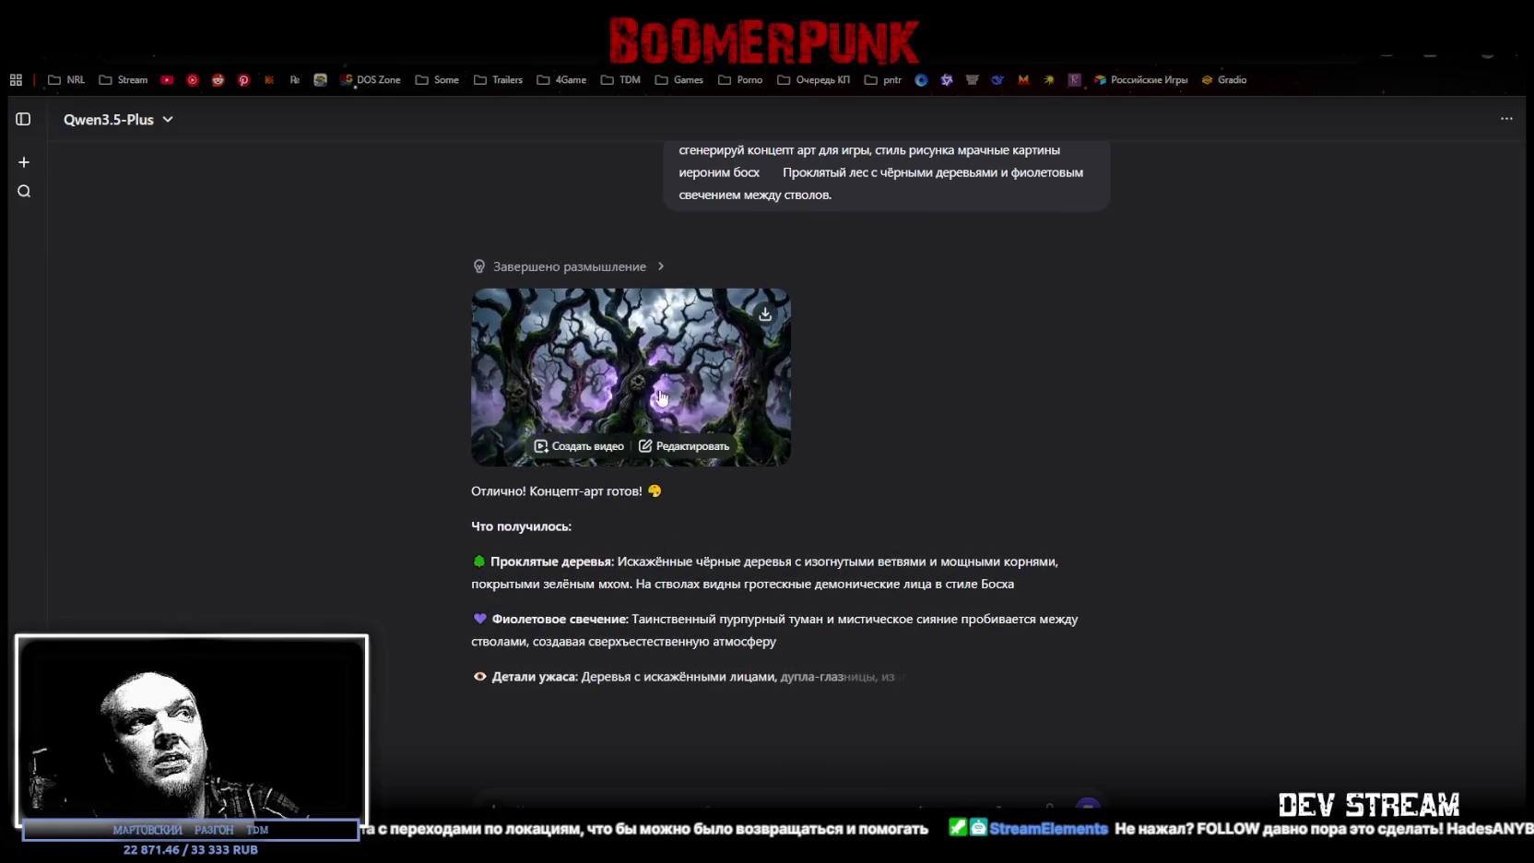
Step: View the cursed forest image at full size, then paste the ruined fortress prompt
{"action": "left_click", "coordinate": [632, 357]}
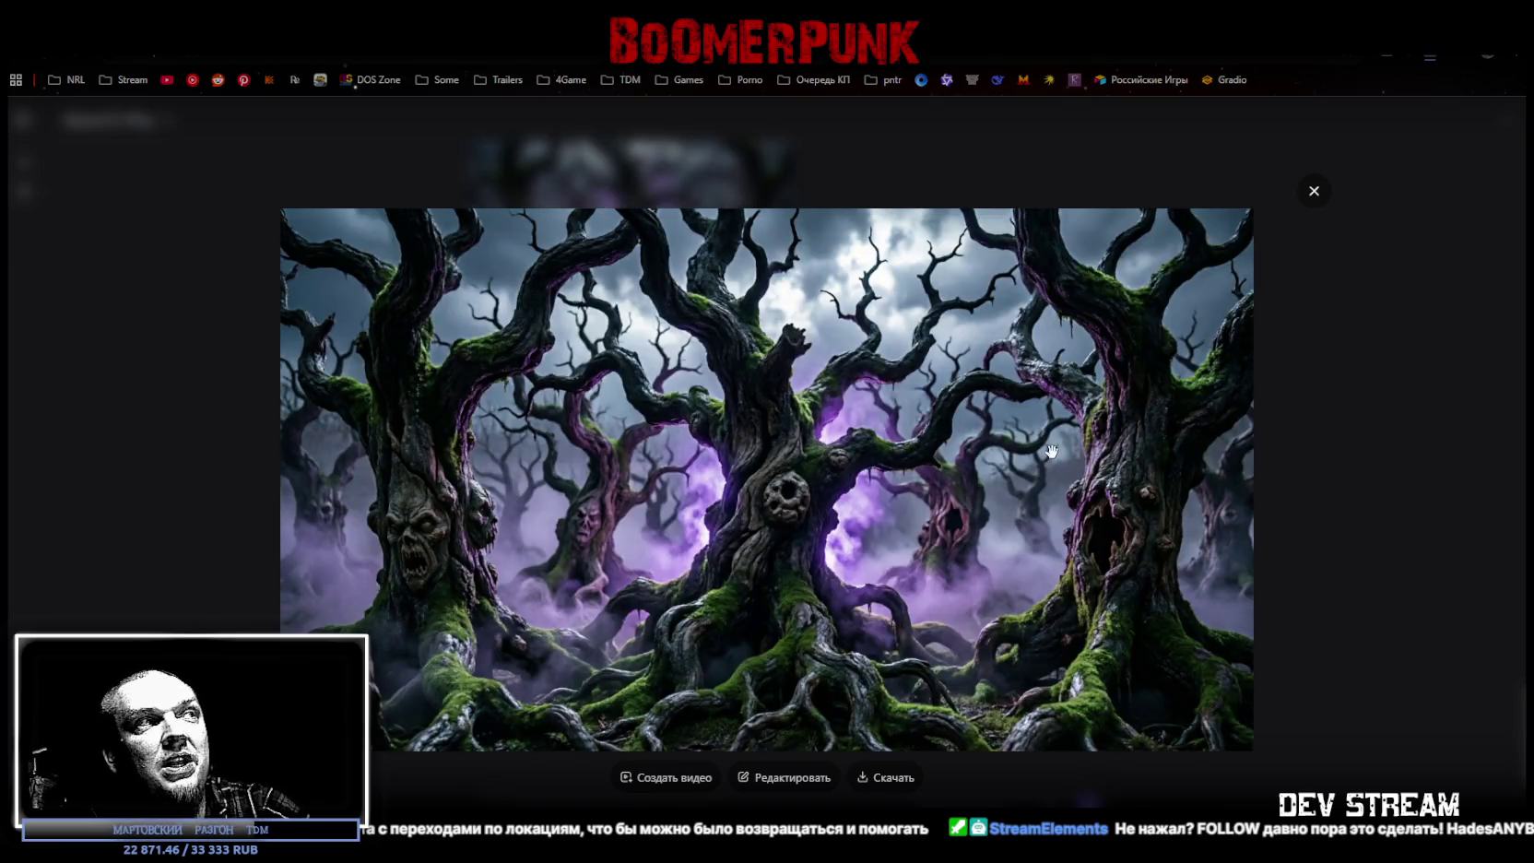
{"action": "left_click", "coordinate": [1315, 194]}
{"action": "scroll", "coordinate": [876, 397], "scroll_direction": "up", "scroll_amount": 3}
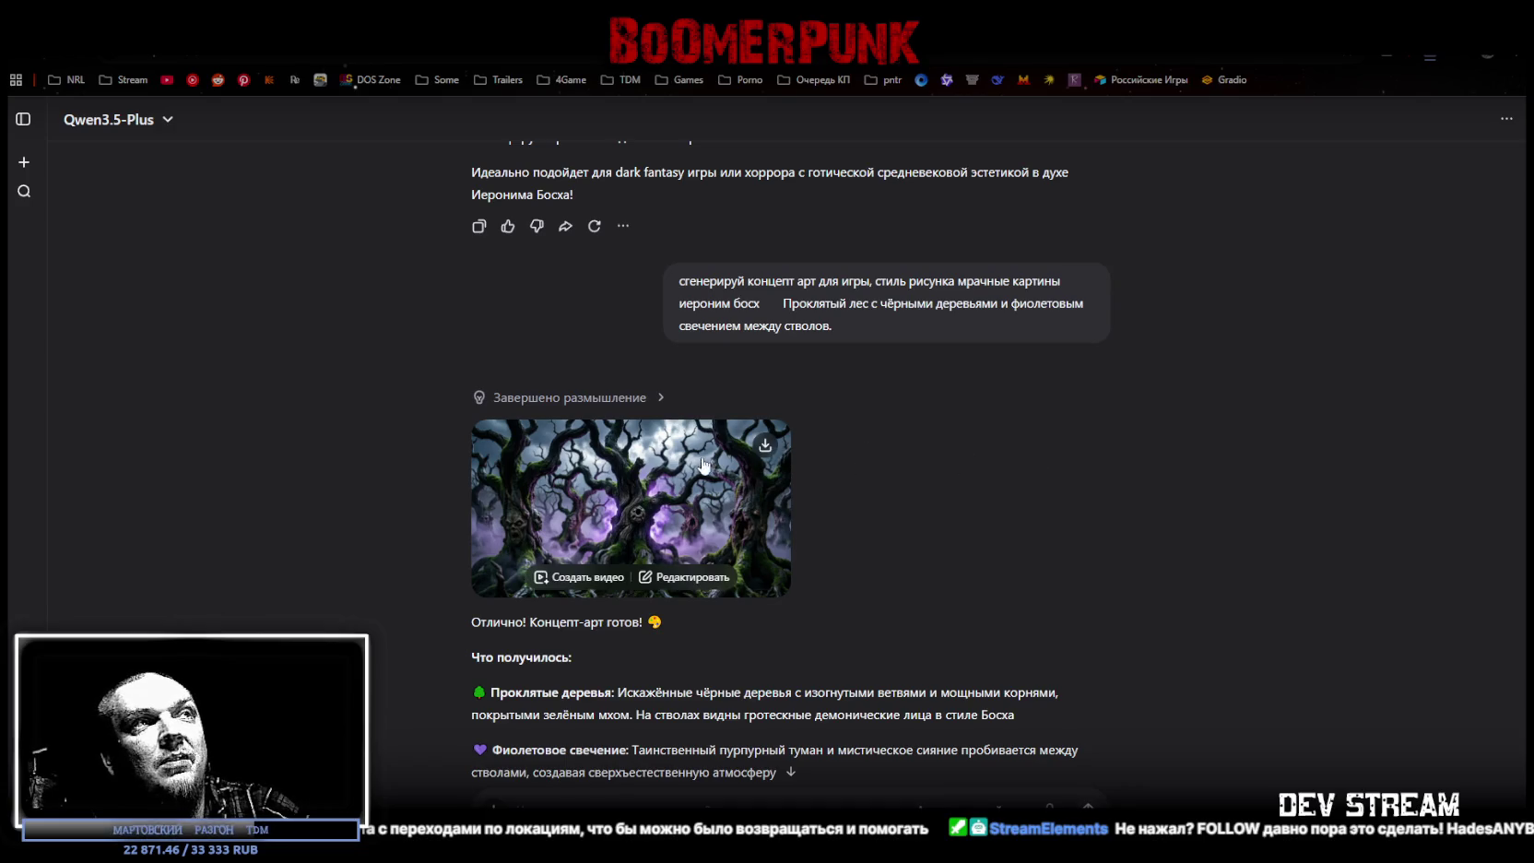
{"action": "scroll", "coordinate": [785, 489], "scroll_direction": "down", "scroll_amount": 3}
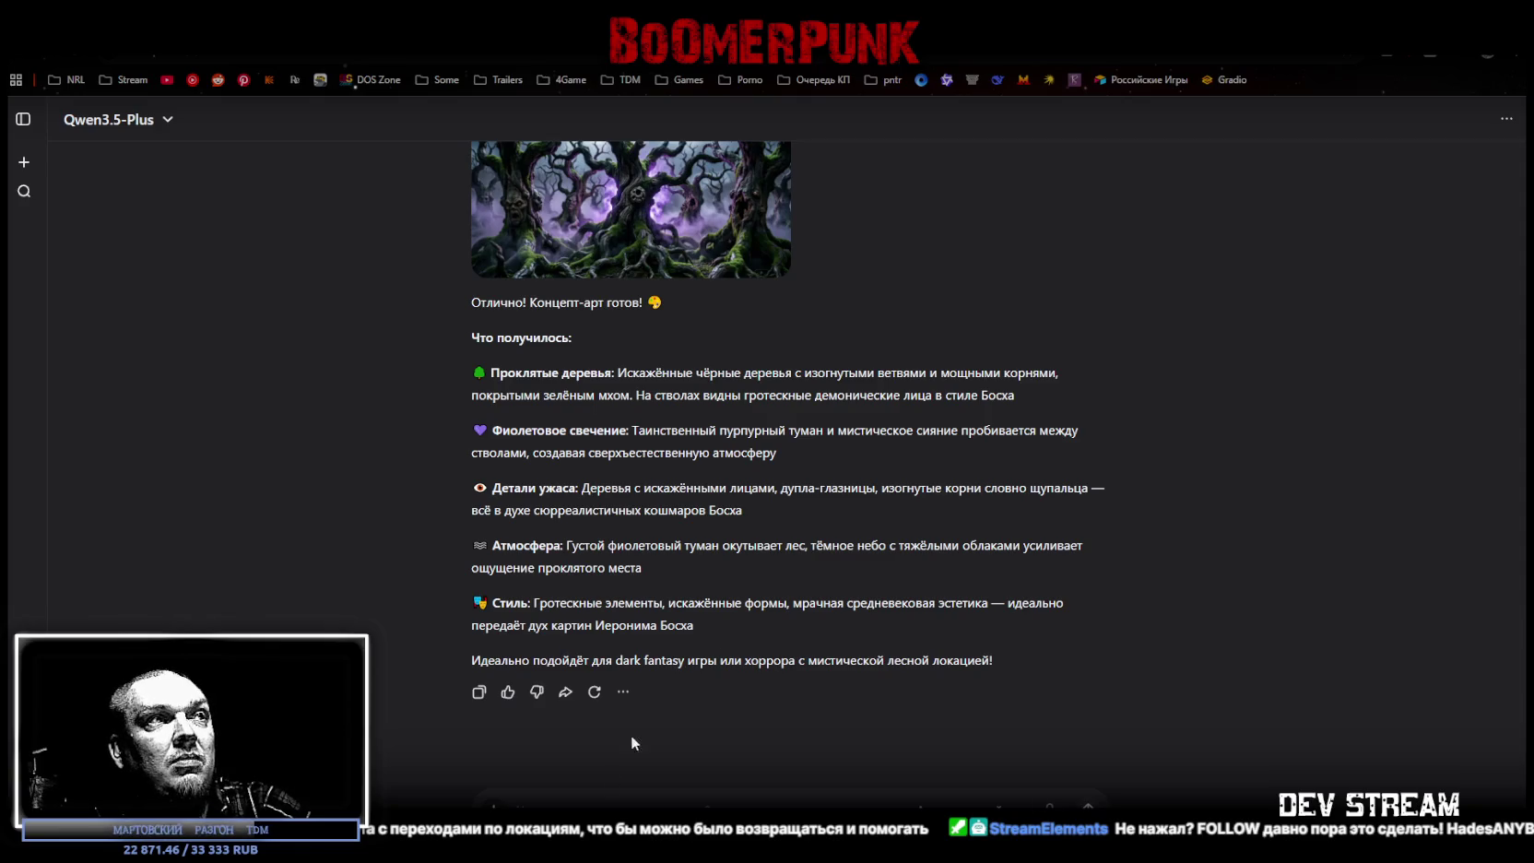
{"action": "key", "text": "ctrl+v"}
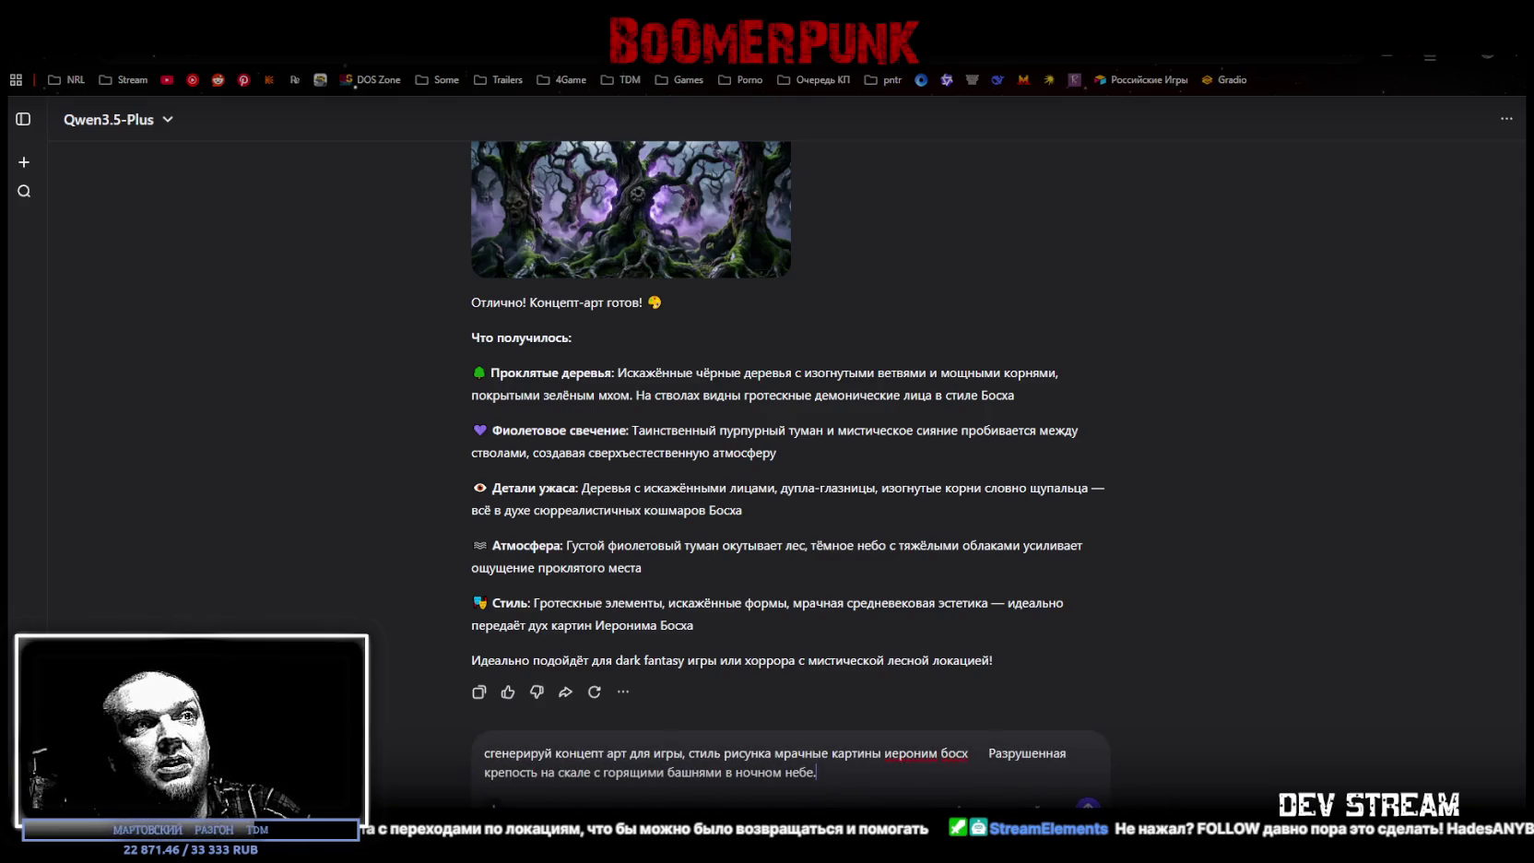
Step: Send the ruined fortress prompt, review the burning cliff-top castle art, and paste the swamp prompt
{"action": "key", "text": "Return"}
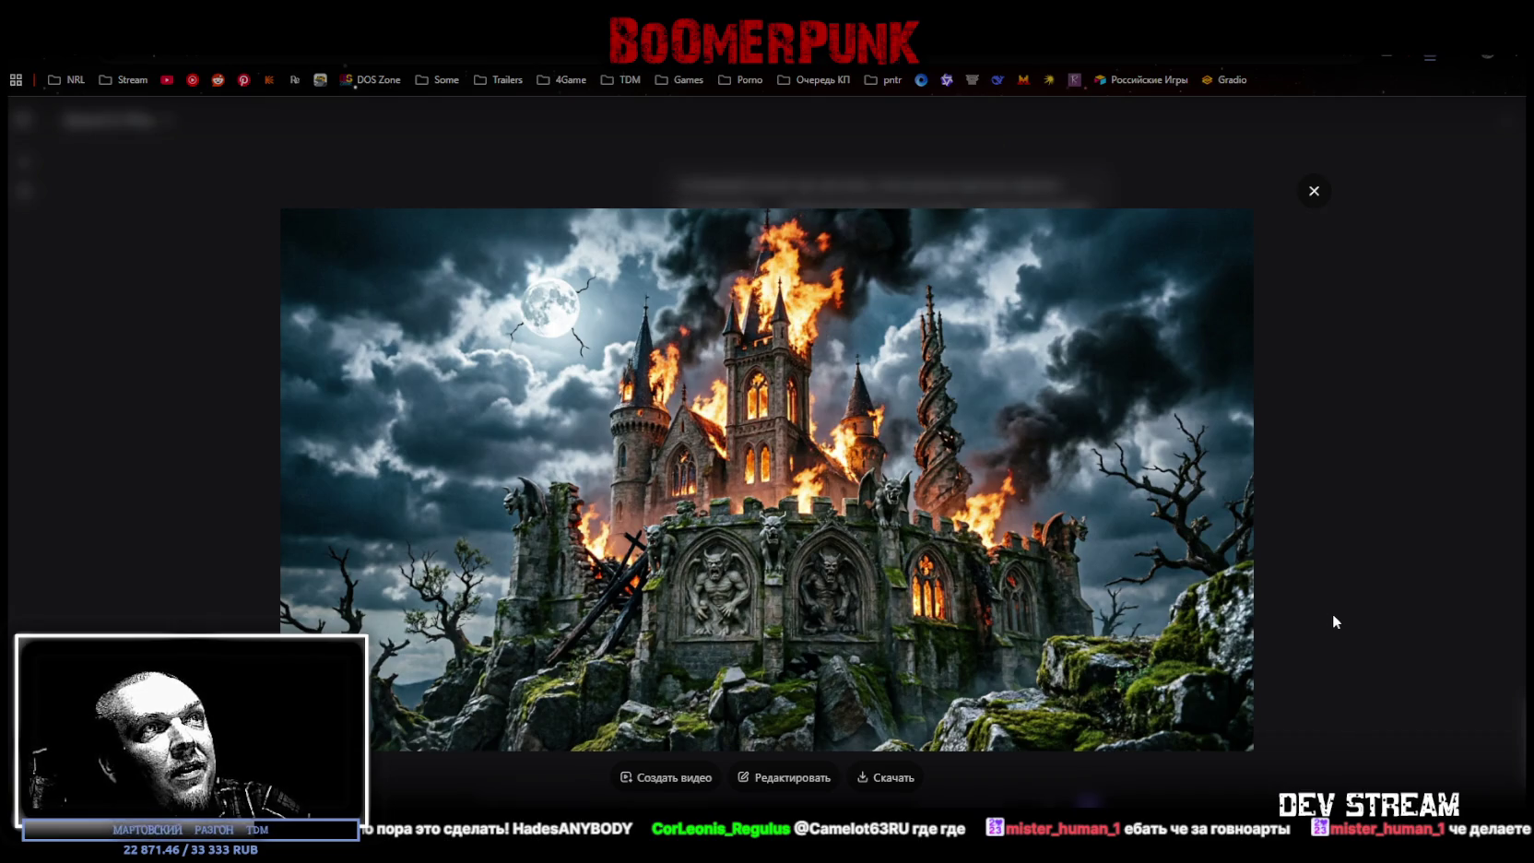
{"action": "left_click", "coordinate": [1314, 191]}
{"action": "scroll", "coordinate": [922, 489], "scroll_direction": "up", "scroll_amount": 3}
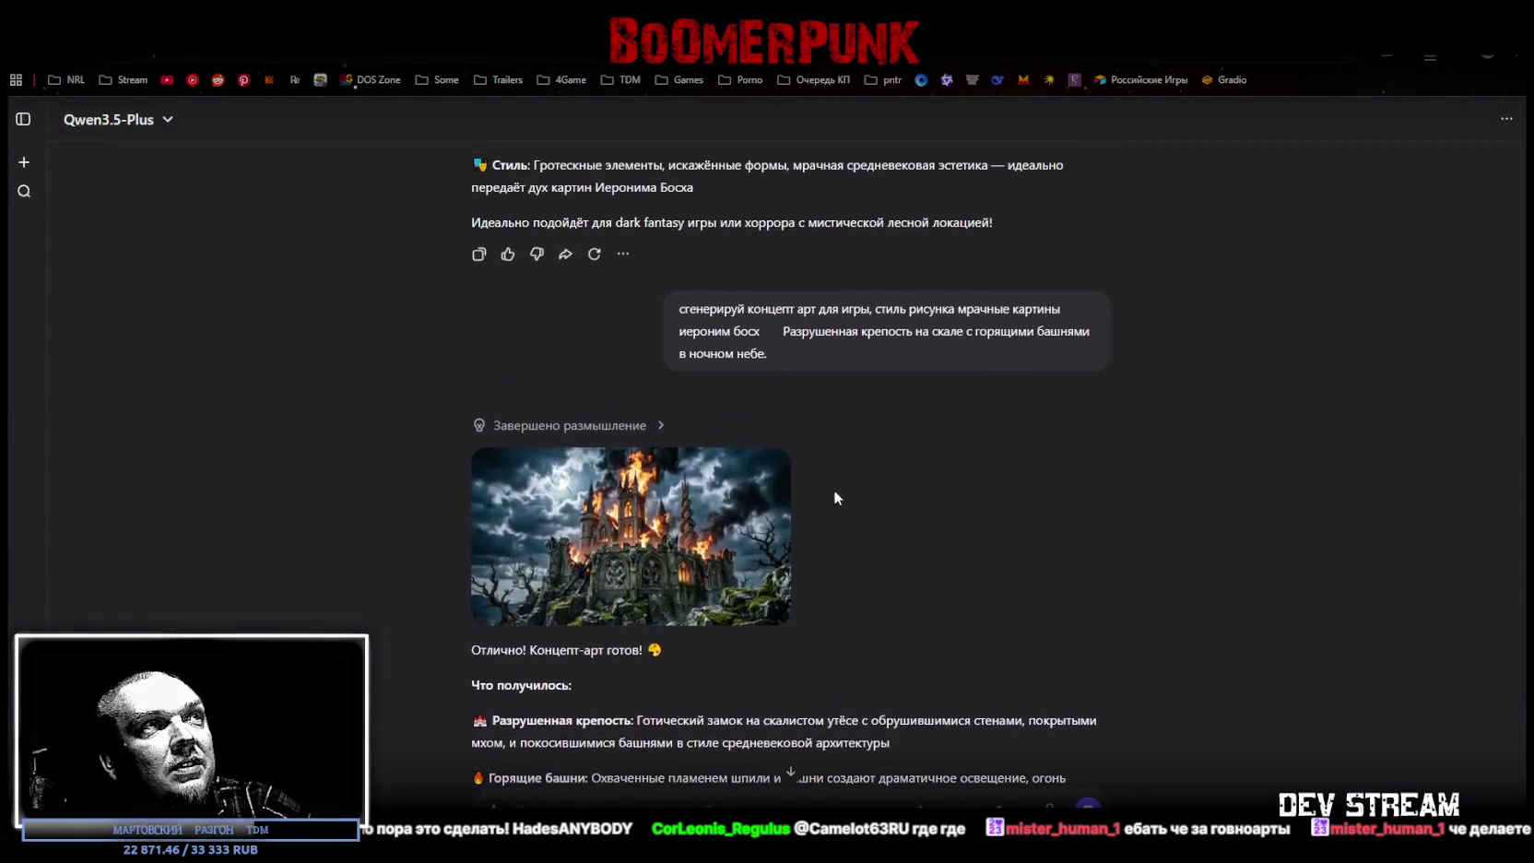
{"action": "scroll", "coordinate": [886, 517], "scroll_direction": "down", "scroll_amount": 1}
{"action": "scroll", "coordinate": [882, 522], "scroll_direction": "up", "scroll_amount": 4}
{"action": "scroll", "coordinate": [882, 522], "scroll_direction": "up", "scroll_amount": 8}
{"action": "scroll", "coordinate": [883, 522], "scroll_direction": "up", "scroll_amount": 1}
{"action": "scroll", "coordinate": [916, 505], "scroll_direction": "down", "scroll_amount": 1}
{"action": "scroll", "coordinate": [950, 557], "scroll_direction": "down", "scroll_amount": 9}
{"action": "scroll", "coordinate": [951, 557], "scroll_direction": "down", "scroll_amount": 8}
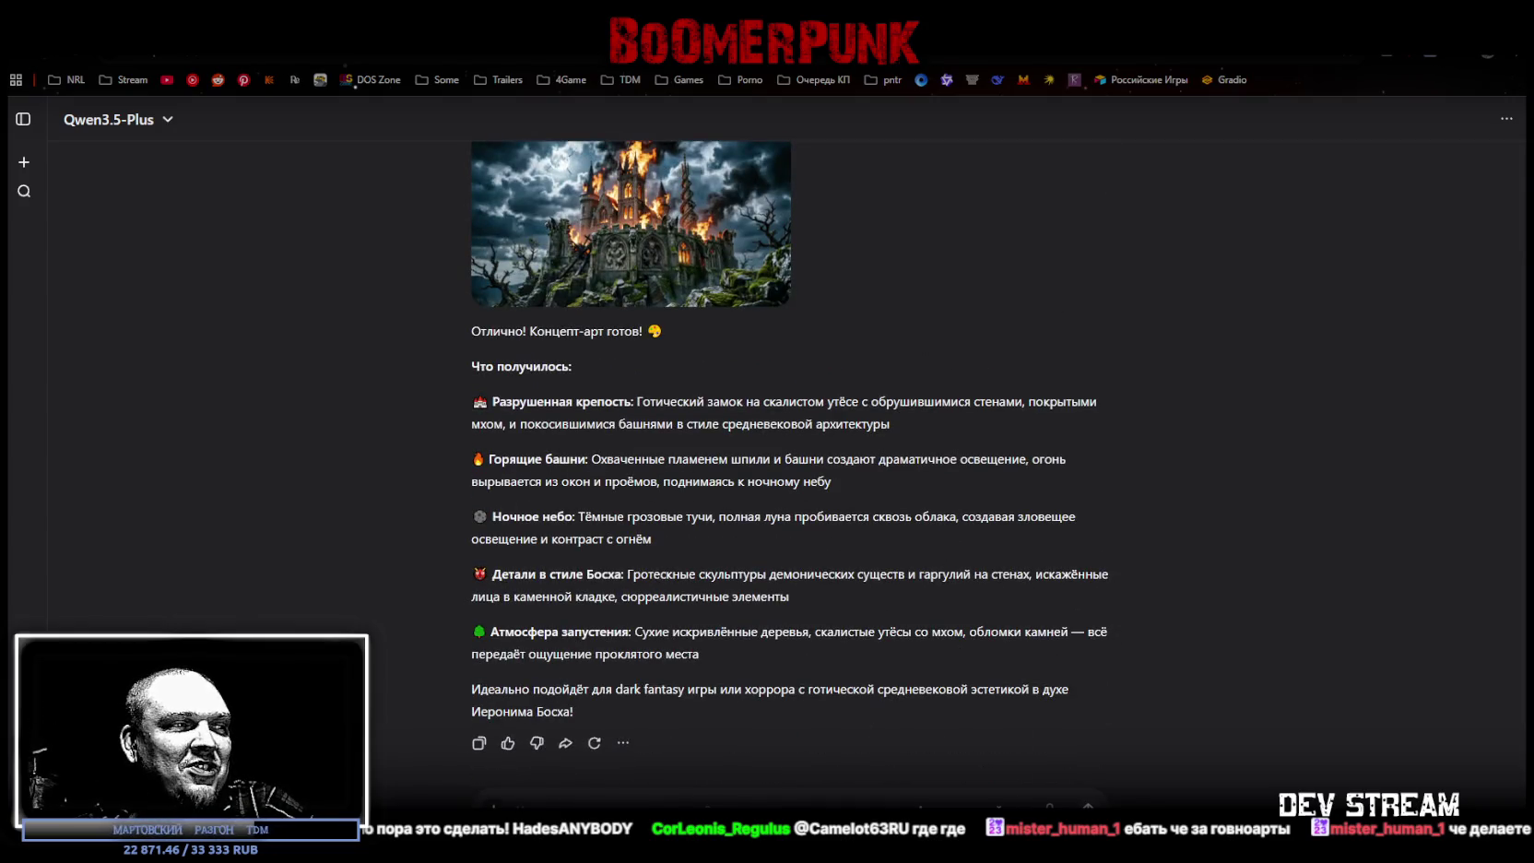
{"action": "key", "text": "ctrl+v"}
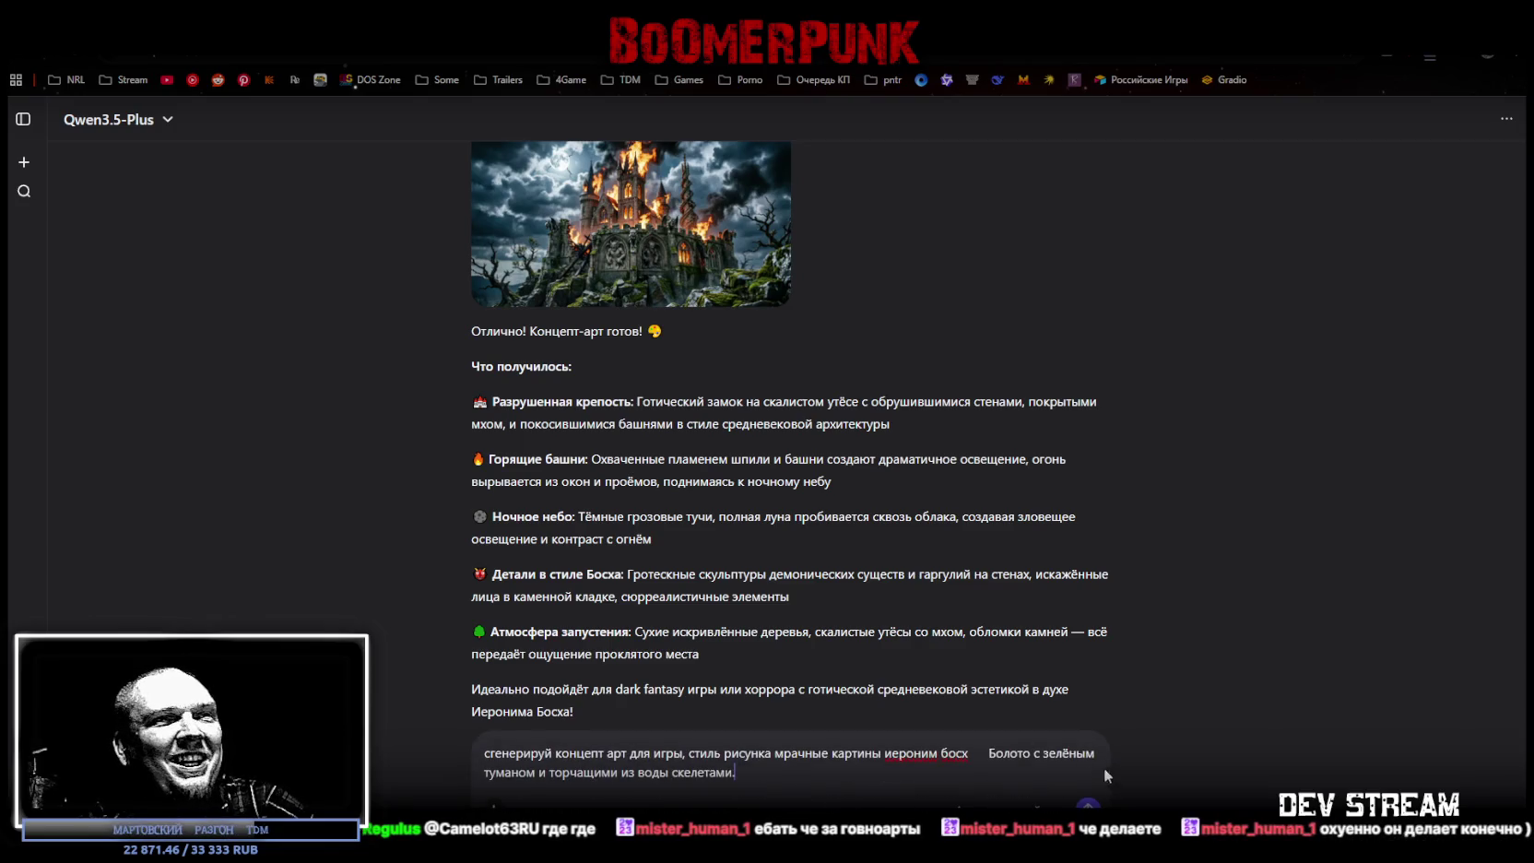
Step: Send the swamp prompt, view the skeleton swamp art full size, then paste the demon cave prompt
{"action": "key", "text": "Return"}
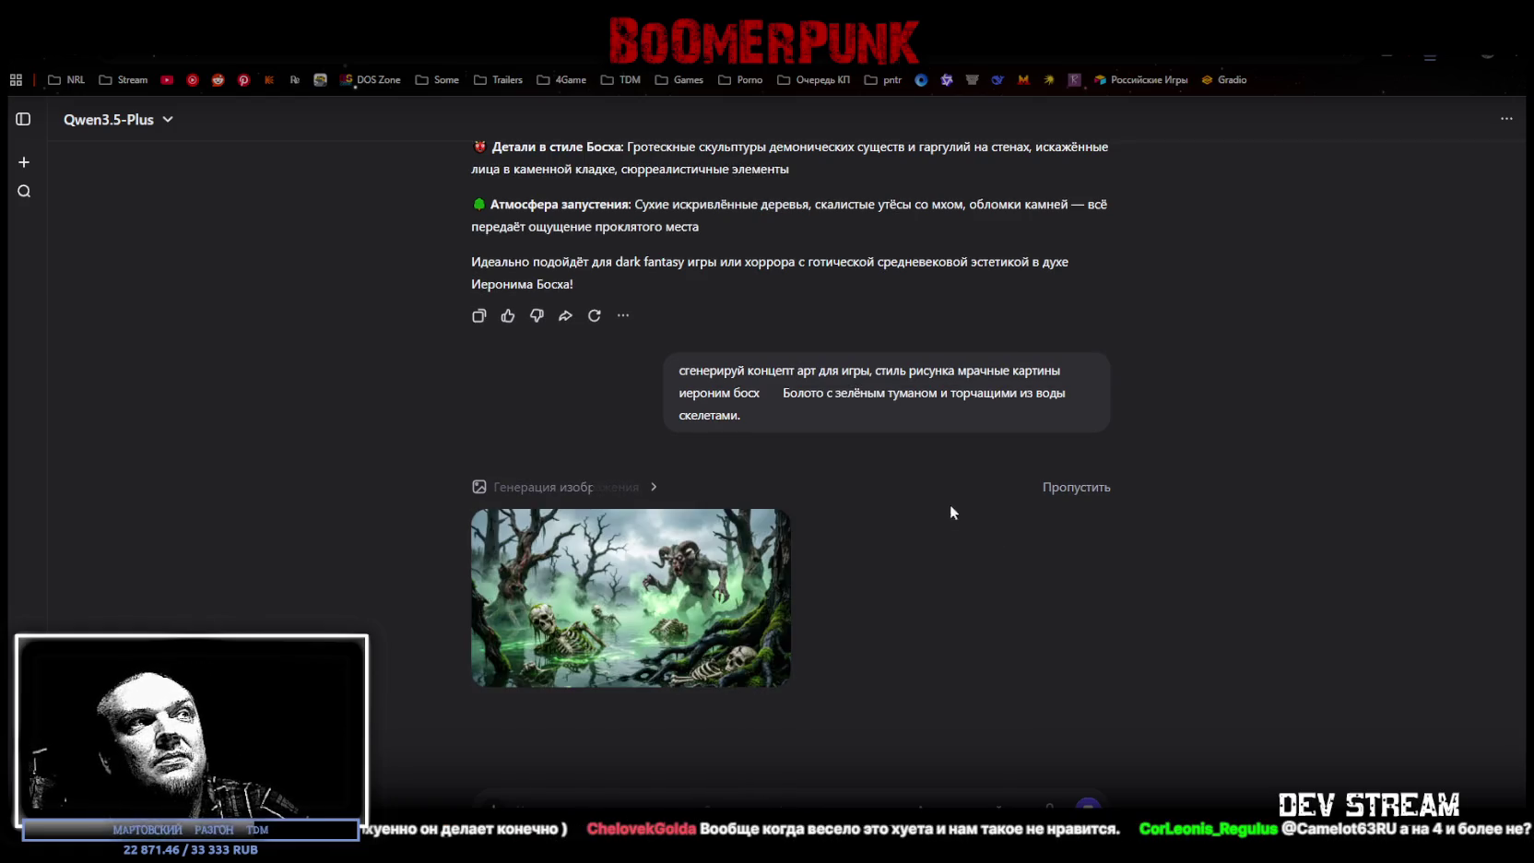
{"action": "left_click", "coordinate": [683, 609]}
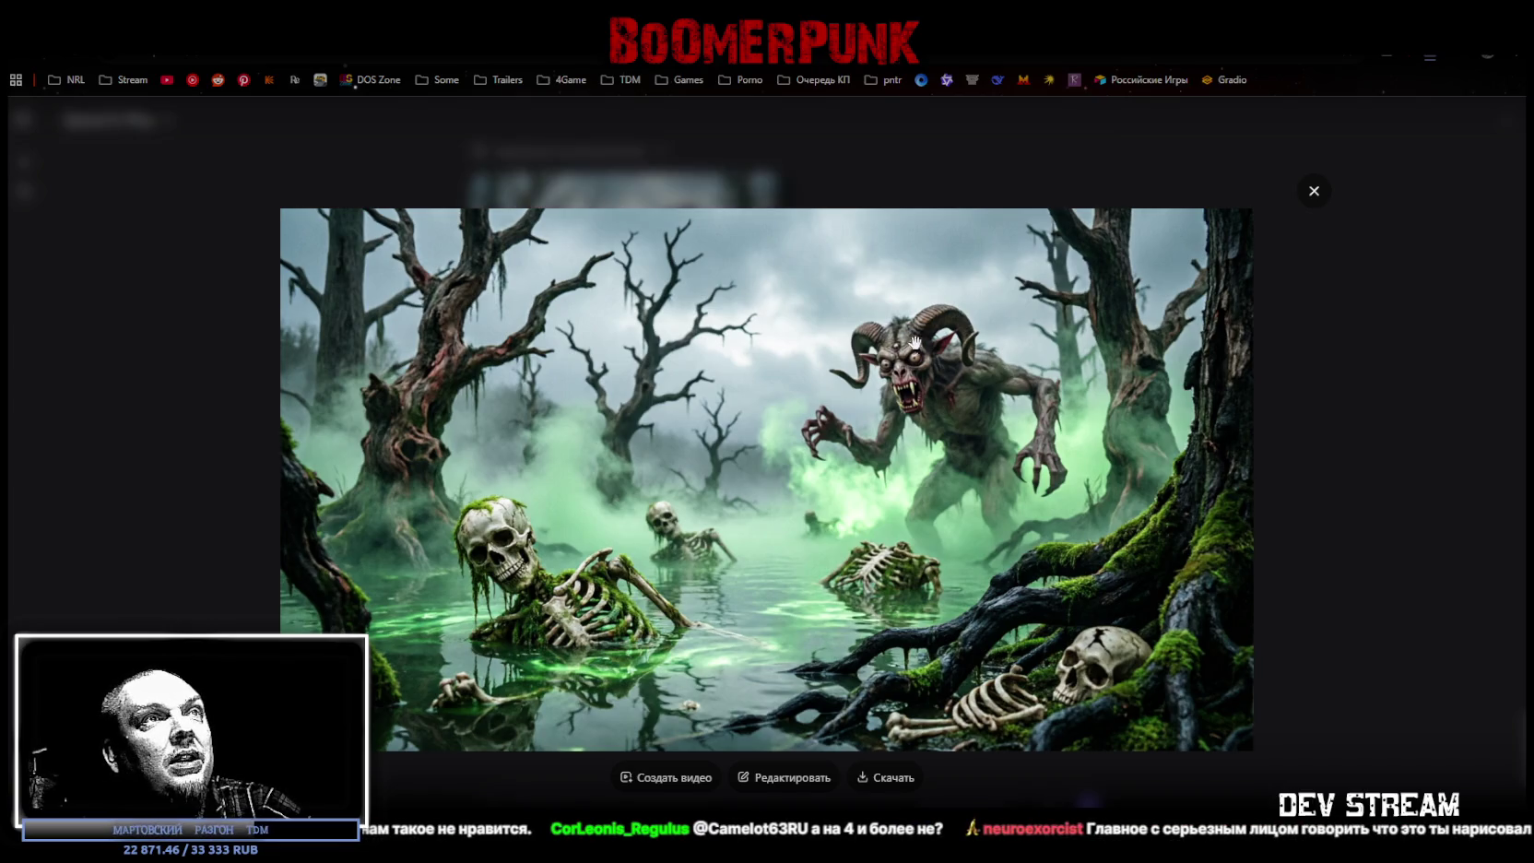
{"action": "left_click", "coordinate": [1393, 557]}
{"action": "scroll", "coordinate": [1100, 523], "scroll_direction": "up", "scroll_amount": 3}
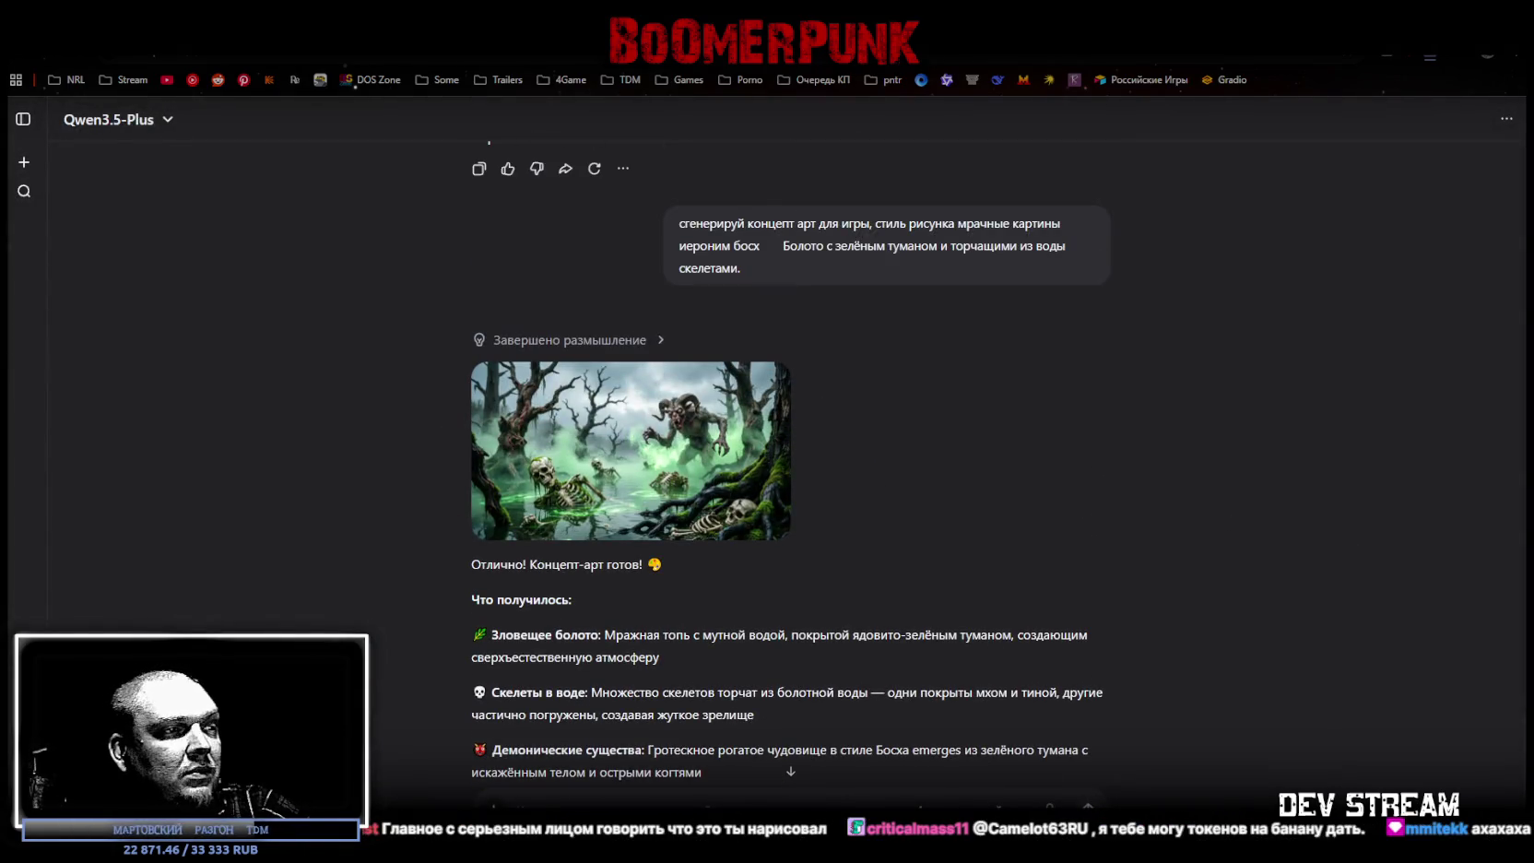
{"action": "key", "text": "ctrl+v"}
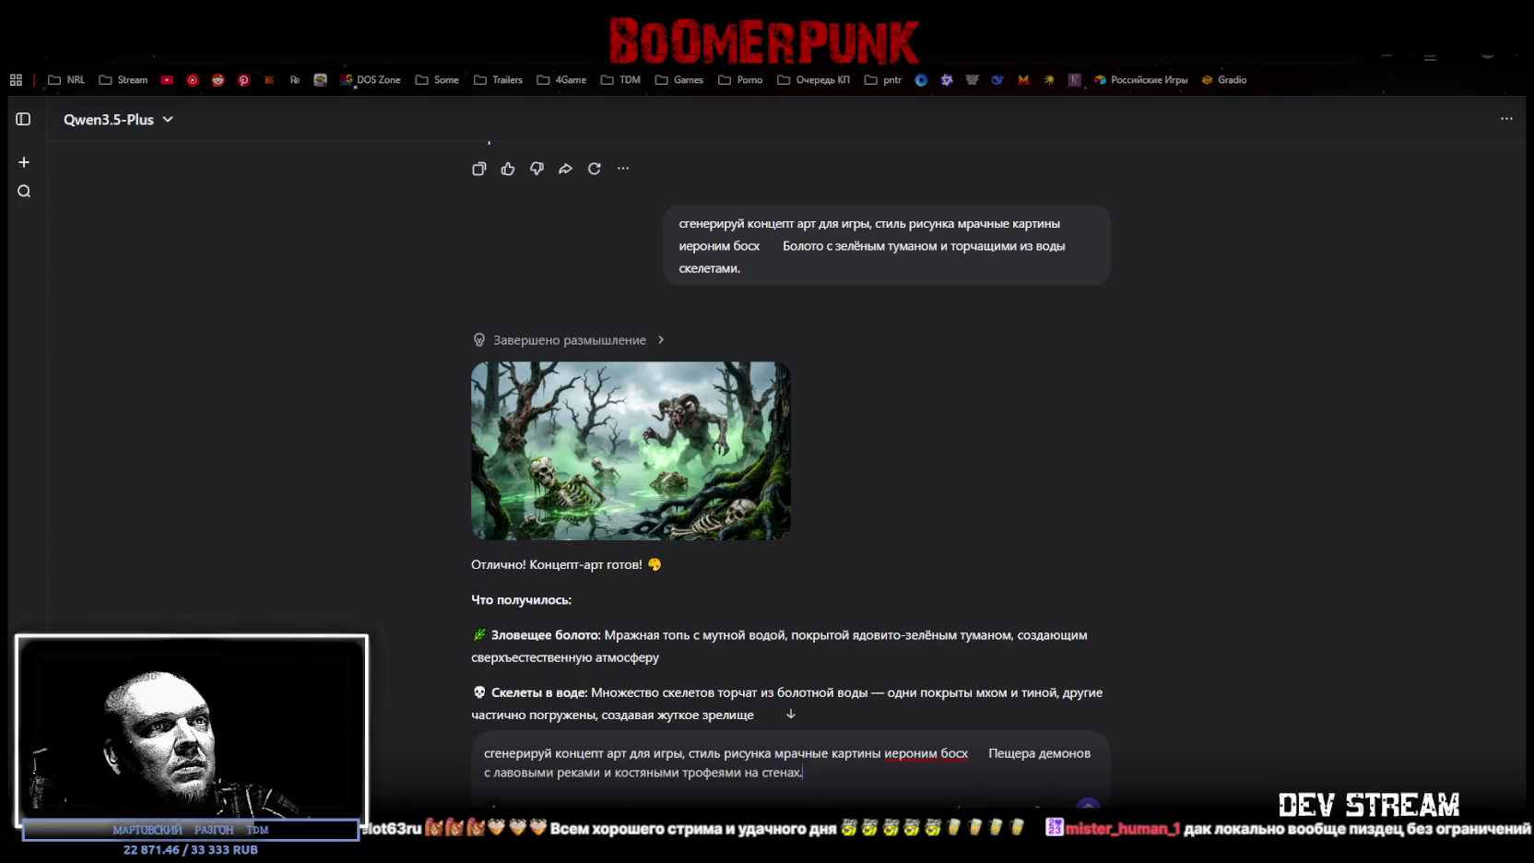
Step: Send the demon cave prompt, view the lava-river cave art full size, and paste the abandoned village prompt
{"action": "key", "text": "Return"}
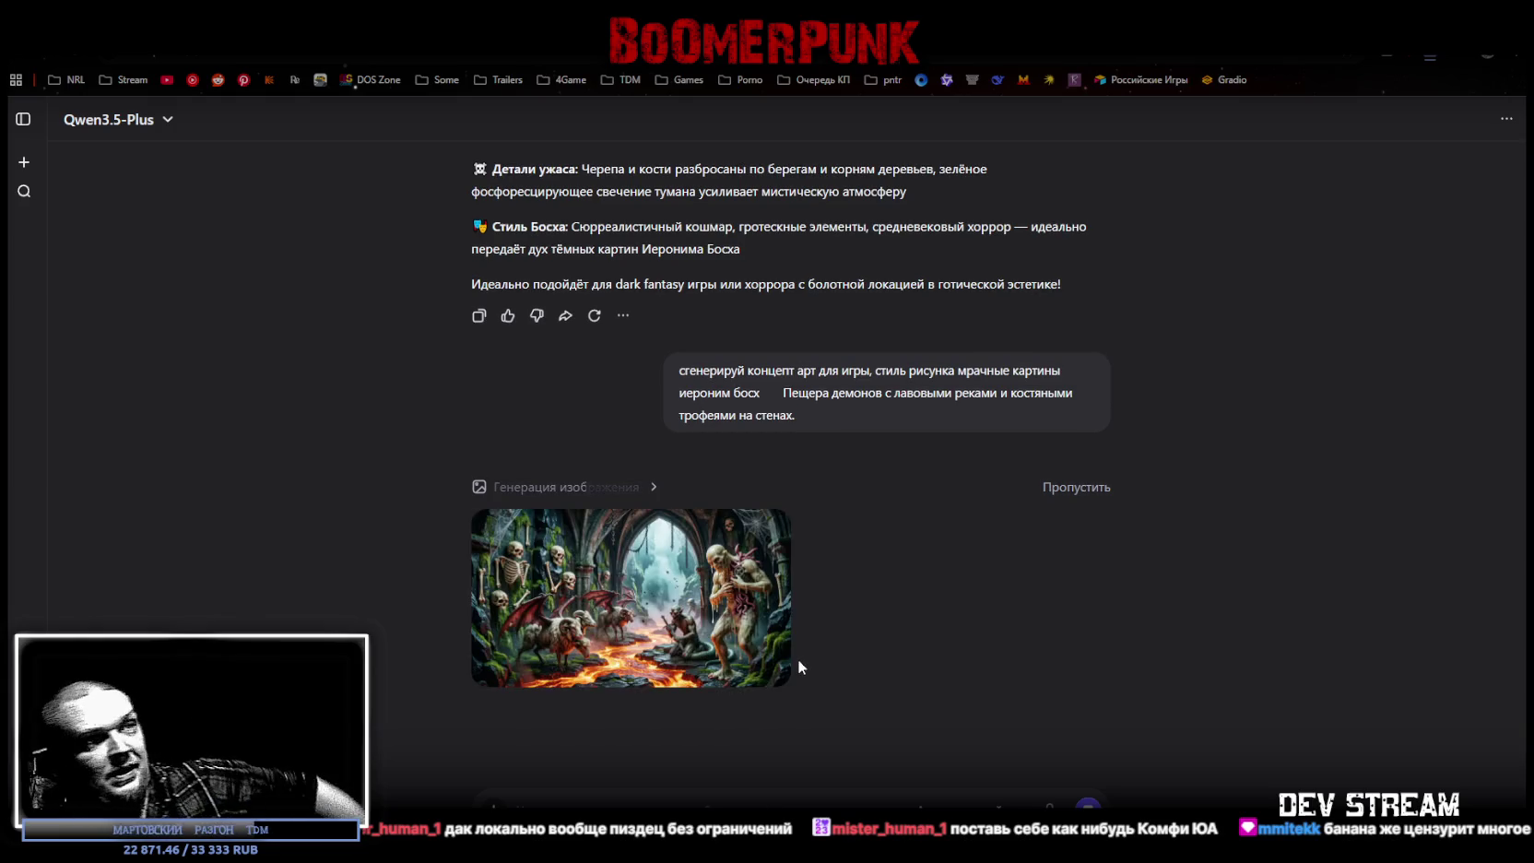
{"action": "left_click", "coordinate": [685, 588]}
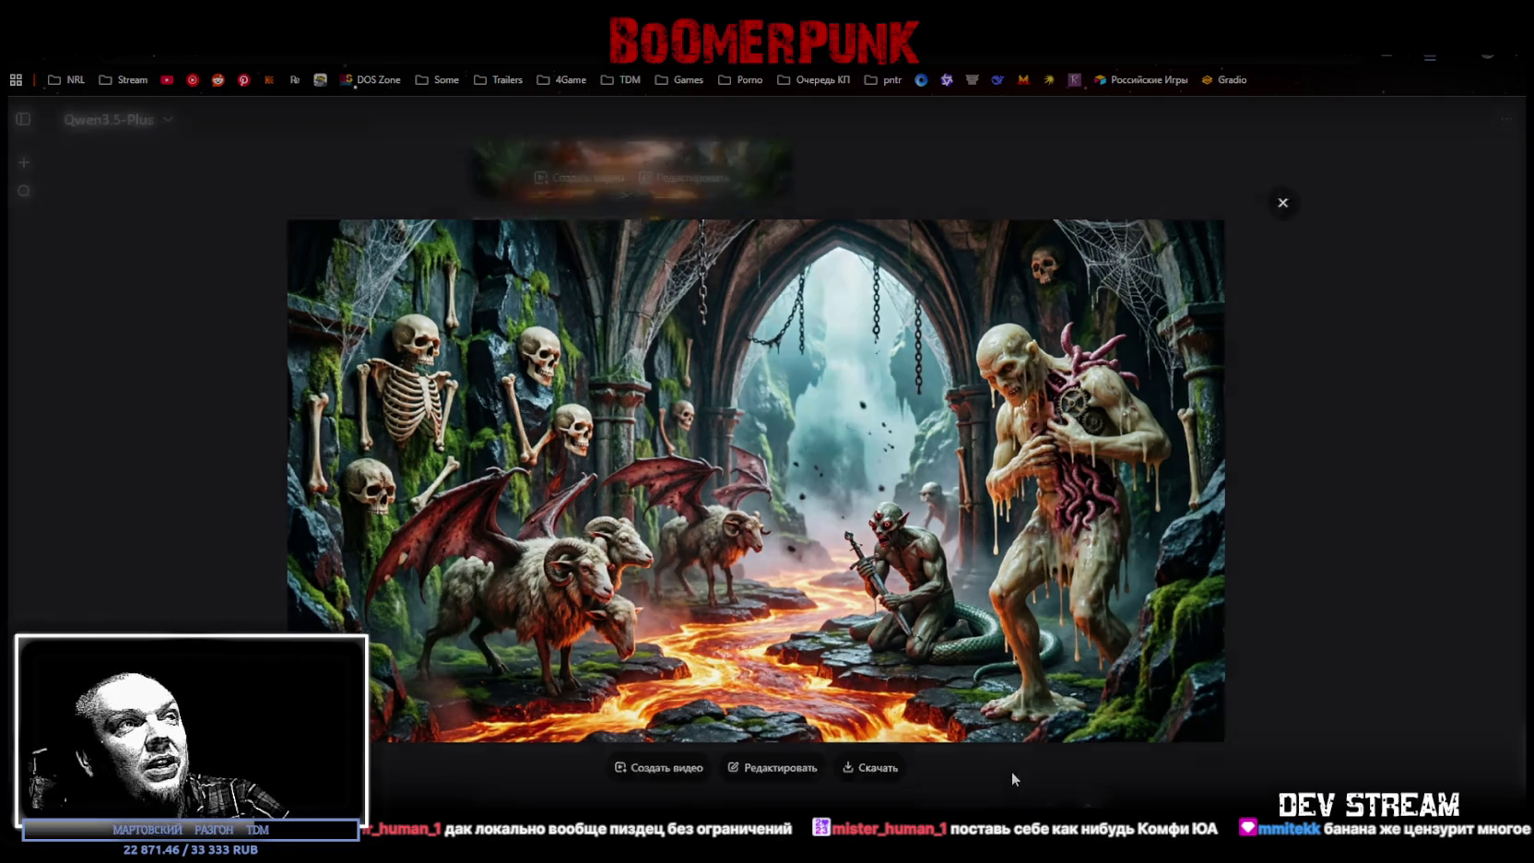
{"action": "left_click", "coordinate": [1012, 771]}
{"action": "scroll", "coordinate": [740, 297], "scroll_direction": "up", "scroll_amount": 3}
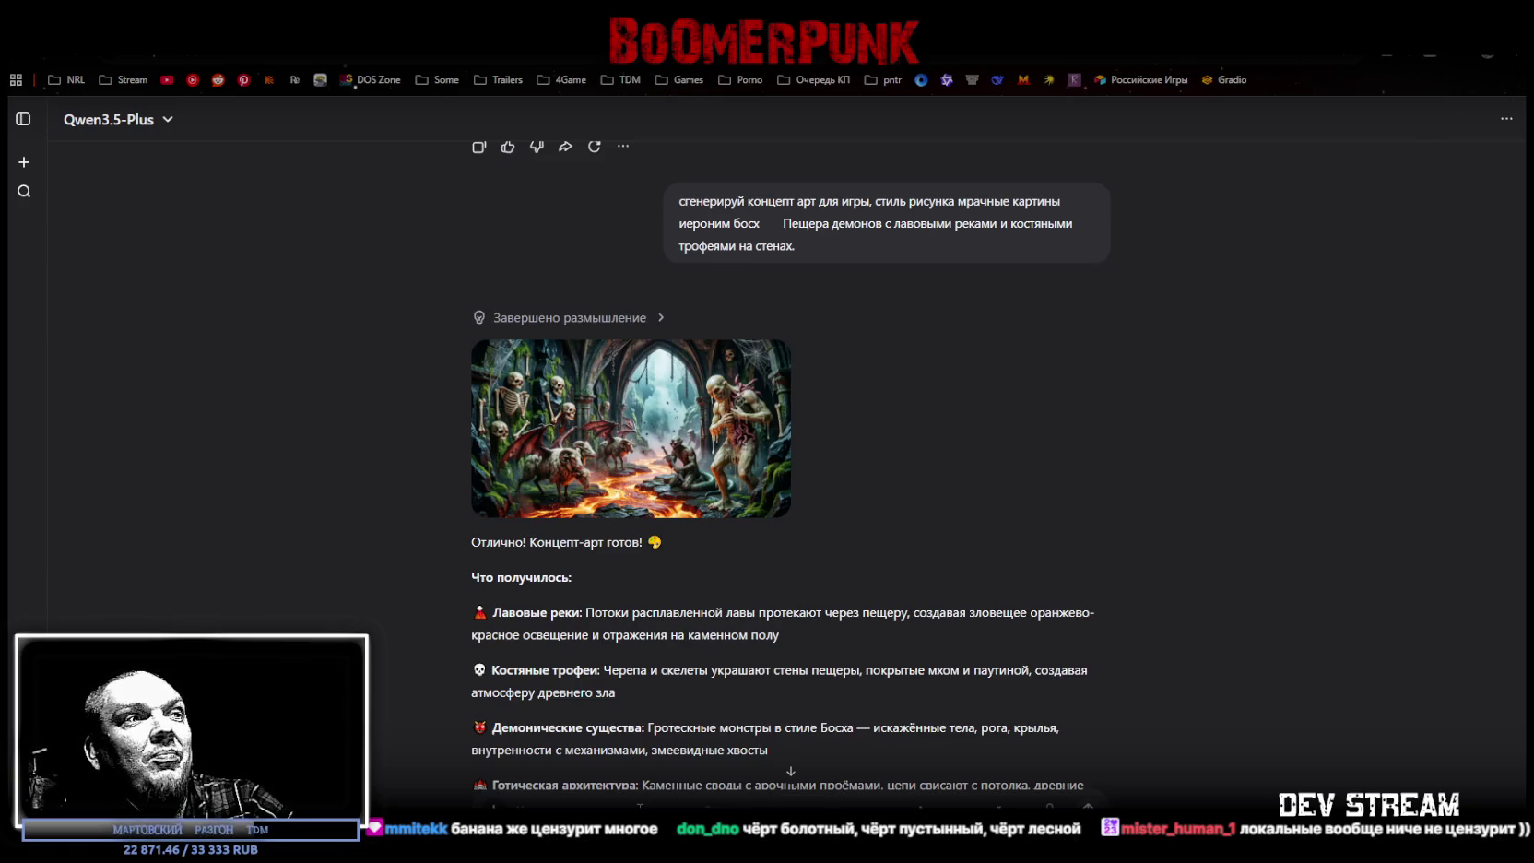
{"action": "key", "text": "ctrl+v"}
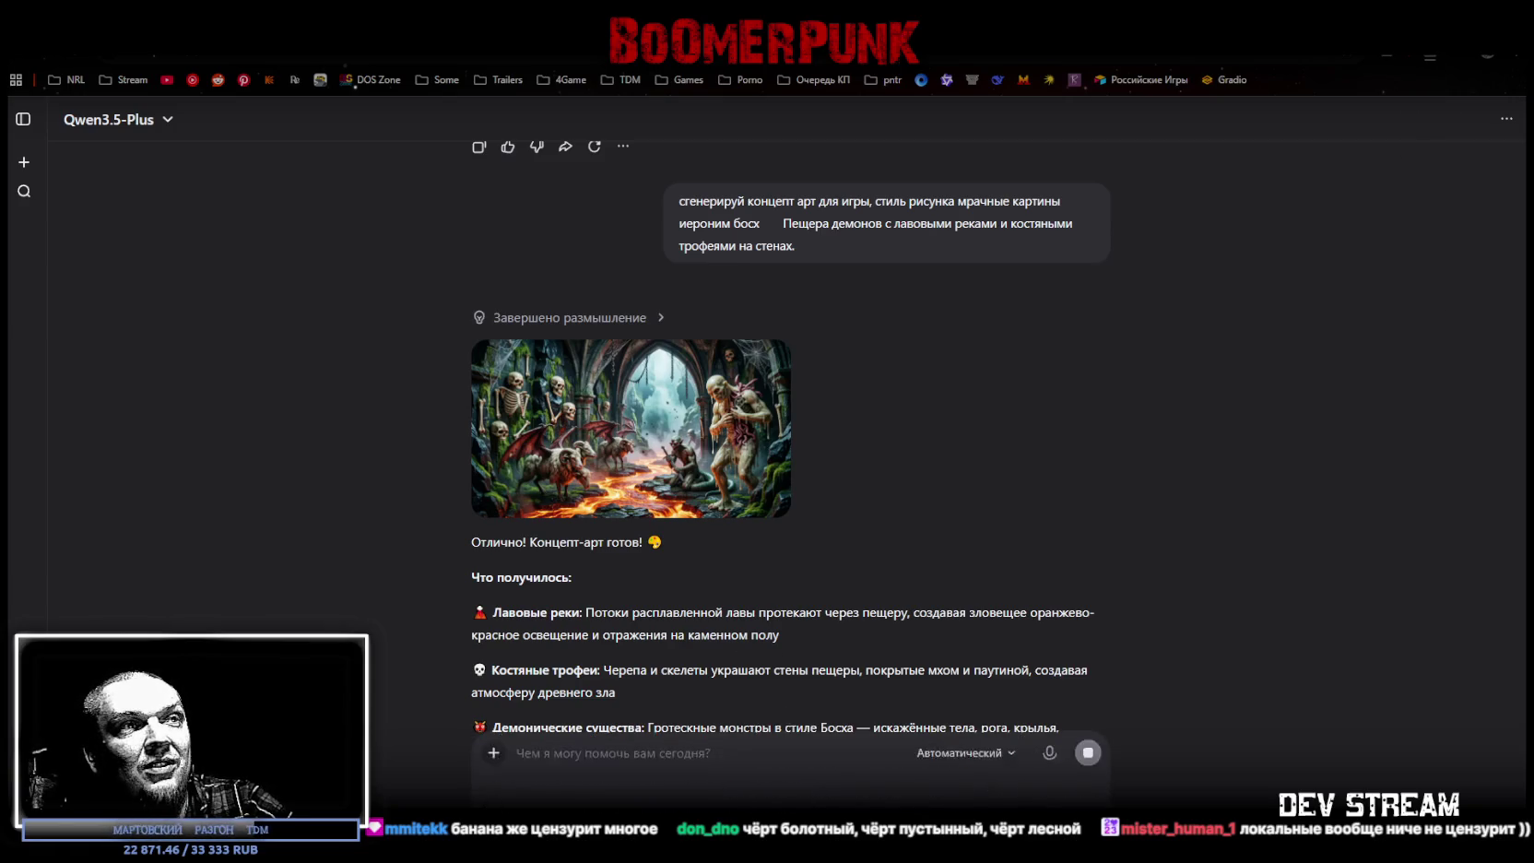
Step: Send the abandoned village prompt, view the burning village art full size, then paste the throne hall prompt
{"action": "left_click", "coordinate": [1088, 807]}
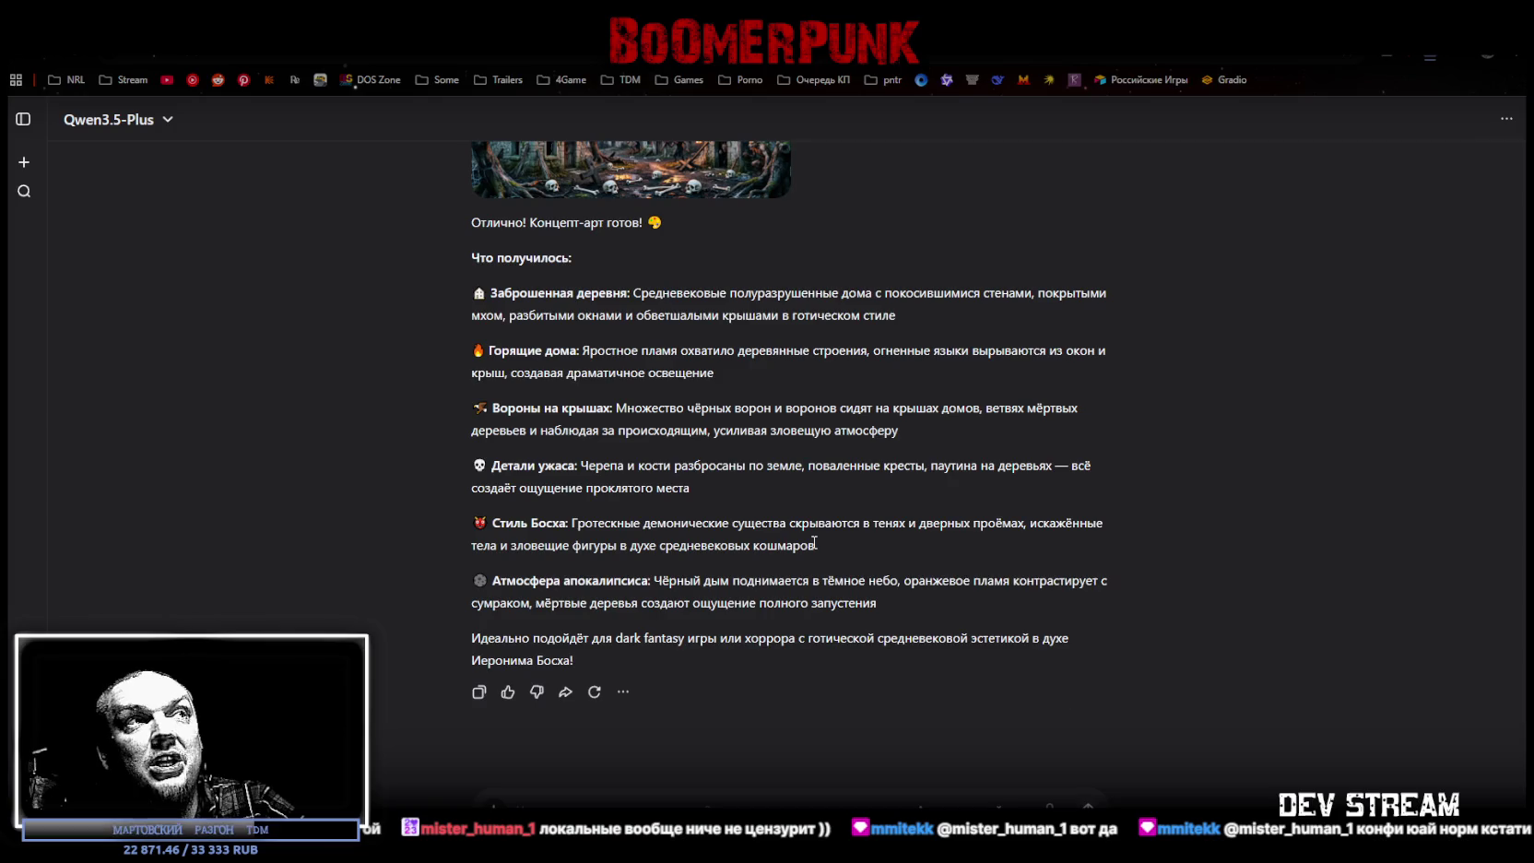
{"action": "scroll", "coordinate": [811, 541], "scroll_direction": "up", "scroll_amount": 5}
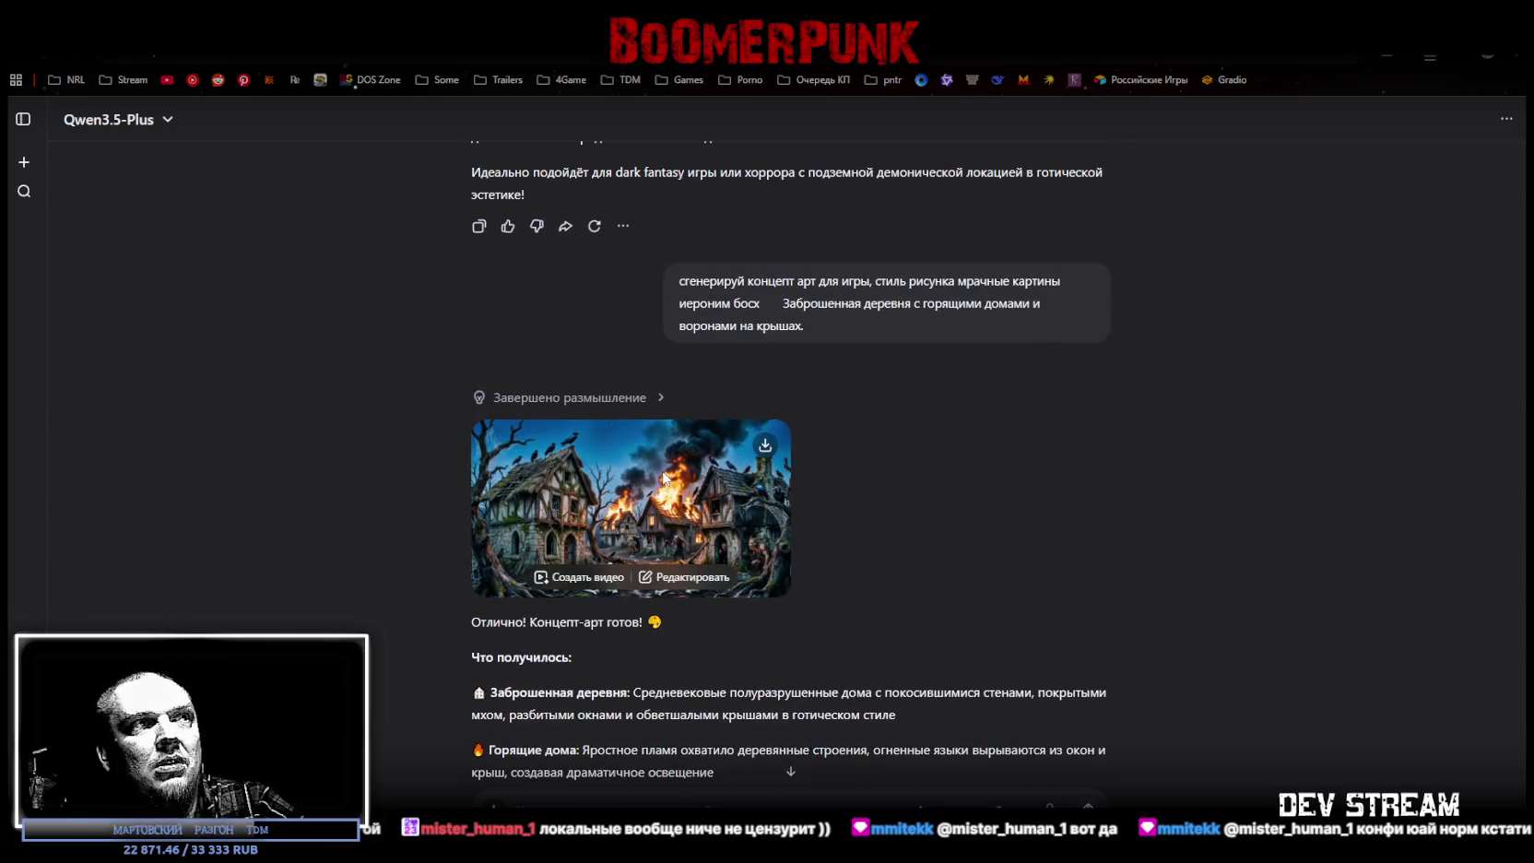
{"action": "left_click", "coordinate": [770, 478]}
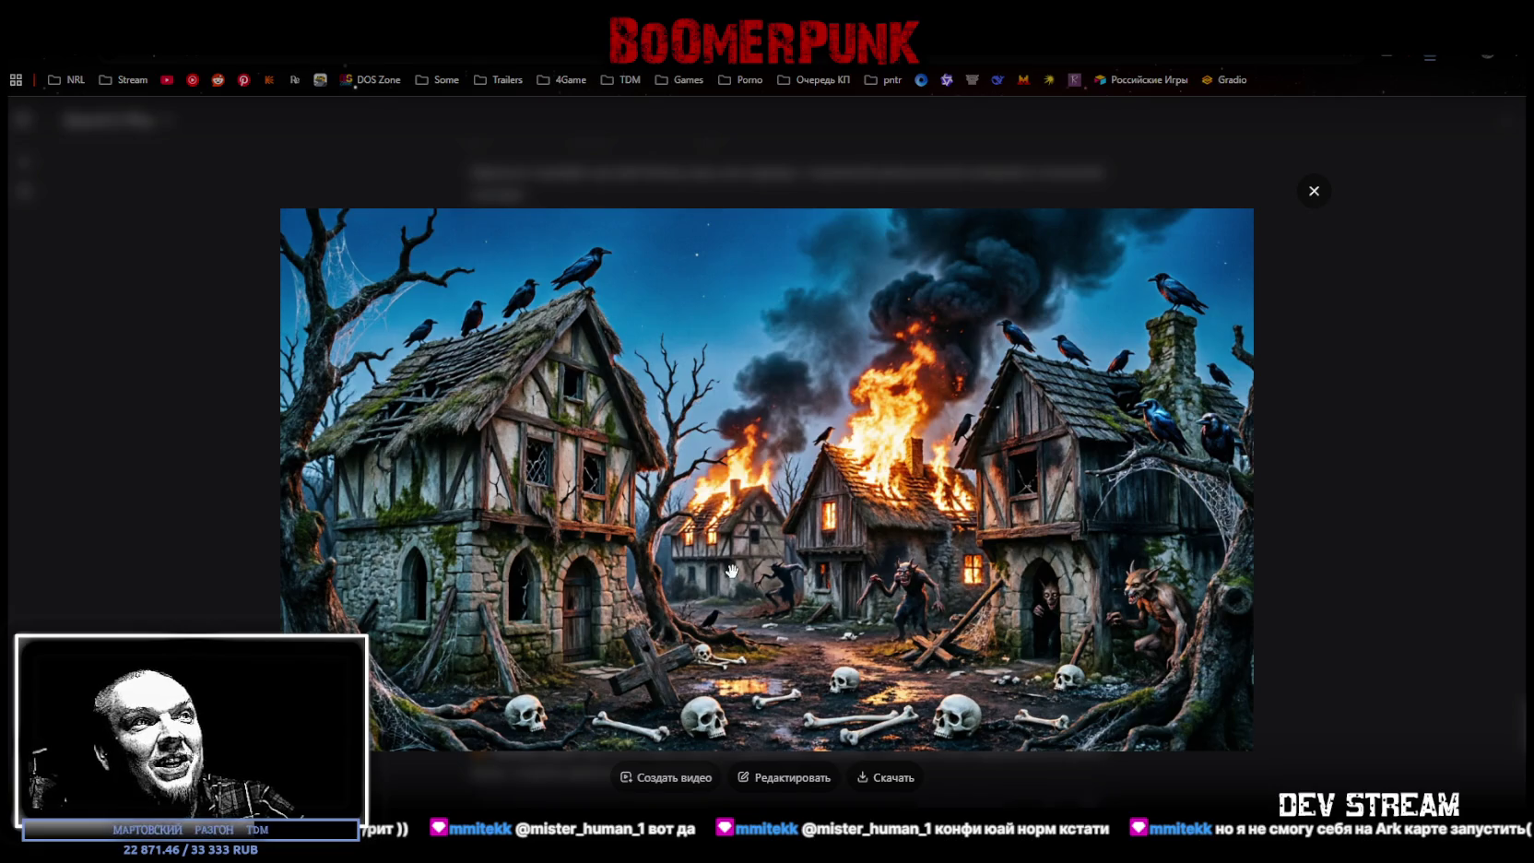
{"action": "left_click", "coordinate": [1338, 596]}
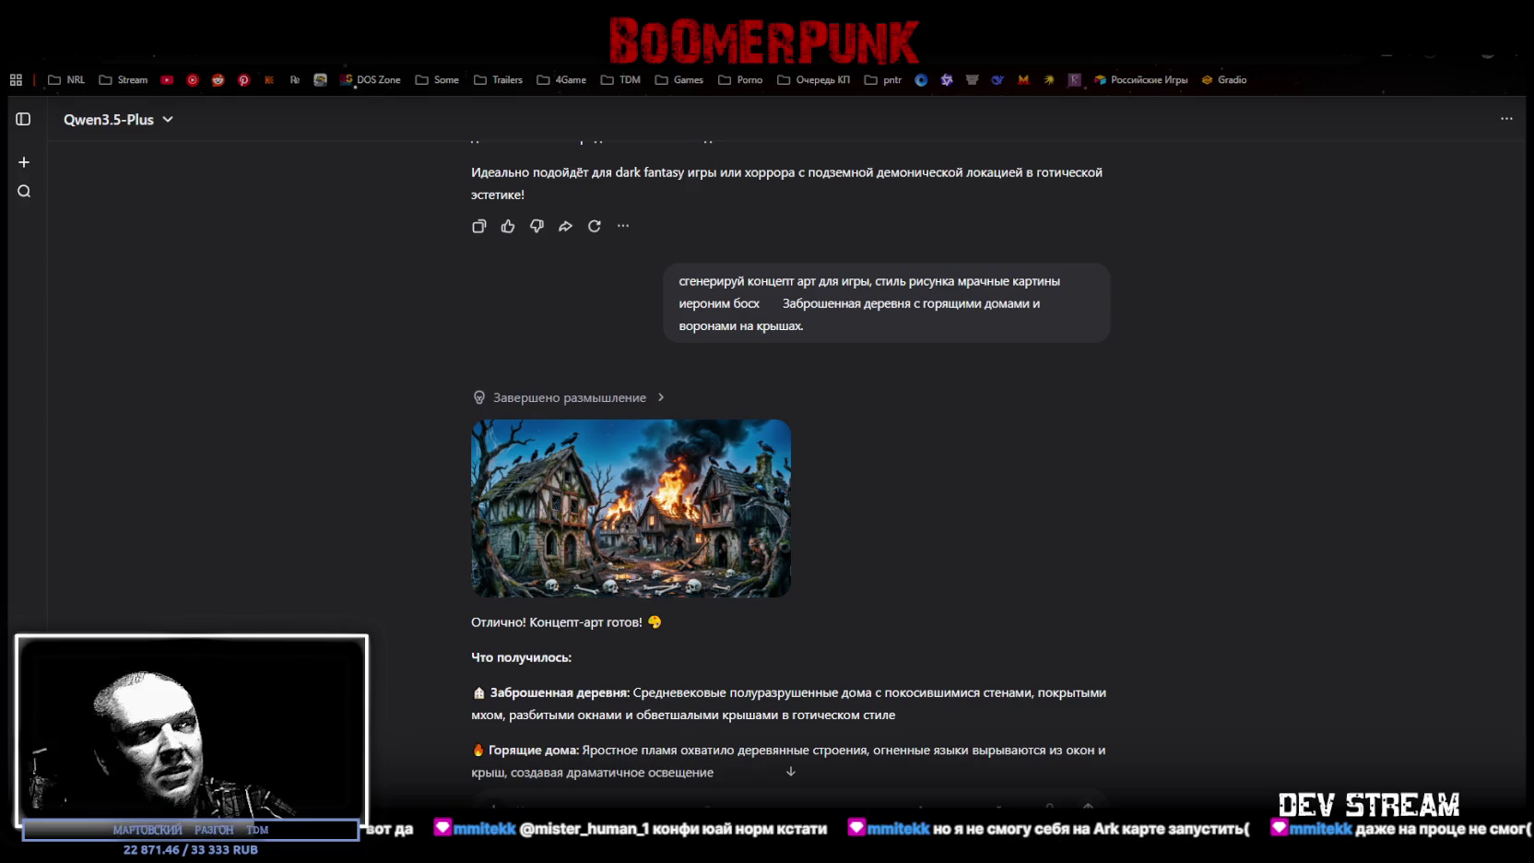
{"action": "key", "text": "ctrl+v"}
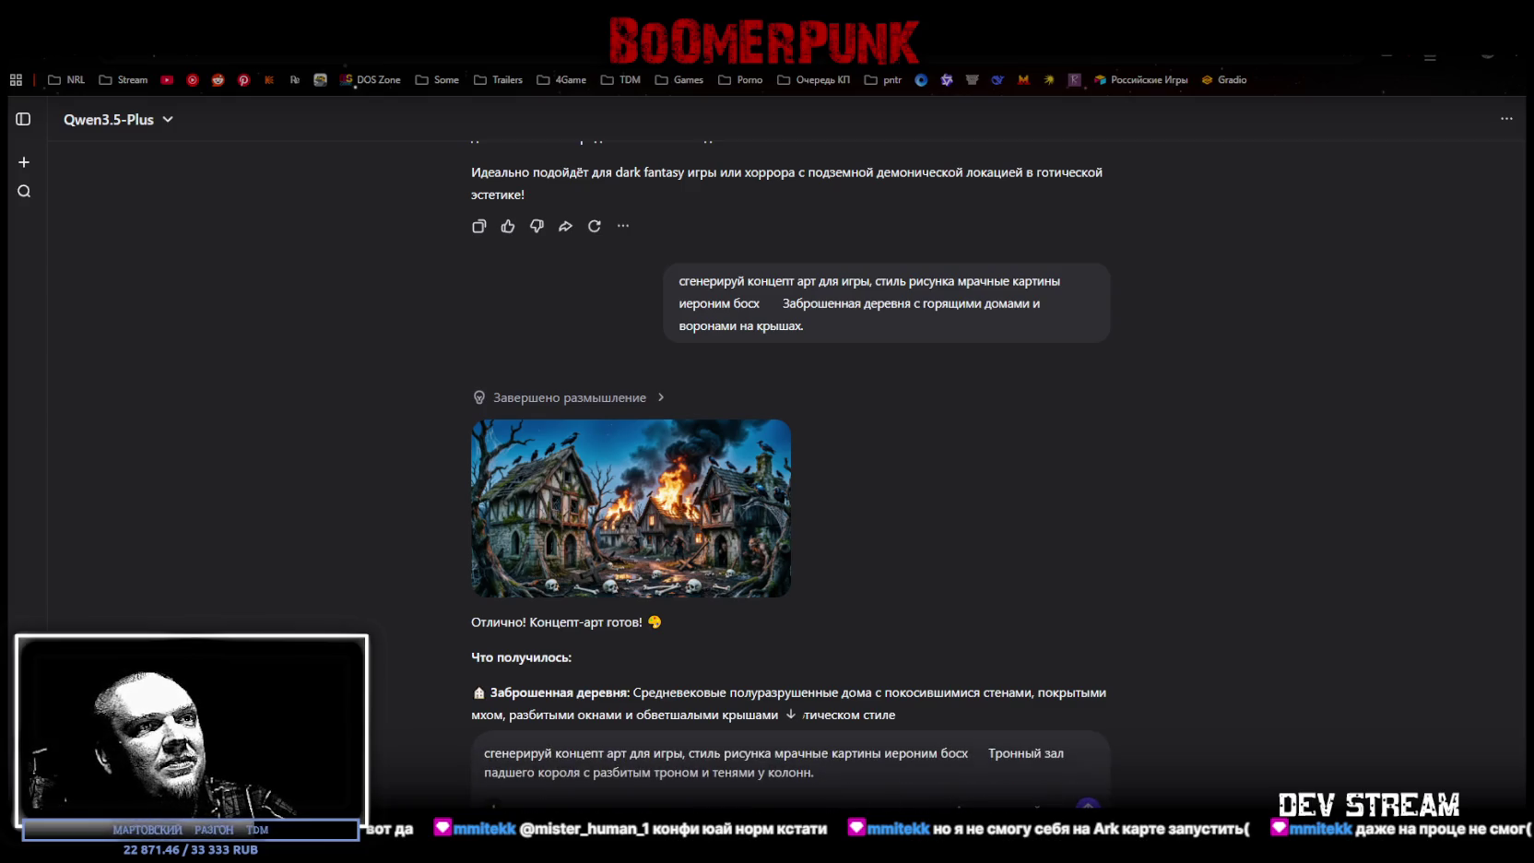
Step: Send the throne-room prompt and review the cracked gothic throne art at full size
{"action": "key", "text": "Return"}
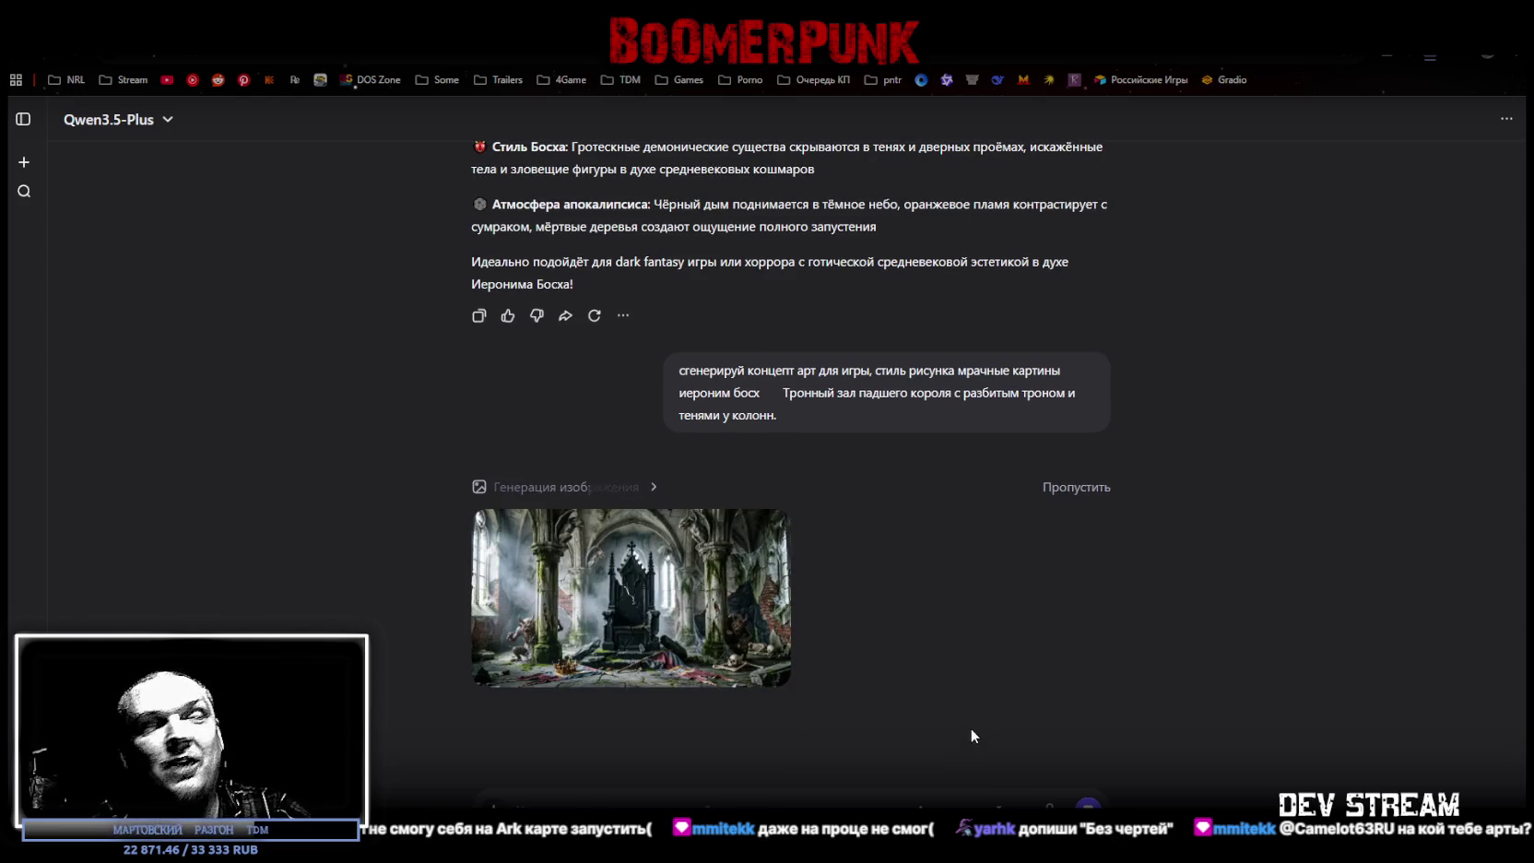
{"action": "left_click", "coordinate": [696, 578]}
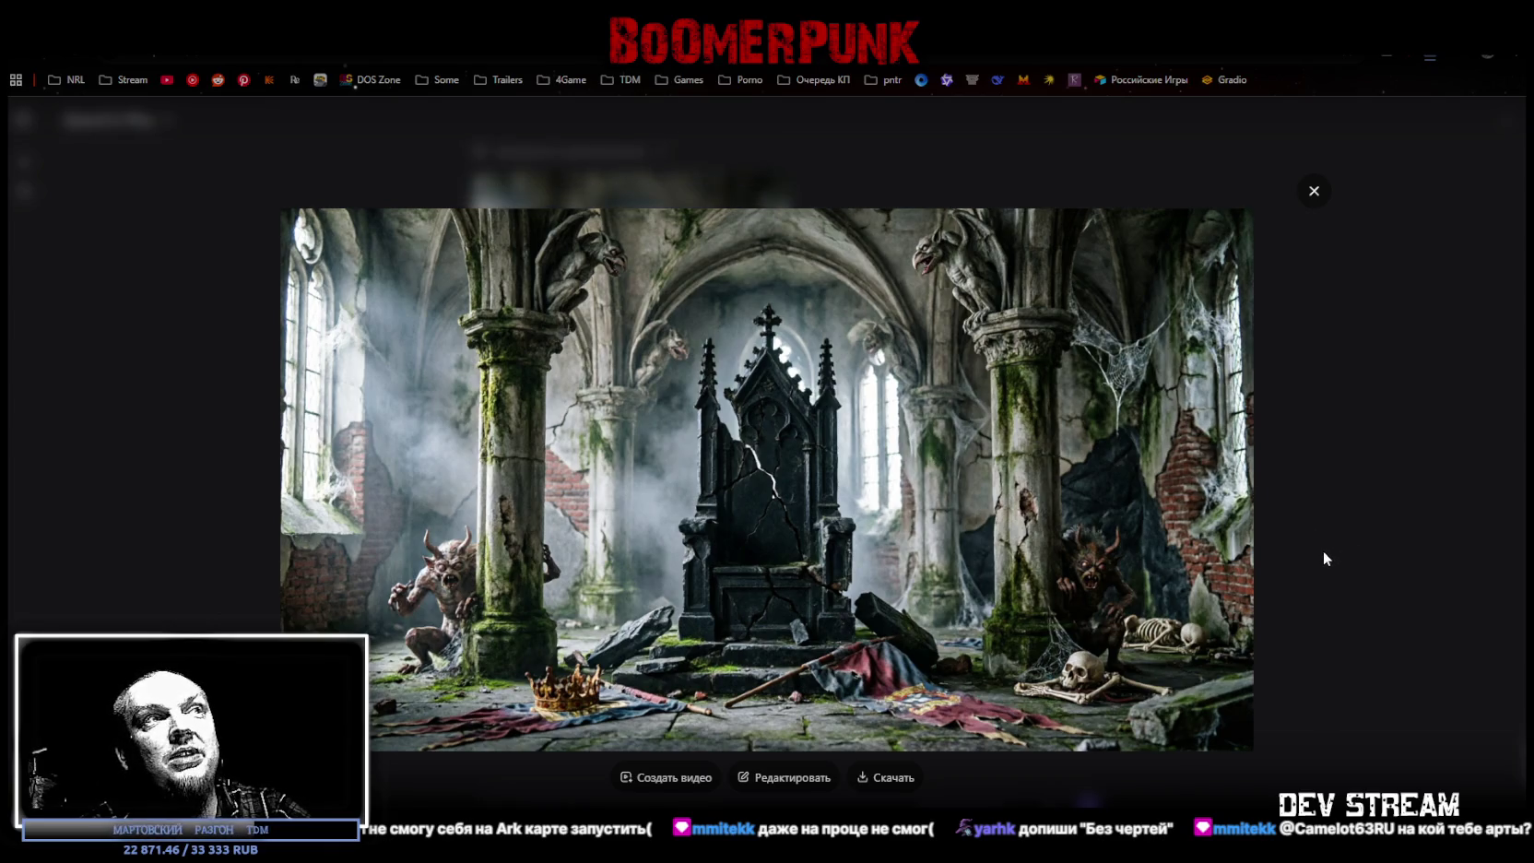
{"action": "left_click", "coordinate": [1314, 191]}
{"action": "scroll", "coordinate": [831, 588], "scroll_direction": "up", "scroll_amount": 2}
{"action": "scroll", "coordinate": [830, 587], "scroll_direction": "up", "scroll_amount": 1}
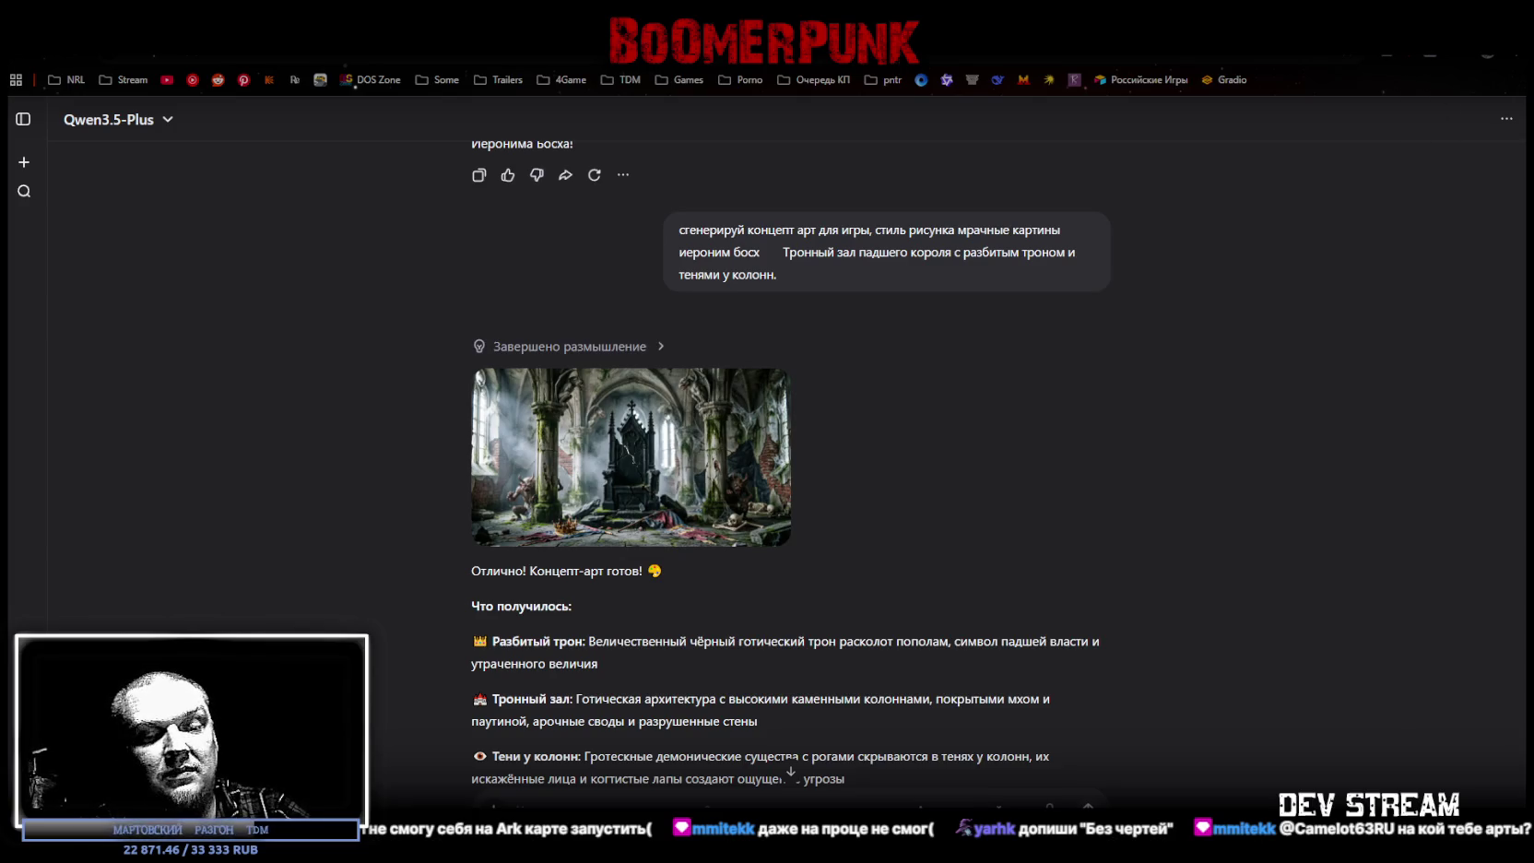
Step: Paste and send the bridge-over-the-abyss prompt, then enlarge the generated image
{"action": "key", "text": "ctrl+v"}
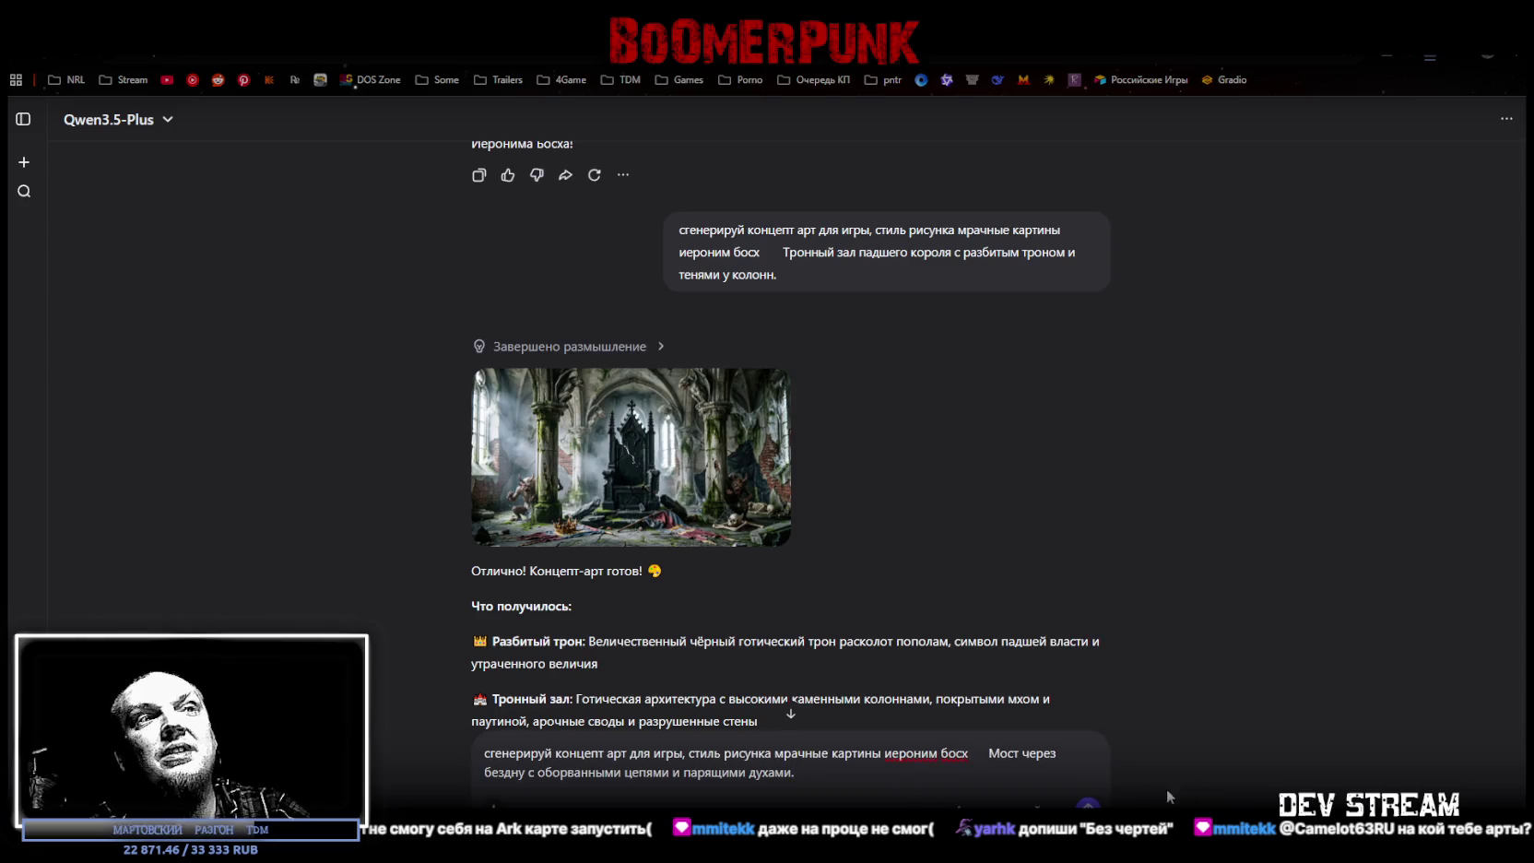
{"action": "key", "text": "Return"}
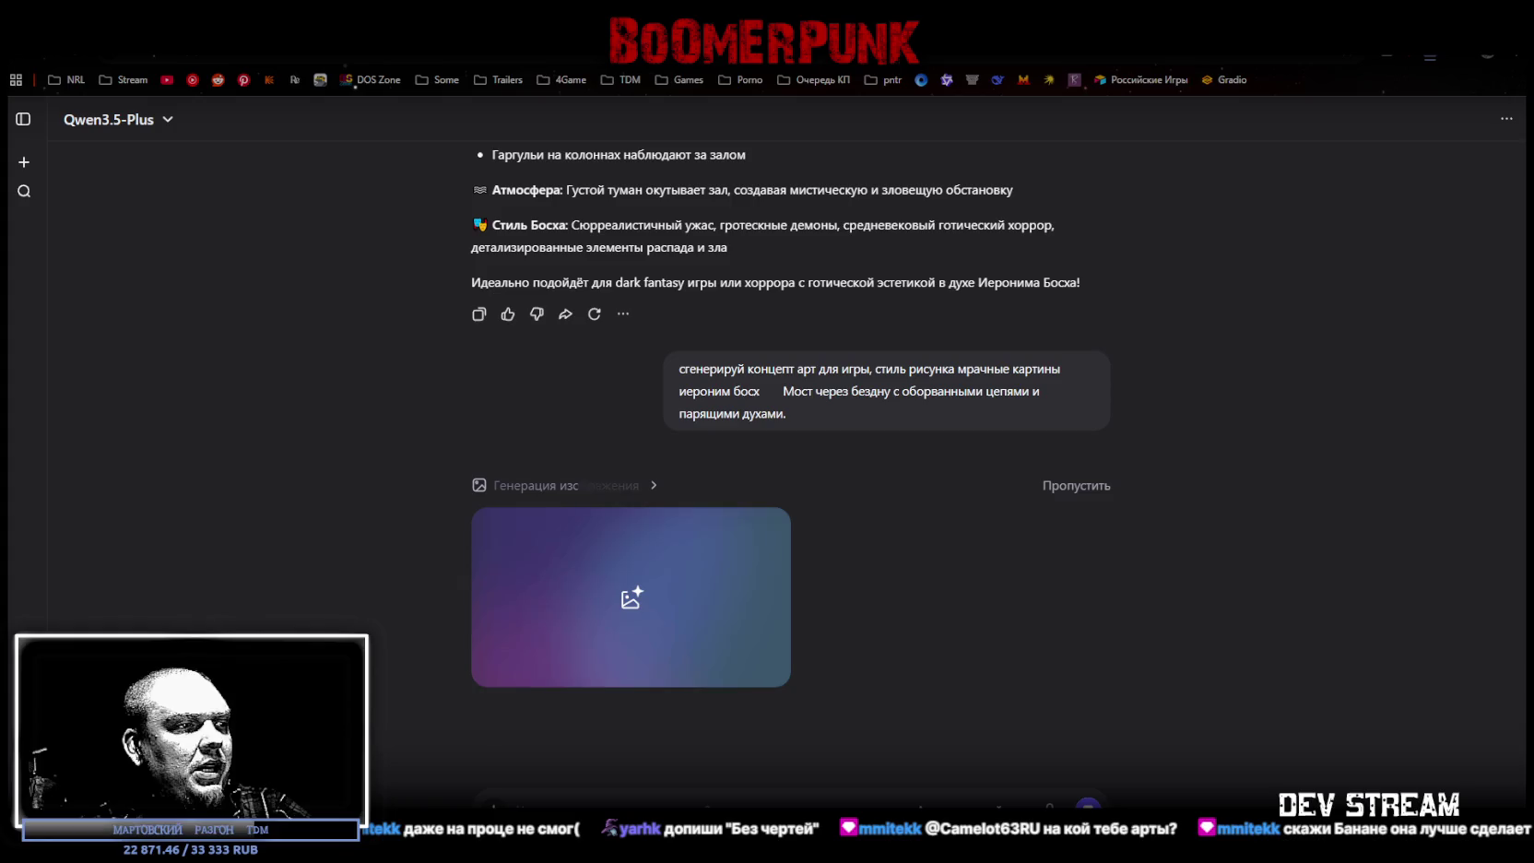
{"action": "mouse_move", "coordinate": [631, 595]}
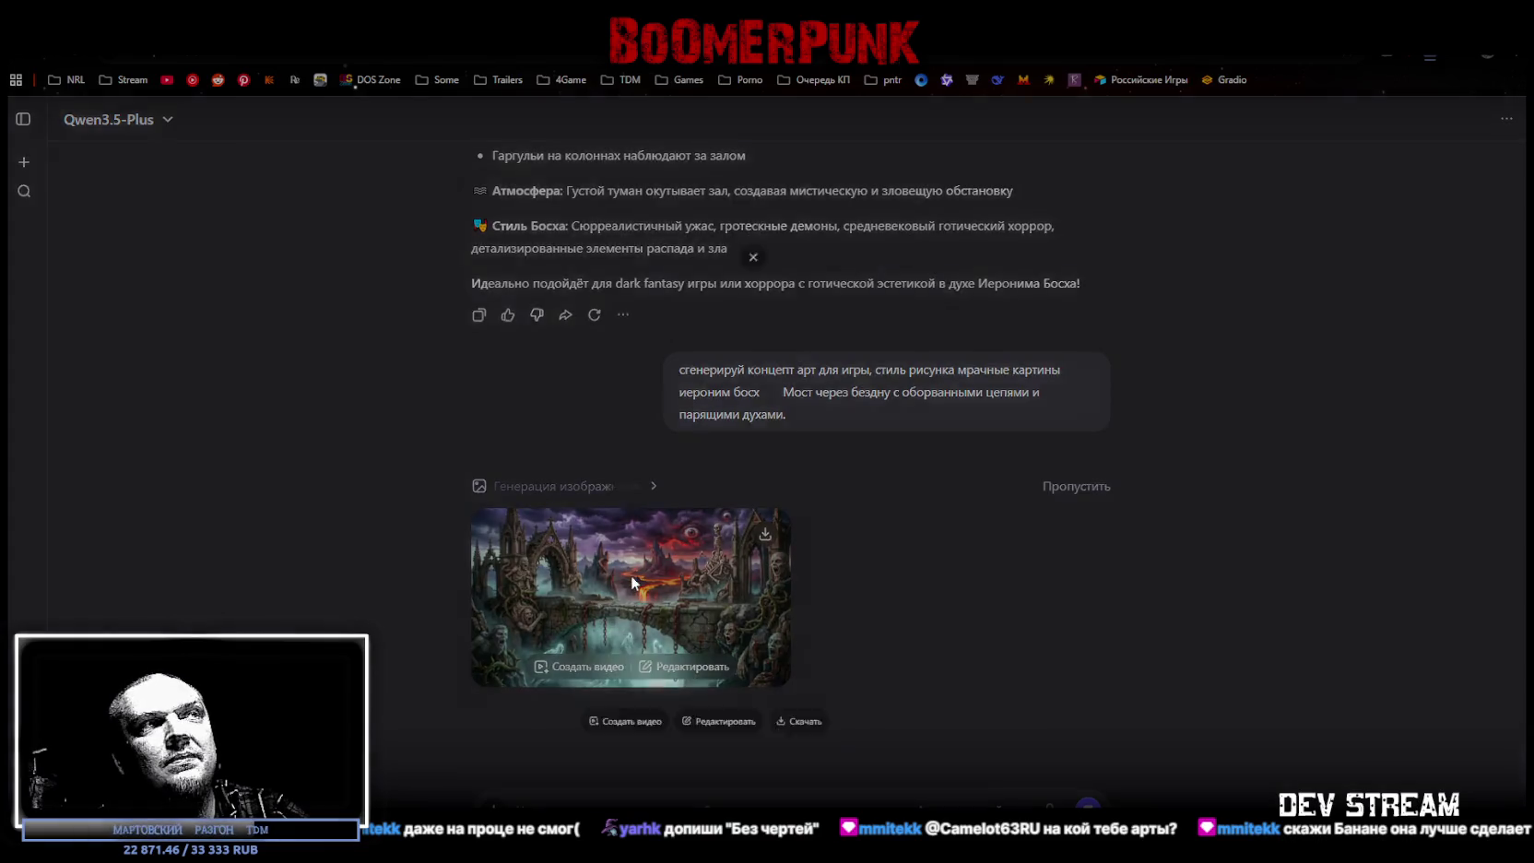
{"action": "left_click", "coordinate": [631, 579]}
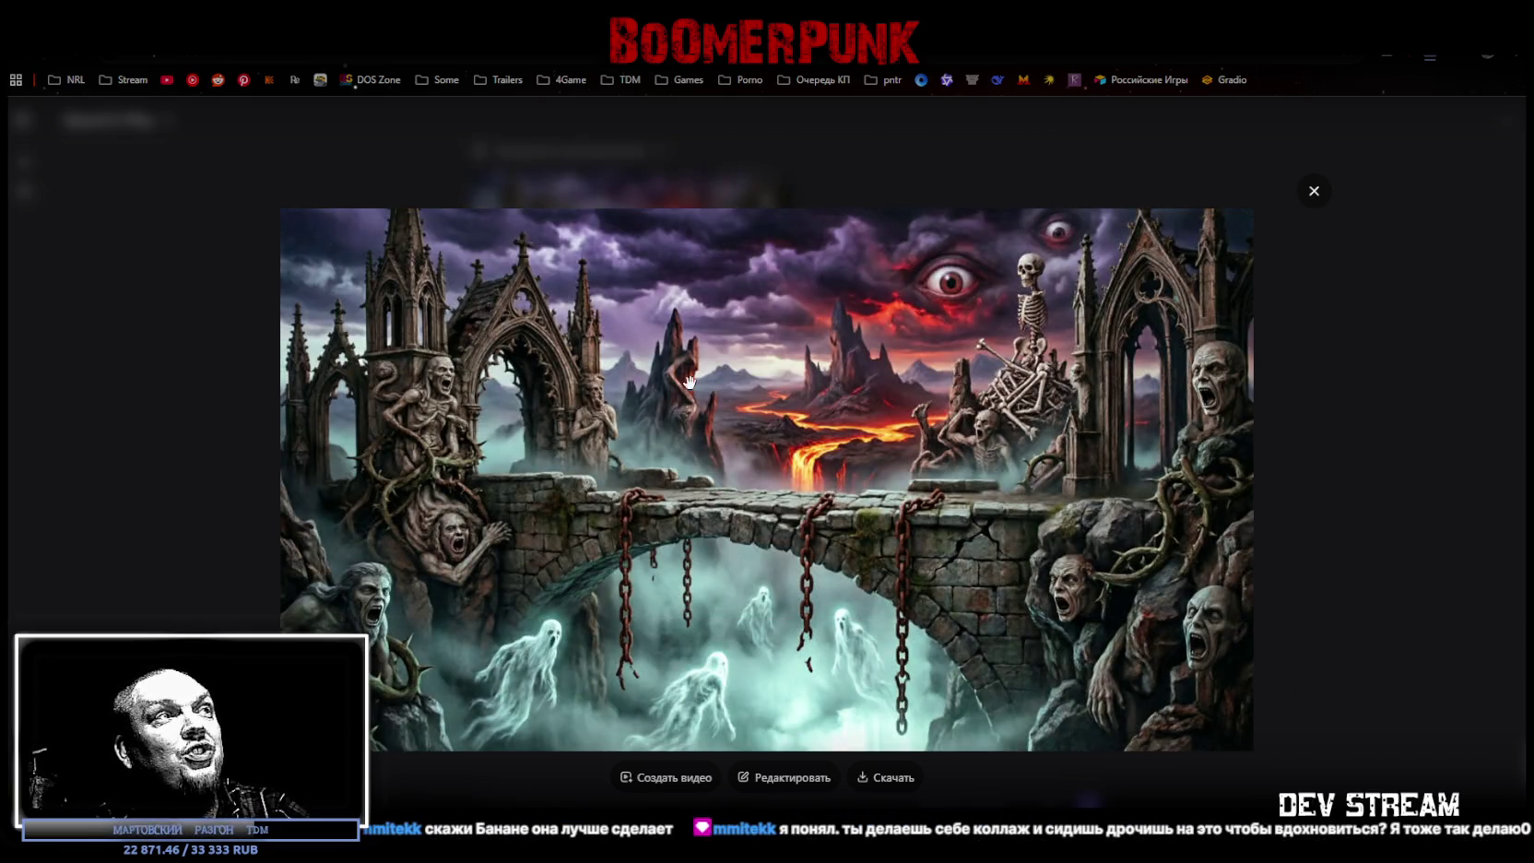
Step: Close the enlarged bridge image and view it at full size again
{"action": "left_click", "coordinate": [1312, 192]}
{"action": "scroll", "coordinate": [843, 477], "scroll_direction": "up", "scroll_amount": 5}
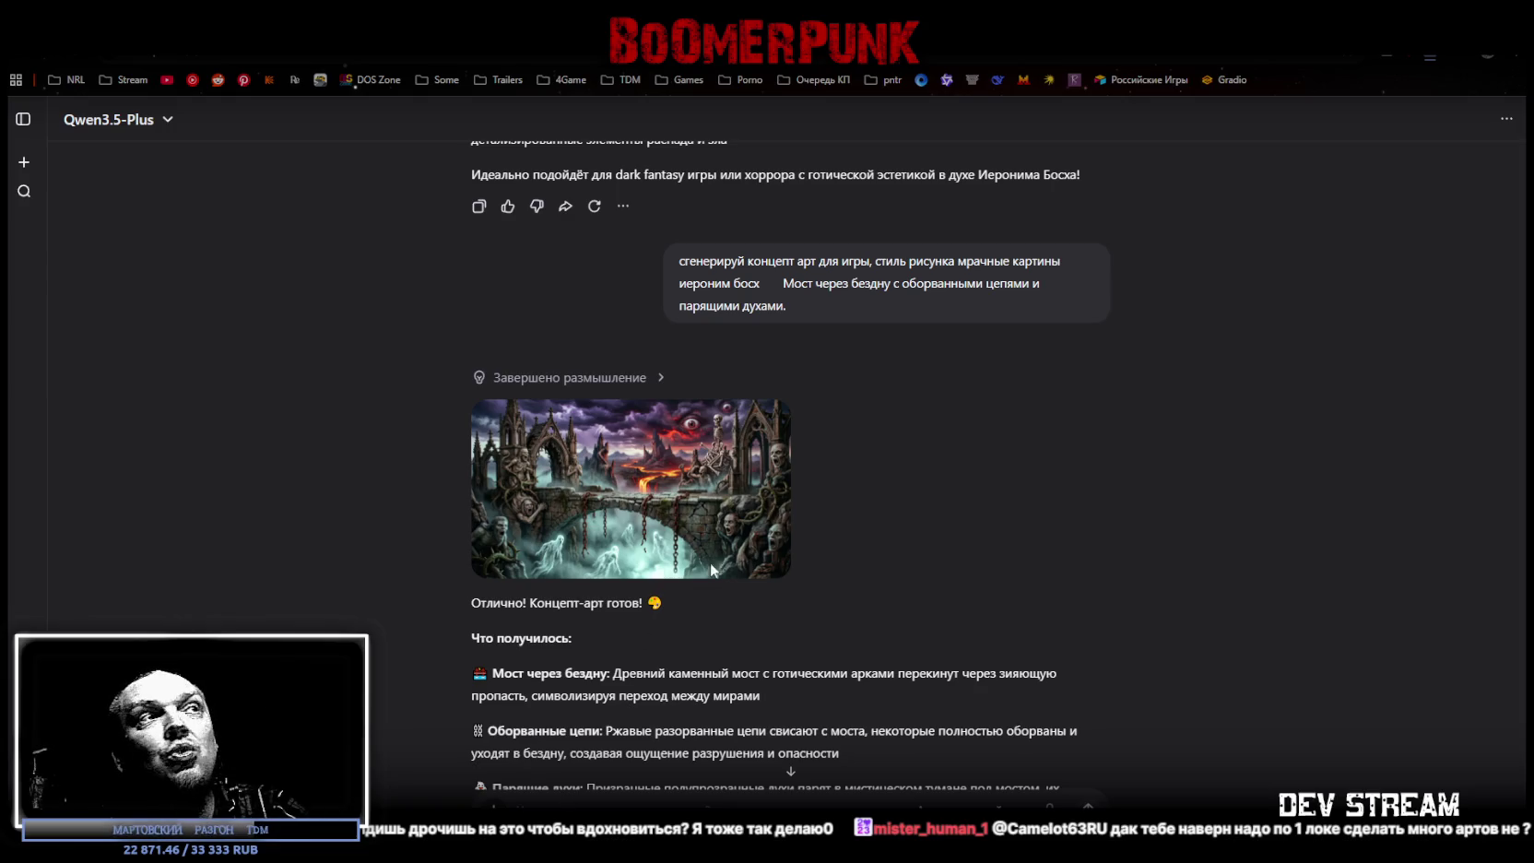
{"action": "left_click", "coordinate": [670, 489]}
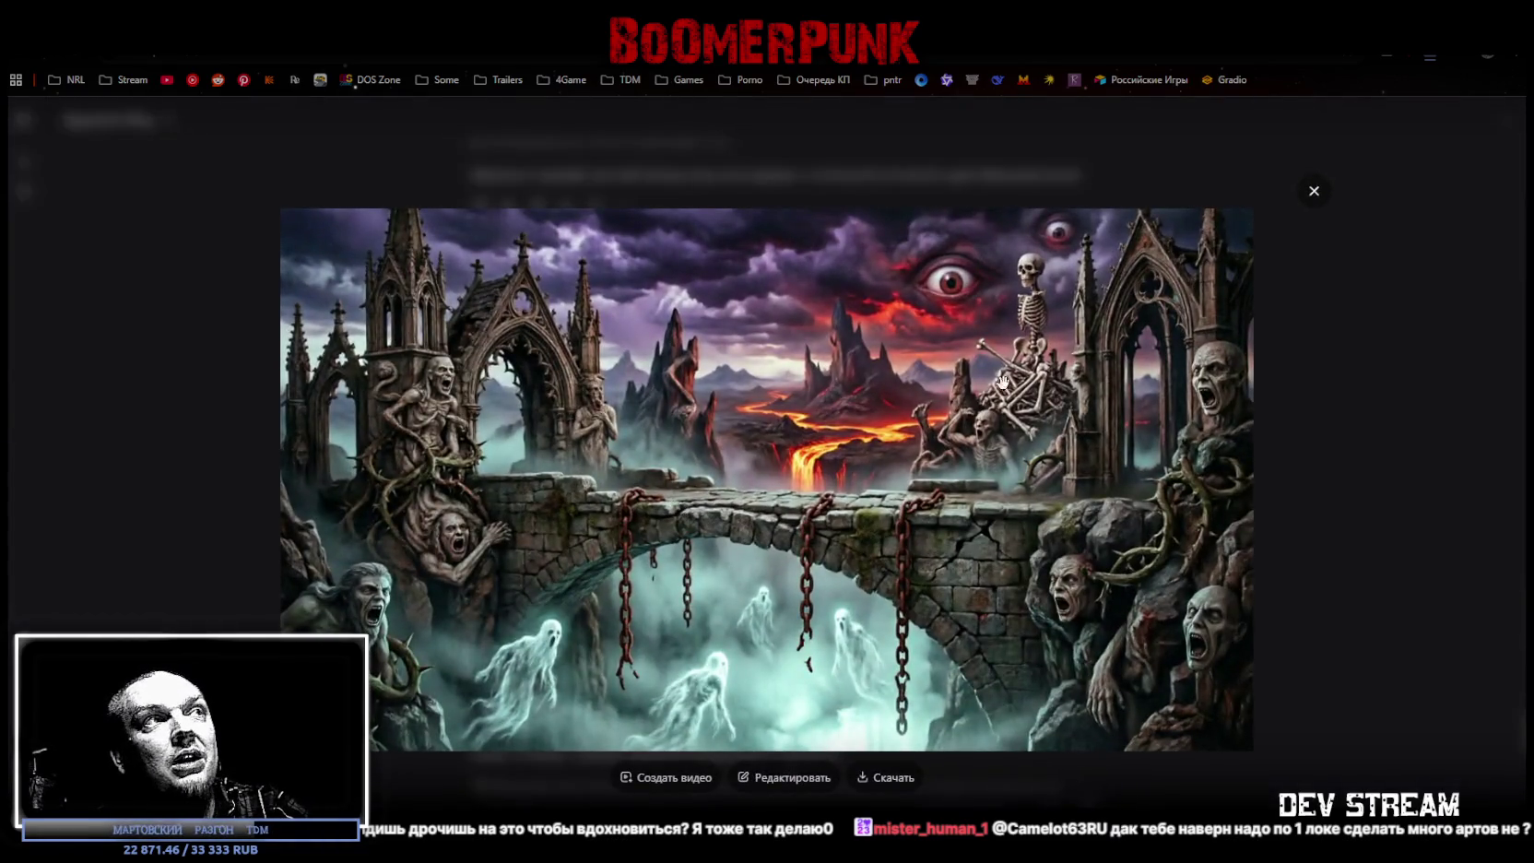